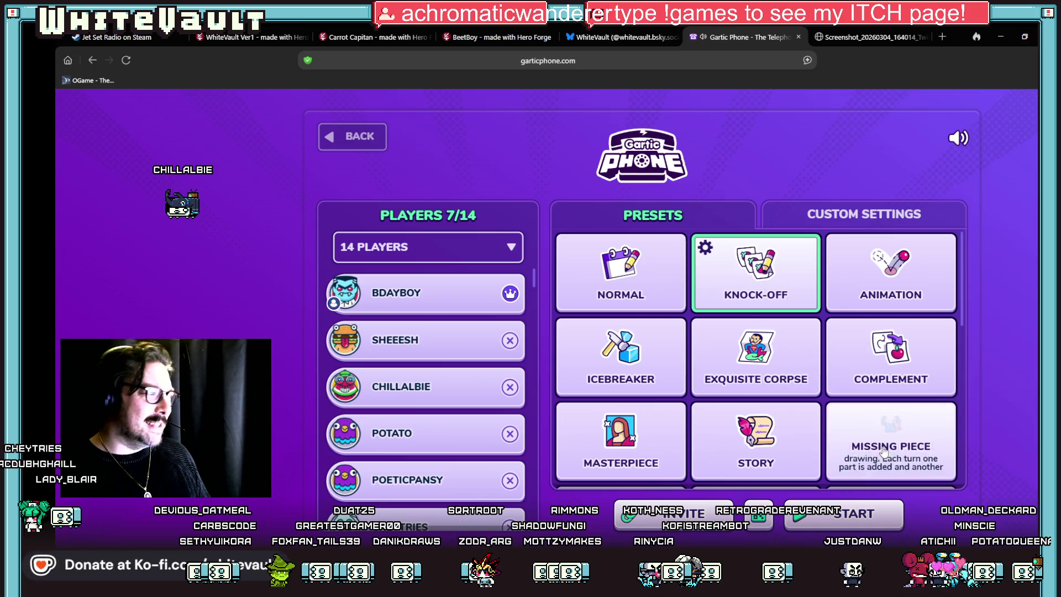
- Start the Gartic Phone game from the lobby and choose blue for the first drawing
scroll(456, 367, down, 3)
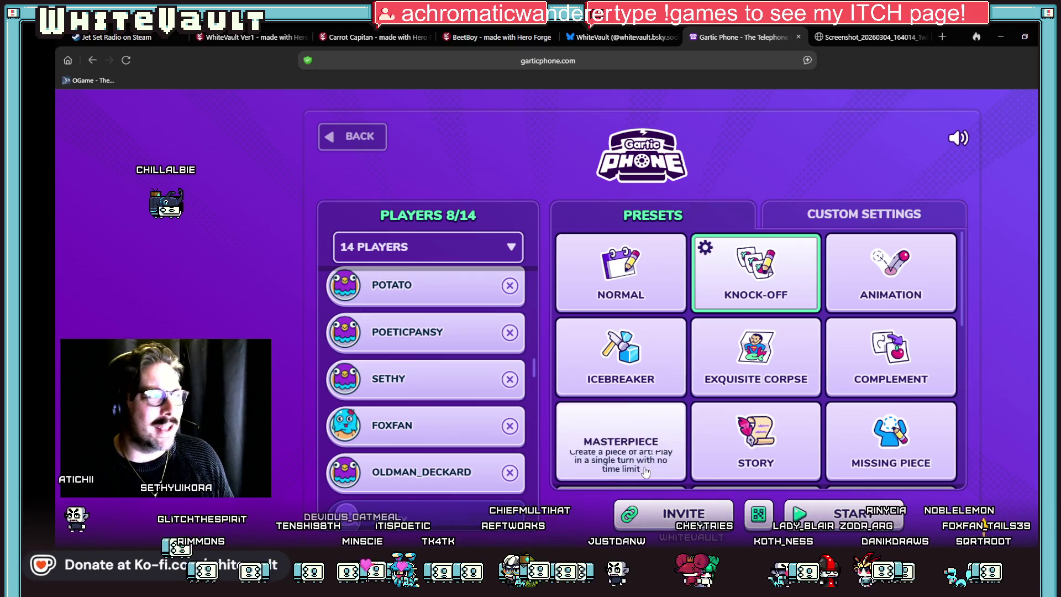
mouse_move(893, 469)
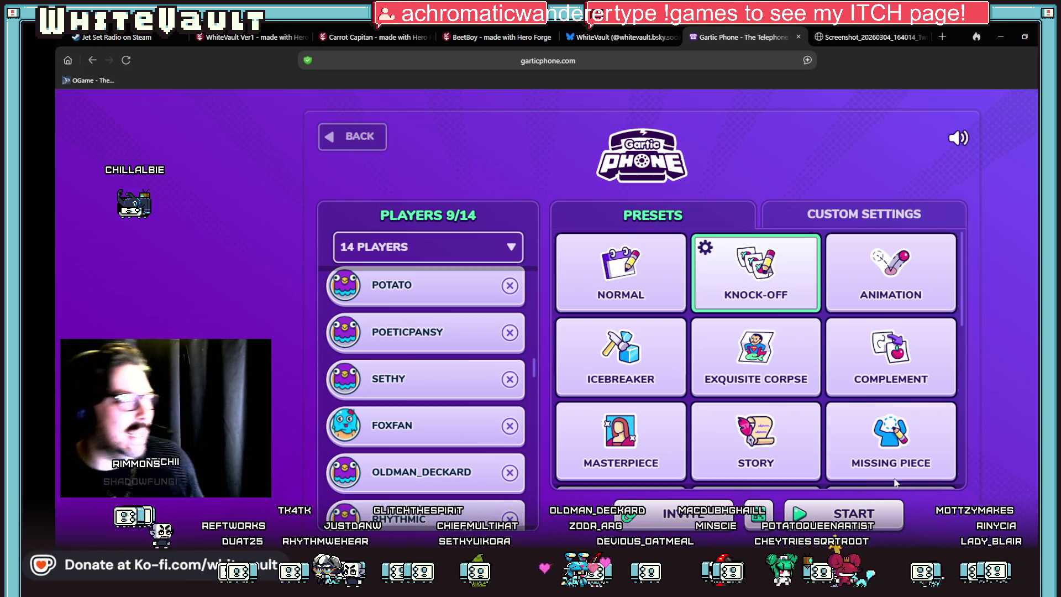
scroll(448, 307, down, 3)
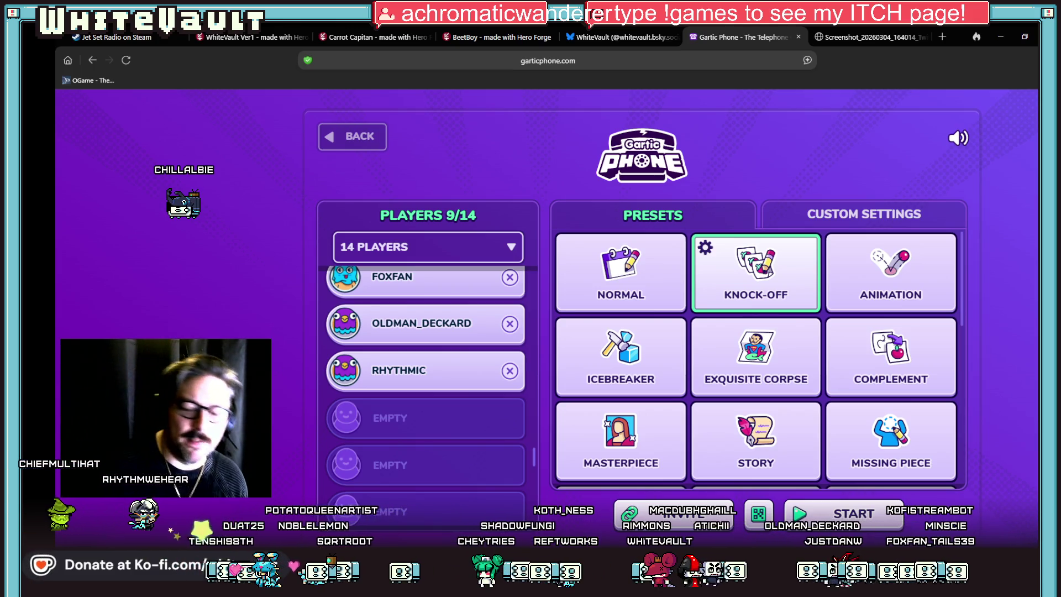
click(849, 513)
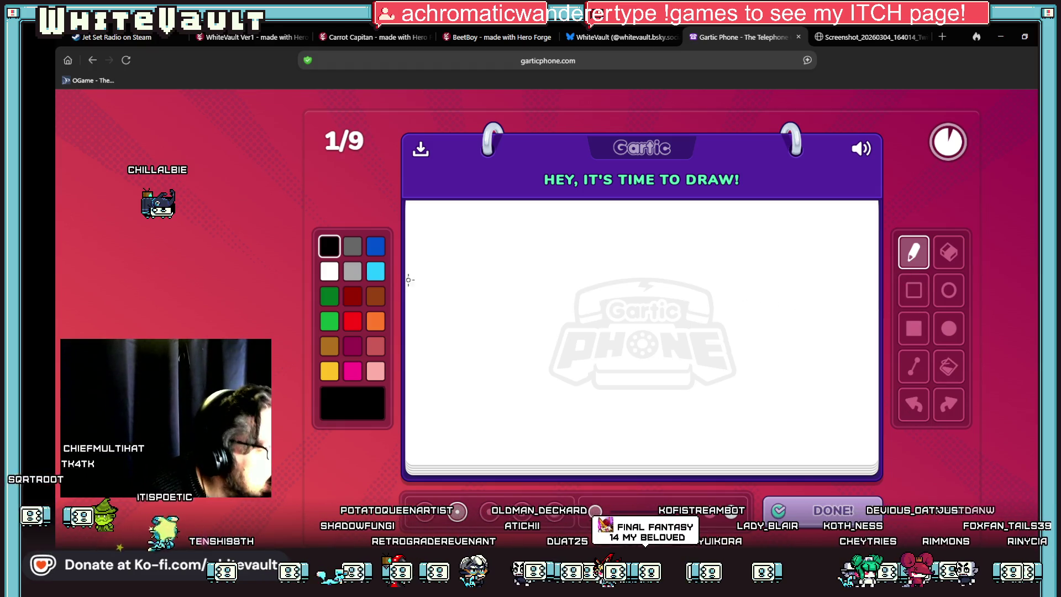
click(372, 254)
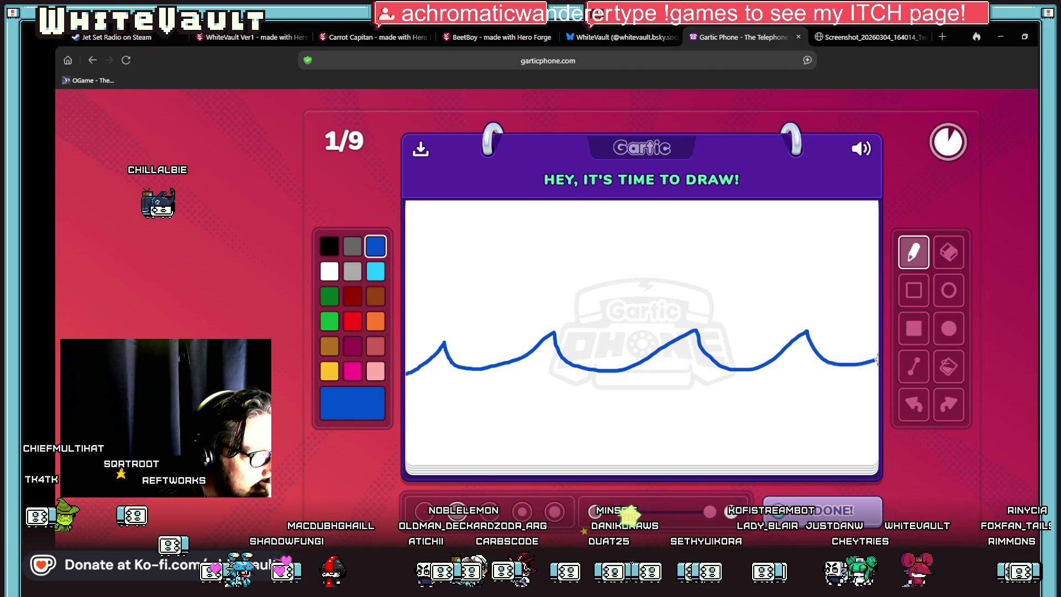
- Bucket-fill the sea below the waves blue and the sky light blue
click(948, 366)
click(836, 406)
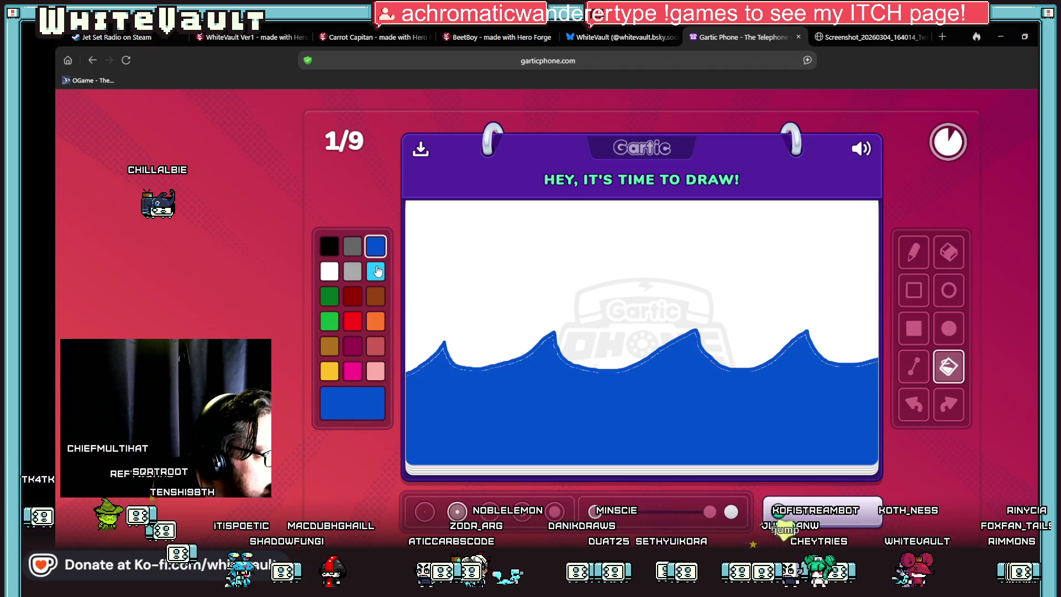
click(377, 271)
click(418, 279)
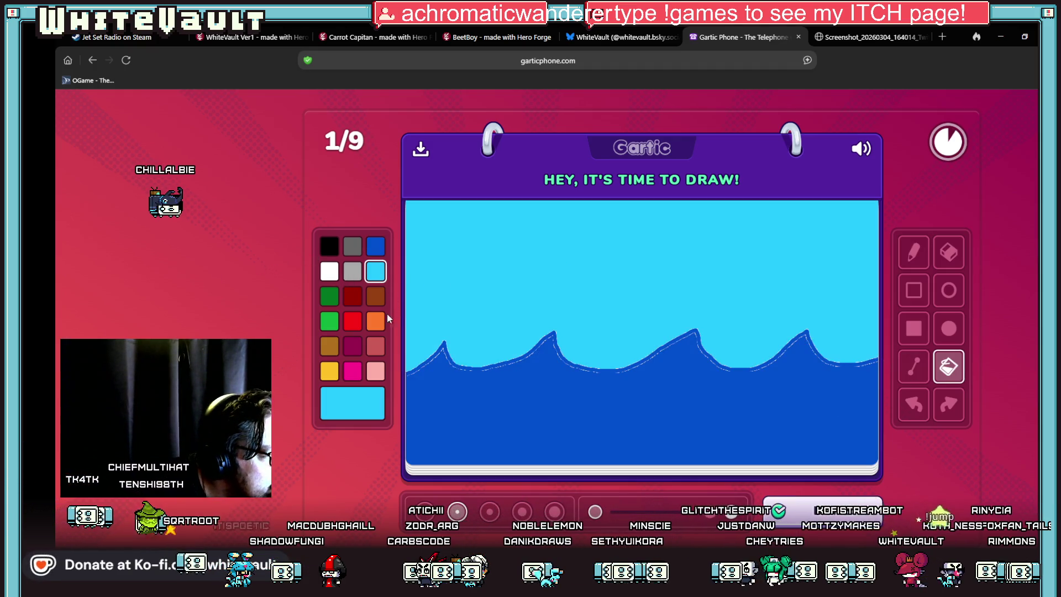
- Outline a boat hull on the waves and fill it brown
click(375, 295)
click(913, 252)
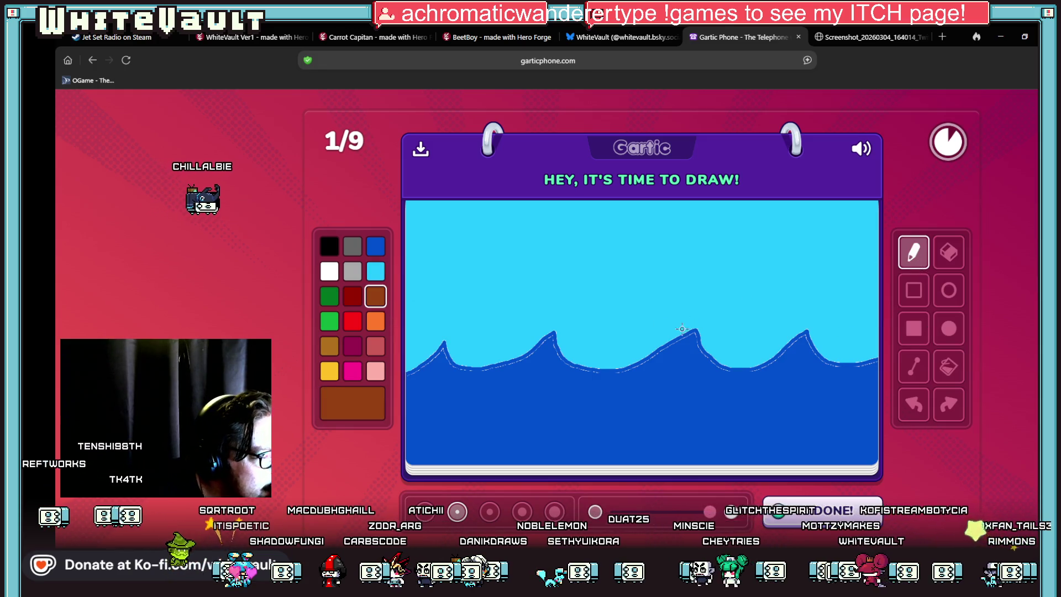
drag(609, 368, 594, 348)
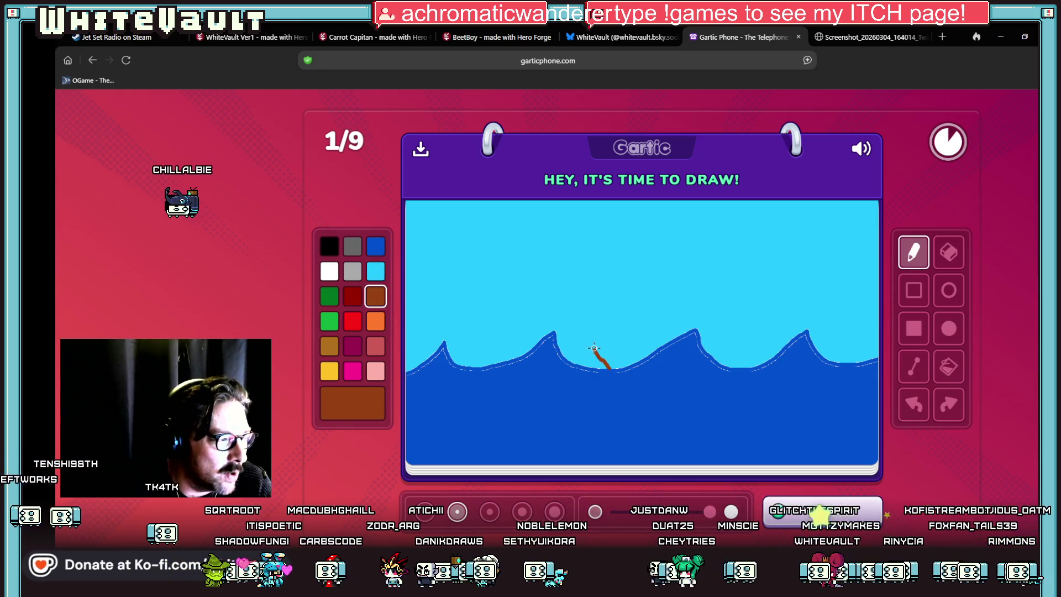
mouse_move(826, 313)
mouse_down()
mouse_move(842, 325)
mouse_move(826, 358)
mouse_up()
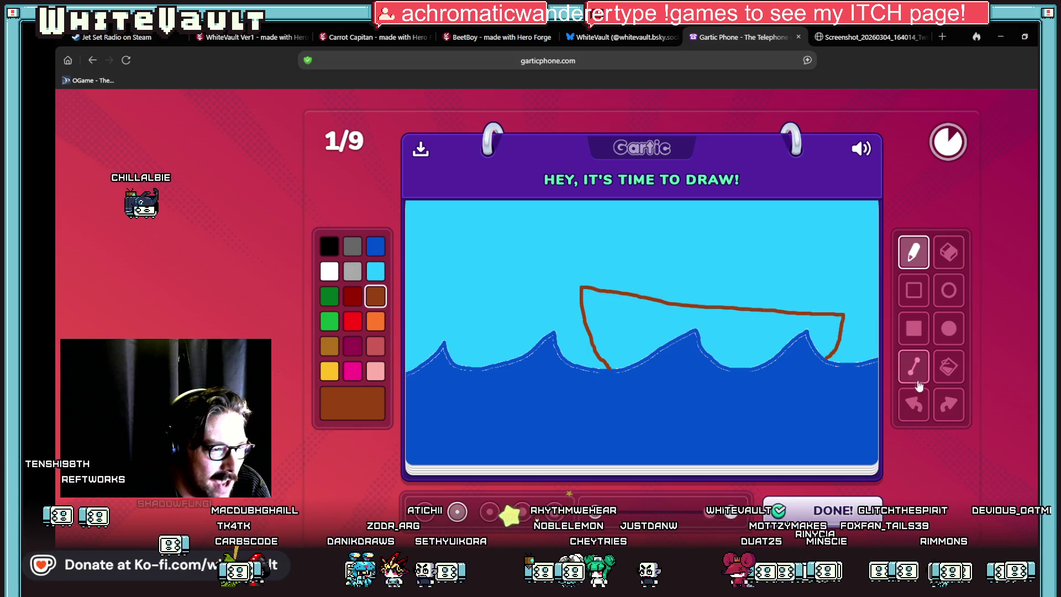
click(948, 366)
click(762, 336)
- Draw a white mast and fill the triangular sail white
click(329, 271)
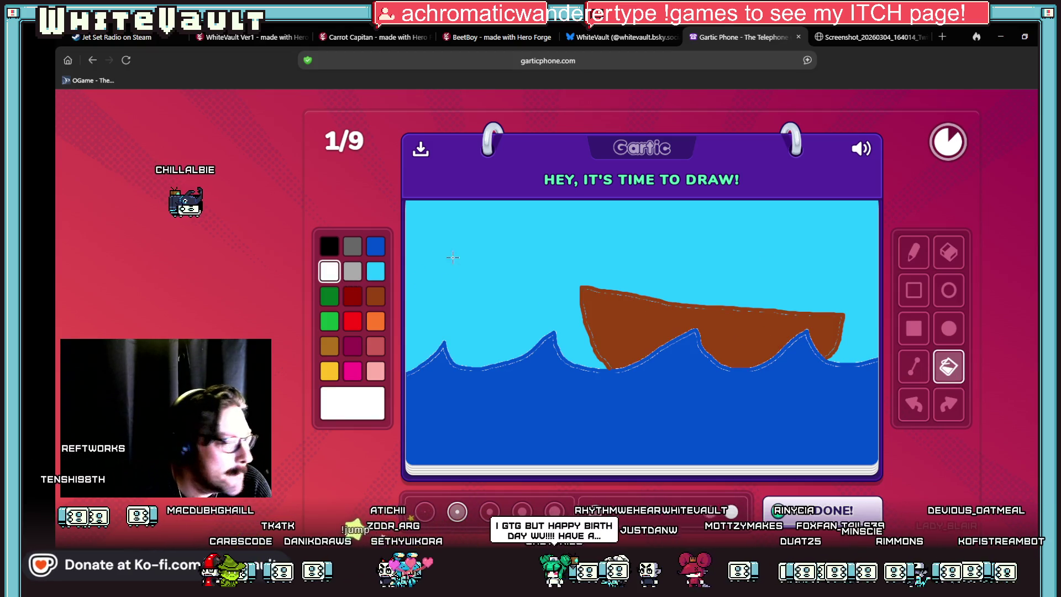
click(913, 366)
drag(692, 302, 700, 208)
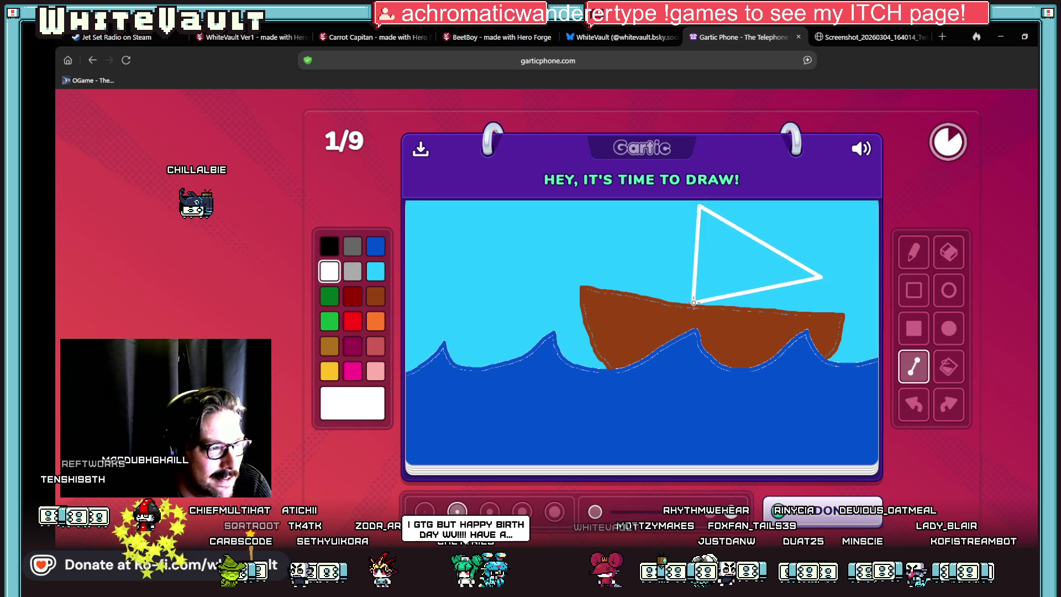
click(948, 366)
click(719, 264)
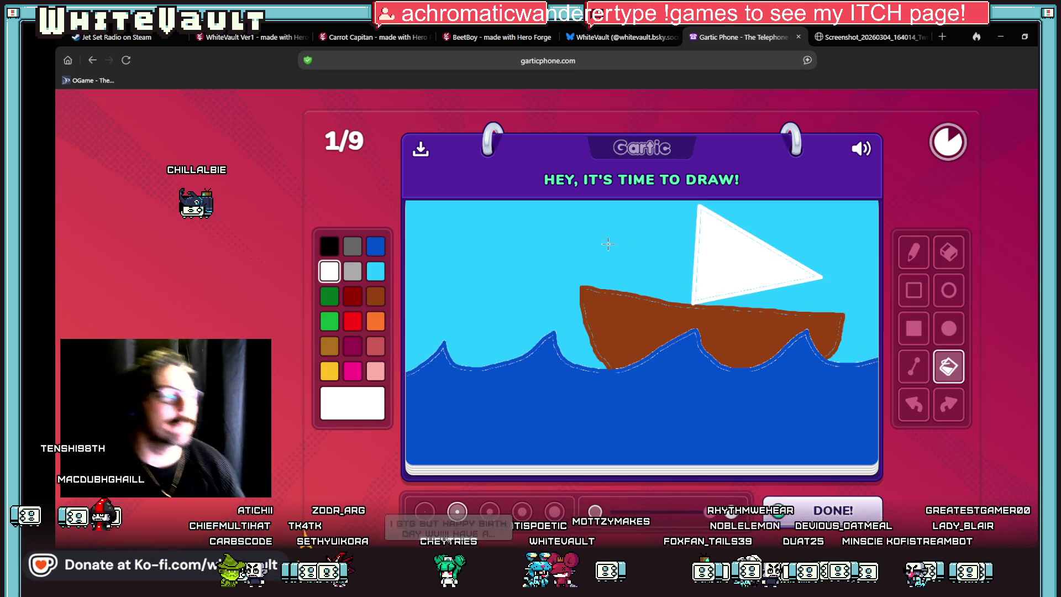
click(376, 299)
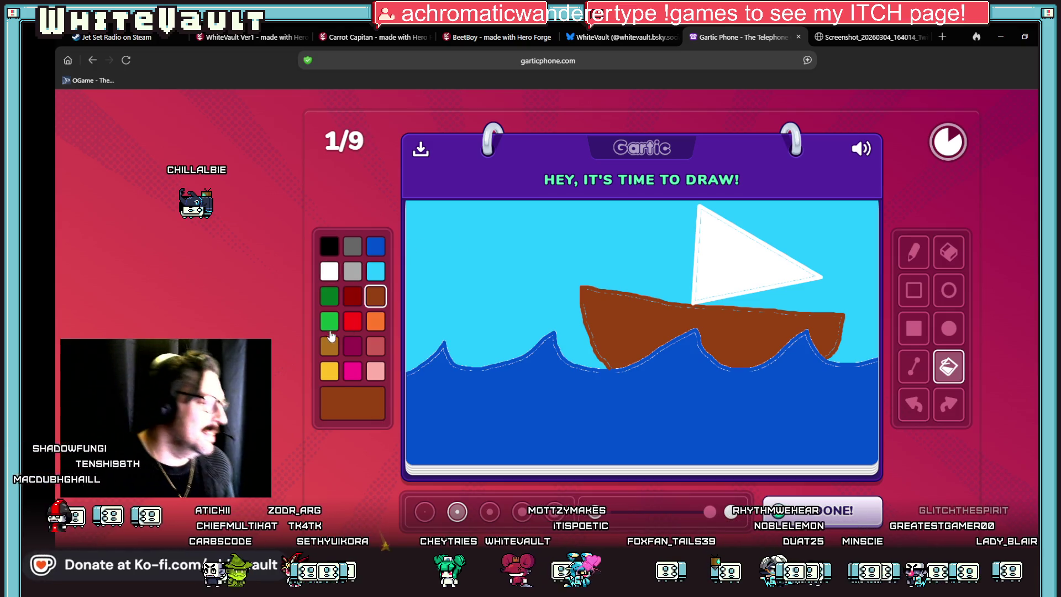
click(913, 253)
click(331, 244)
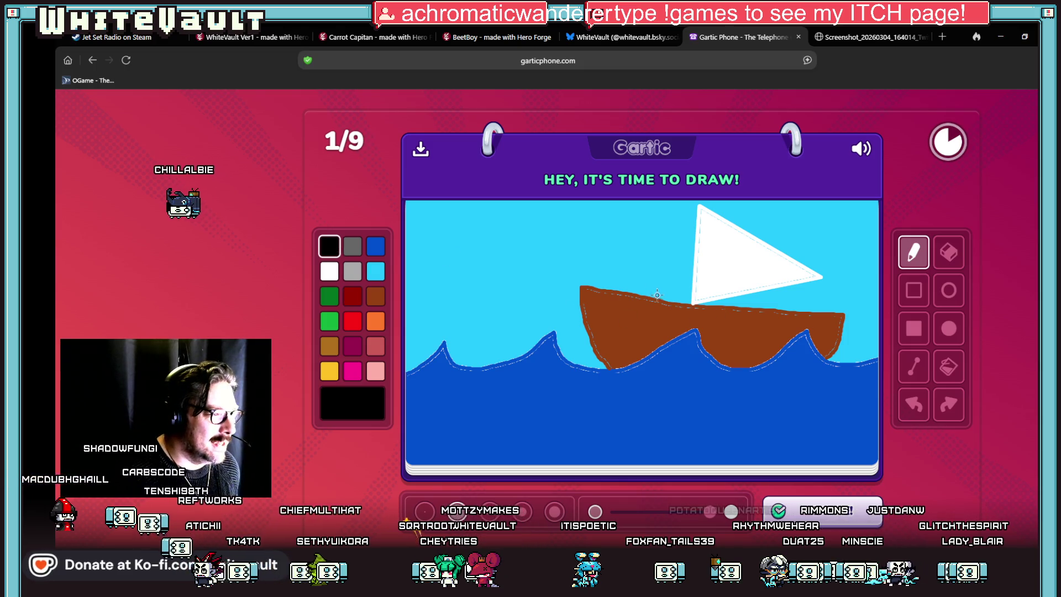
- Outline a pink octopus head with tentacles curling over the boat's deck and stern
click(354, 366)
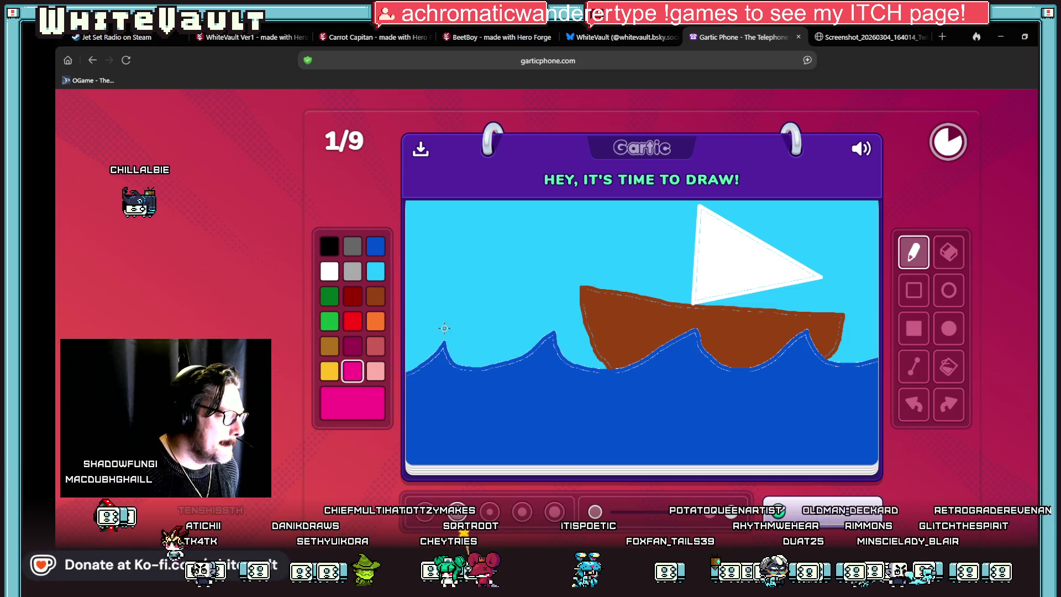
mouse_move(438, 311)
mouse_down()
mouse_move(428, 271)
mouse_move(439, 227)
mouse_move(486, 223)
mouse_up()
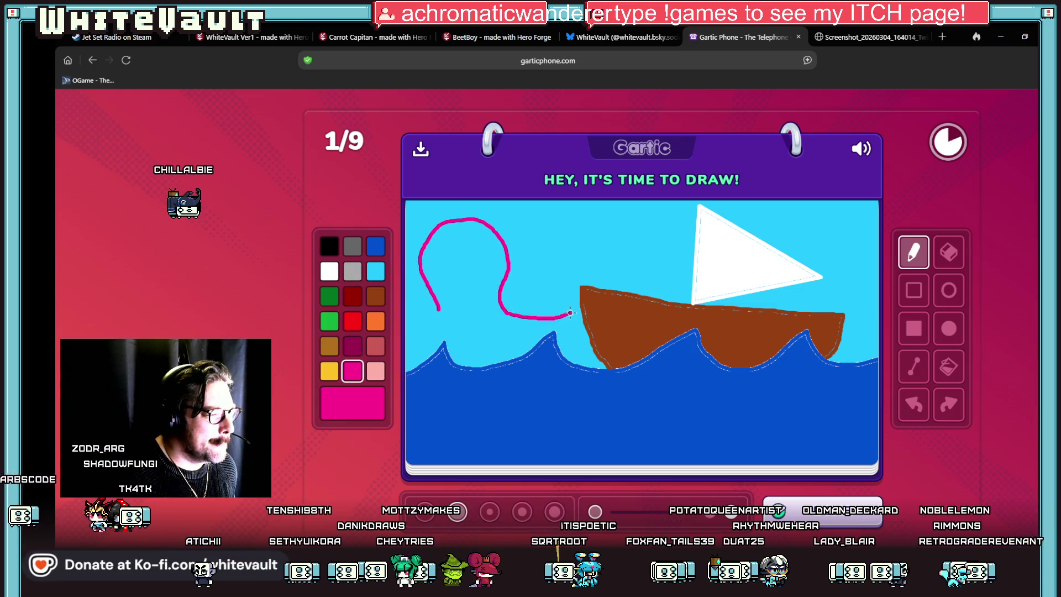
drag(601, 286, 628, 263)
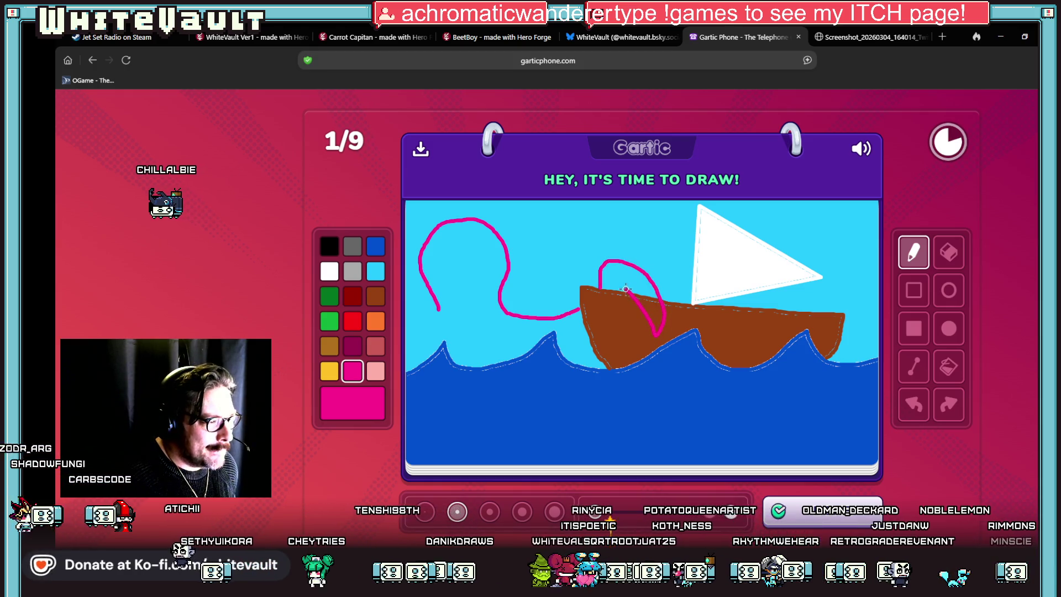
drag(772, 323, 819, 297)
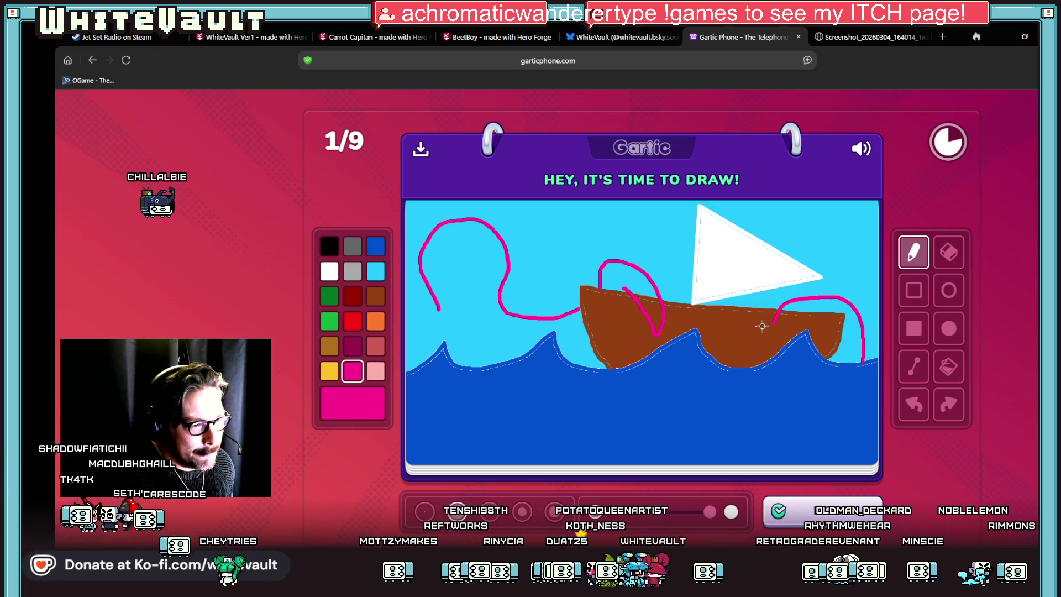
drag(858, 350, 860, 360)
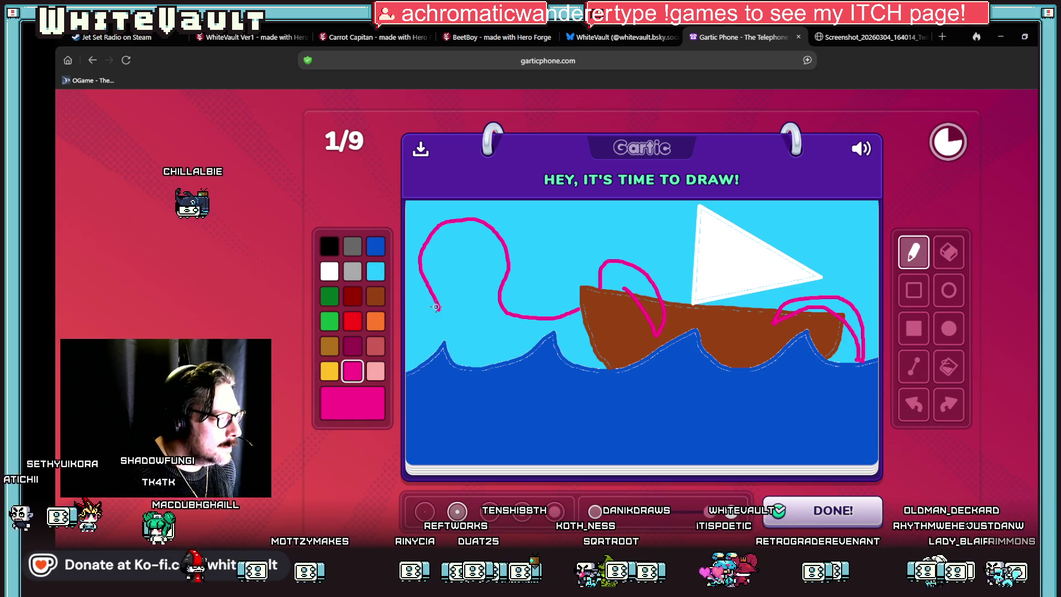
drag(438, 307, 405, 349)
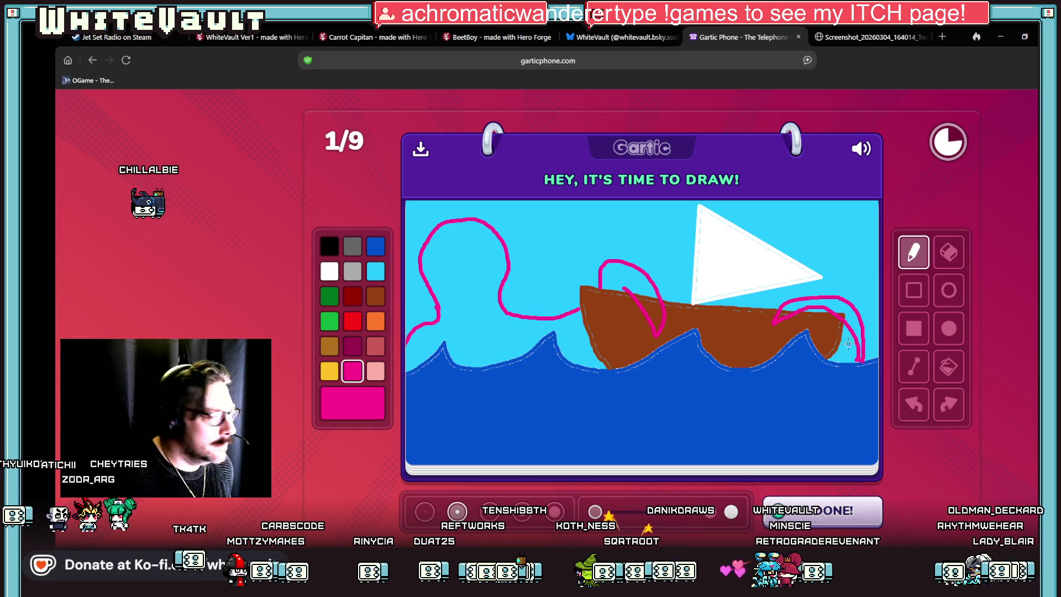
- Bucket-fill the octopus body and its tentacles pink
click(948, 365)
click(647, 294)
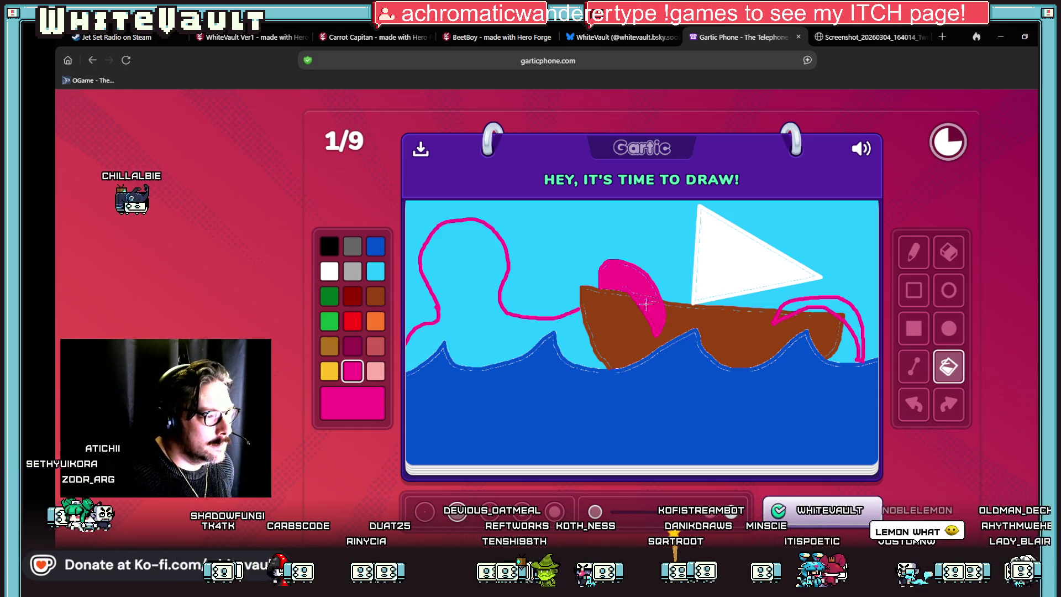
click(566, 335)
click(849, 314)
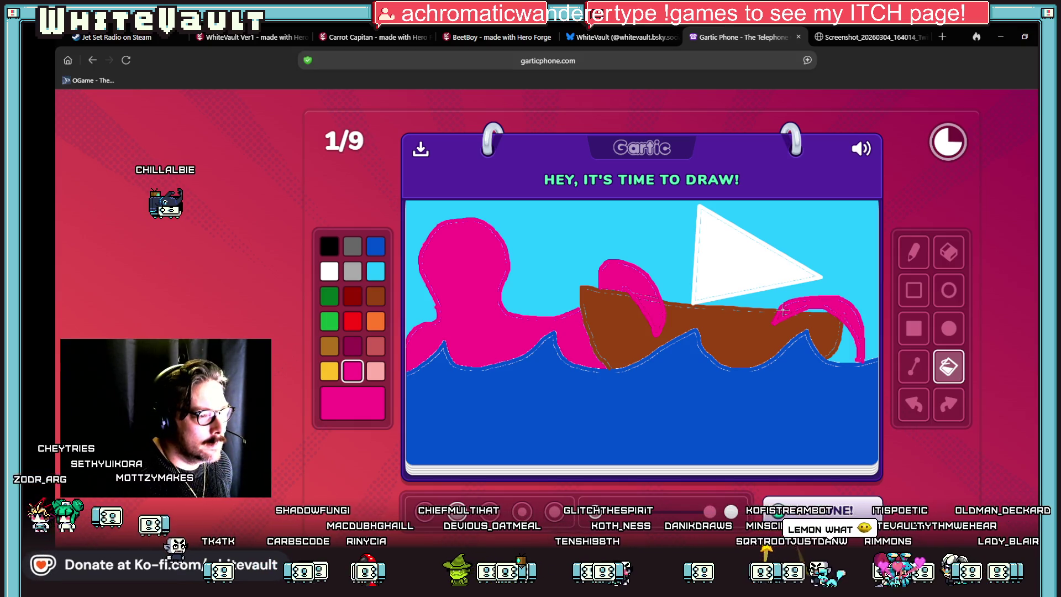
- Draw the octopus's black eyes and mouth, then submit the drawing
click(913, 252)
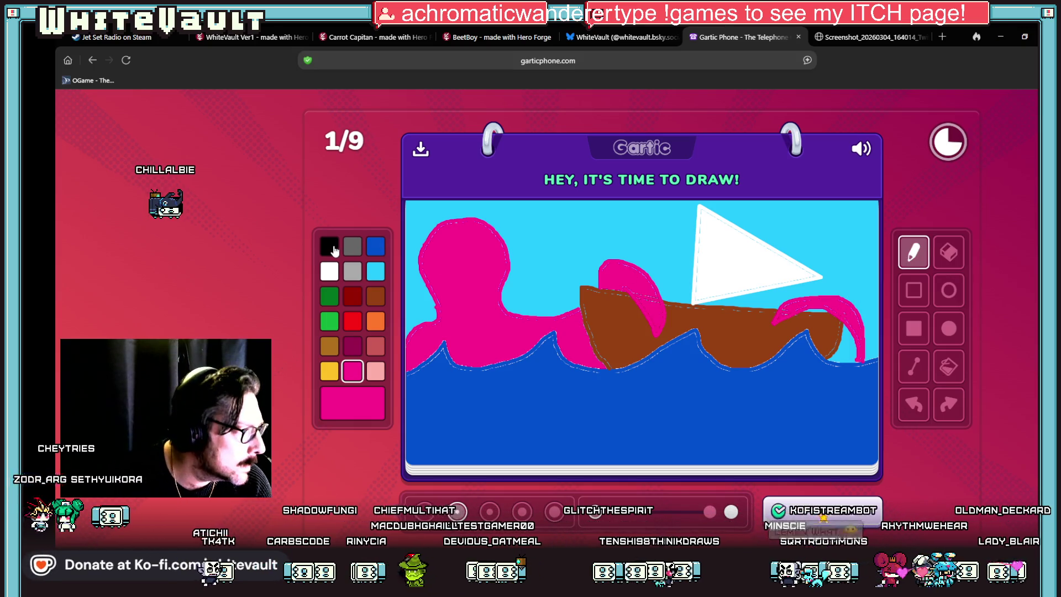
click(331, 248)
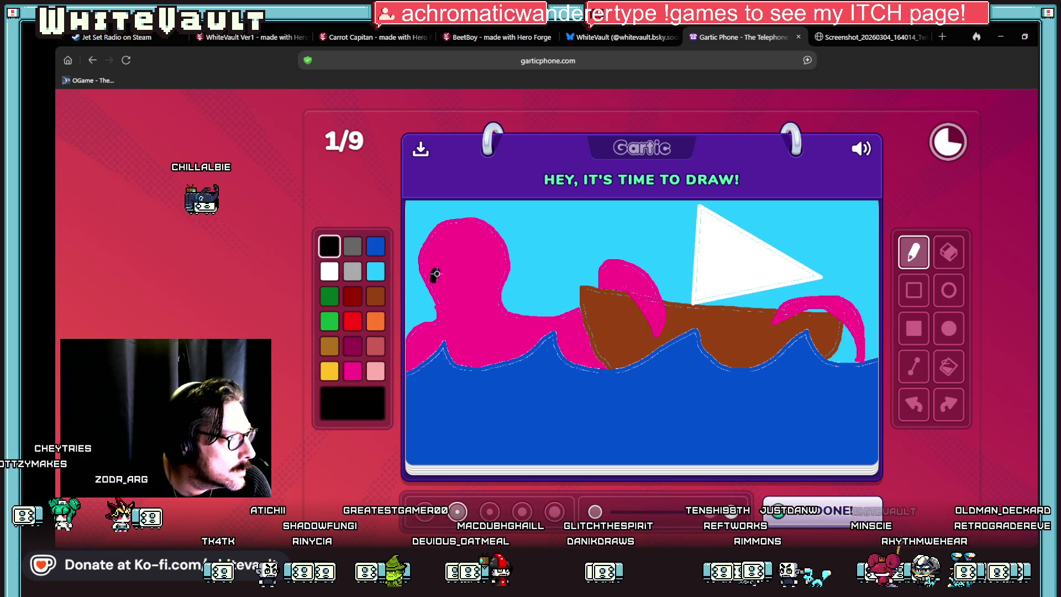
drag(508, 255, 502, 245)
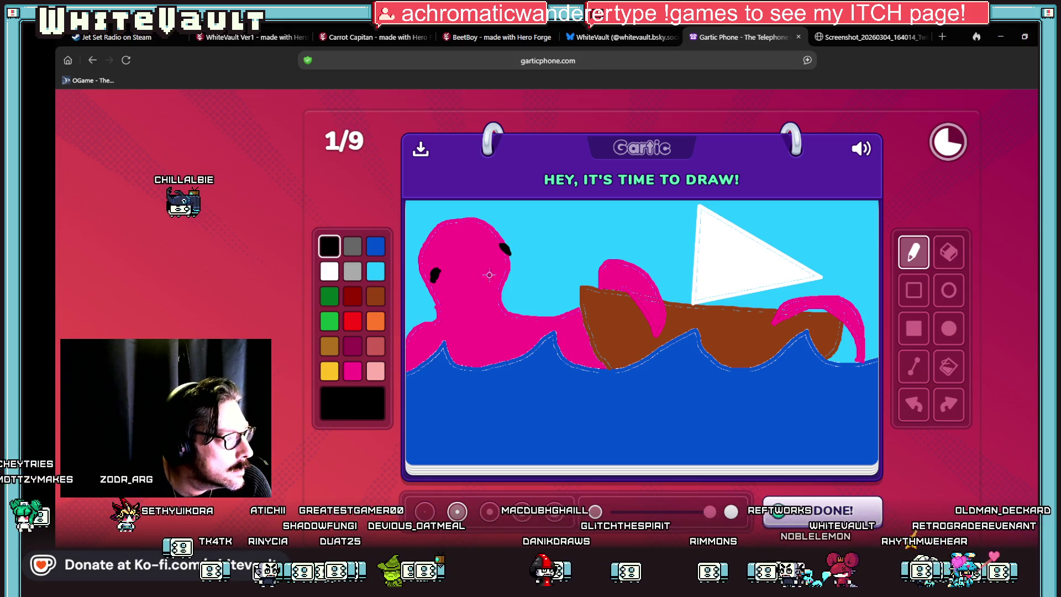
drag(468, 282, 492, 284)
click(822, 510)
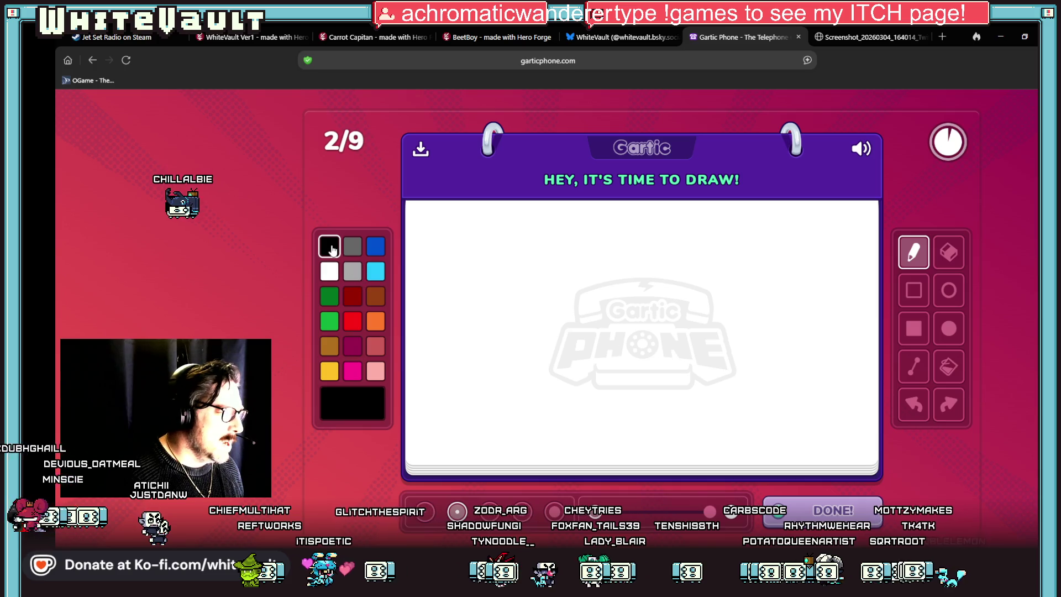
- Sketch grey legs, a hood-shaped head and body outline, undoing a stray neck stroke
click(352, 246)
drag(611, 342, 615, 379)
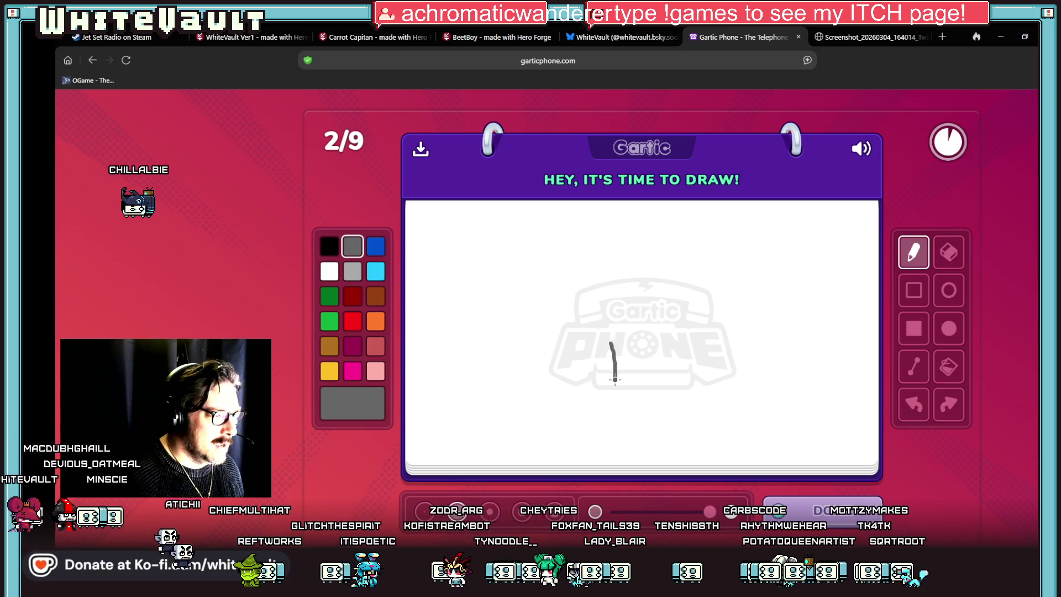
mouse_move(610, 343)
mouse_down()
mouse_move(630, 346)
mouse_move(630, 379)
mouse_move(615, 381)
mouse_up()
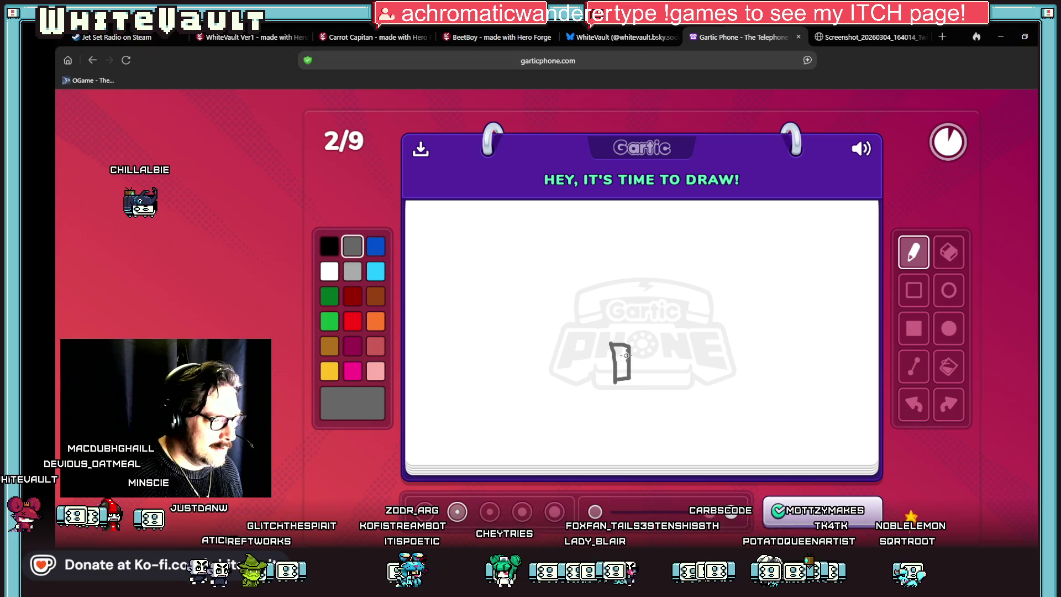
mouse_move(630, 346)
mouse_down()
mouse_move(661, 381)
mouse_move(681, 383)
mouse_move(674, 350)
mouse_up()
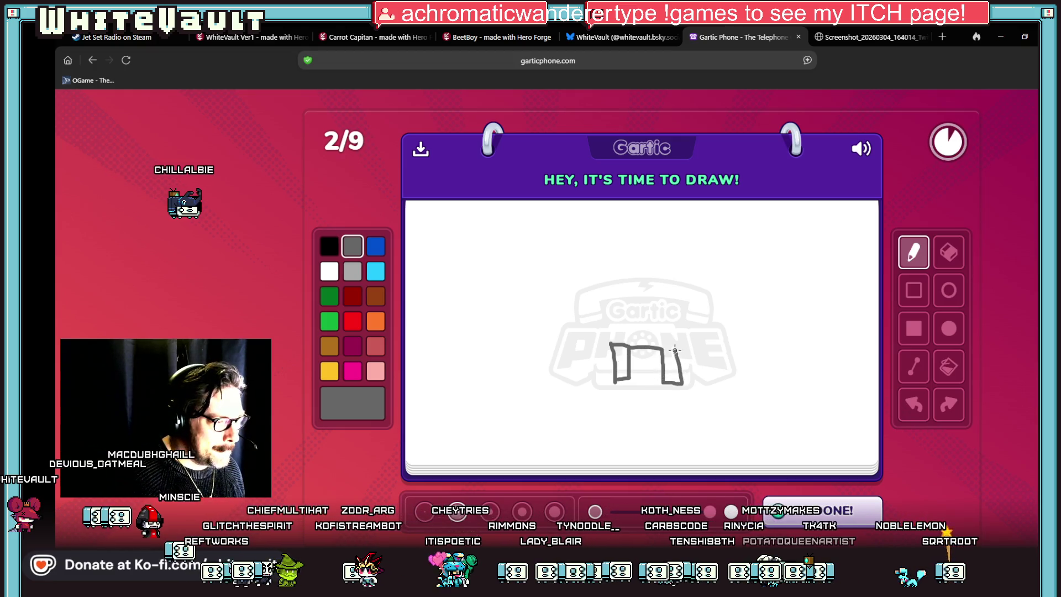
drag(611, 344, 604, 306)
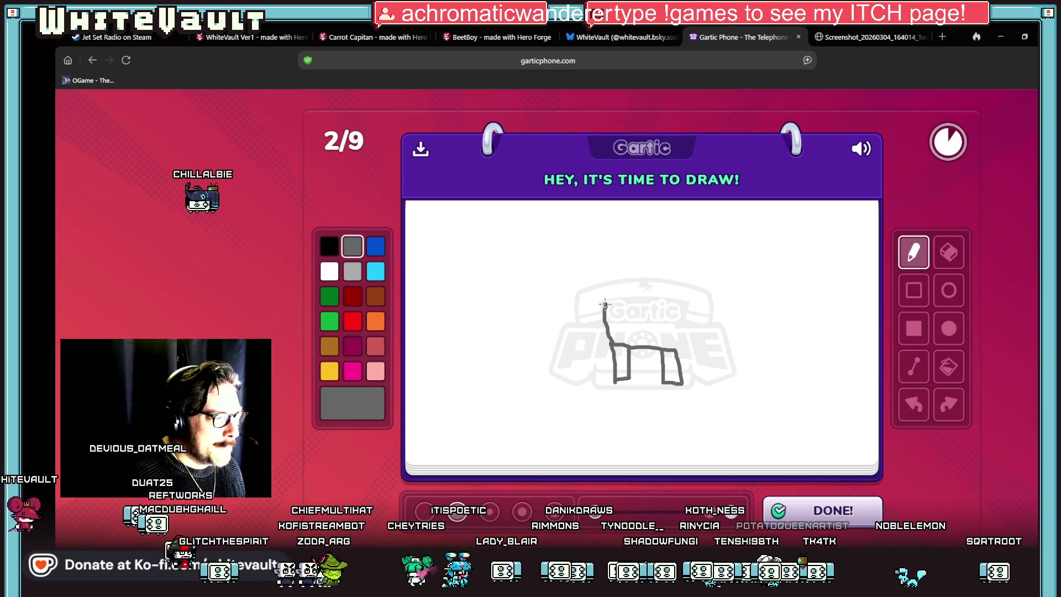
key(ctrl+z)
mouse_move(630, 270)
mouse_down()
mouse_move(583, 277)
mouse_move(596, 234)
mouse_move(641, 211)
mouse_move(654, 229)
mouse_move(646, 251)
mouse_move(683, 266)
mouse_move(677, 347)
mouse_up()
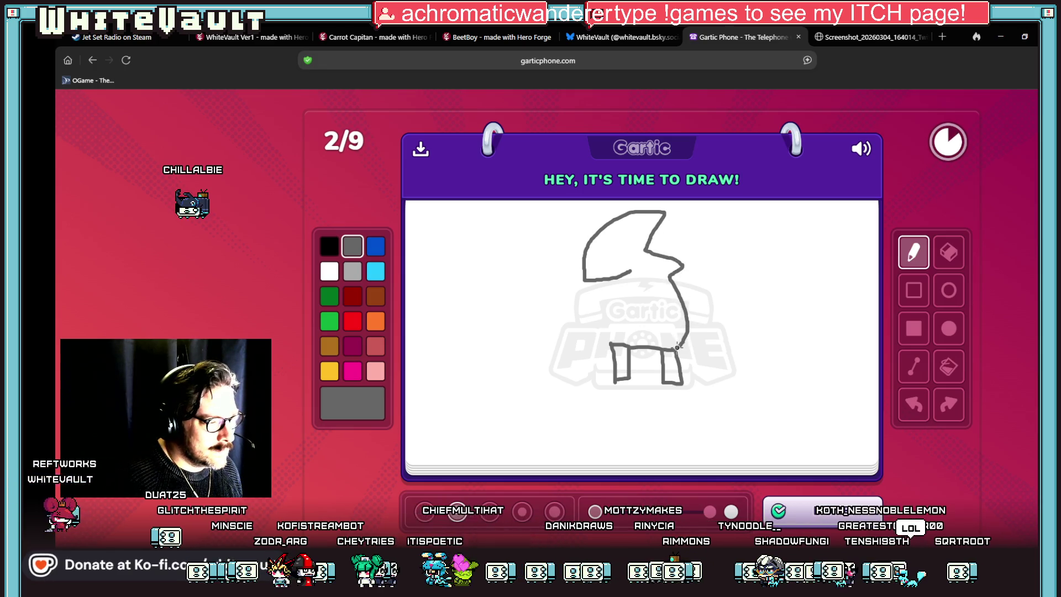
mouse_move(629, 271)
mouse_down()
mouse_move(607, 315)
mouse_move(611, 346)
mouse_up()
click(948, 365)
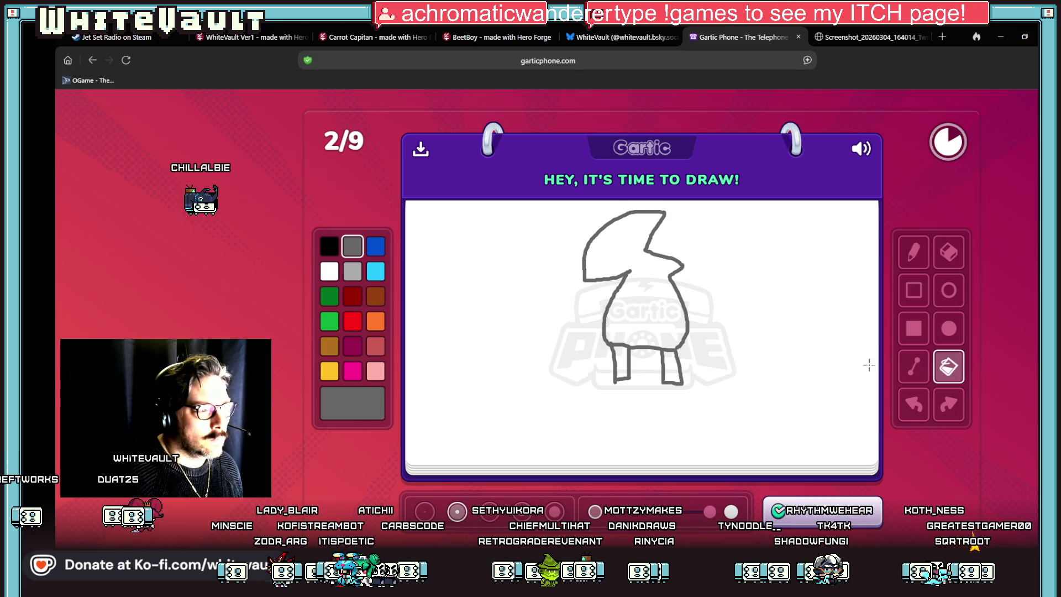
- Fill the creature's legs, body and head solid grey
click(670, 367)
click(641, 287)
click(622, 362)
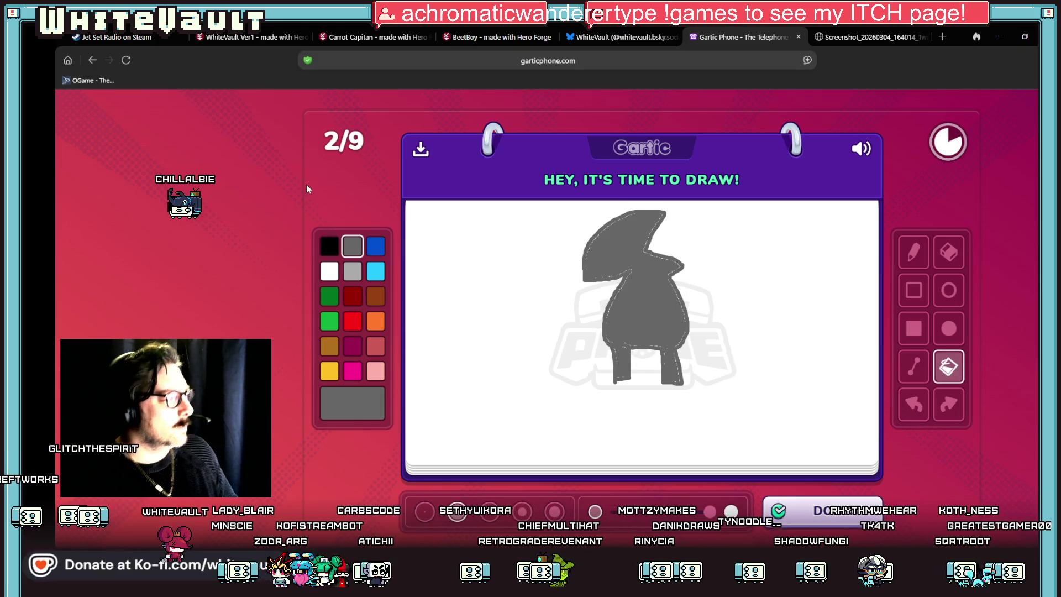
- Outline a black eye patch on the head and fill it solid black
click(329, 246)
click(913, 252)
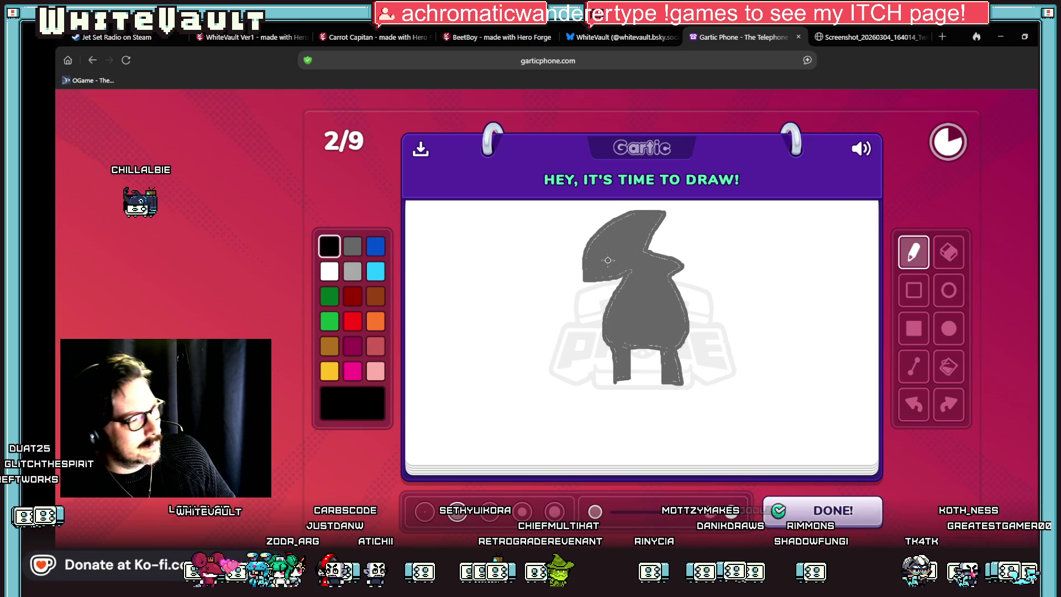
drag(580, 258, 604, 257)
key(ctrl+z)
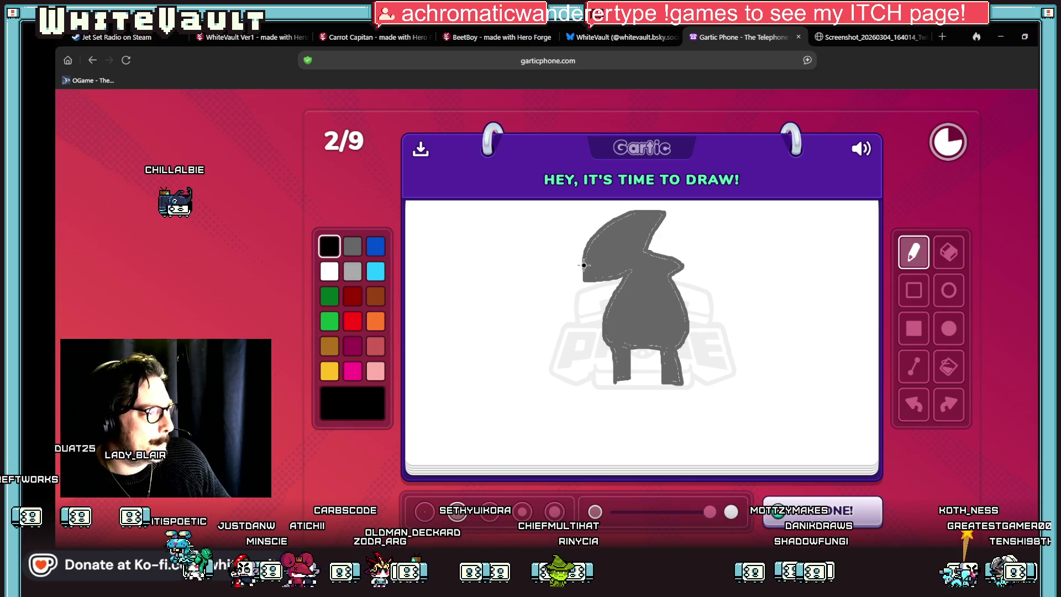
drag(602, 253, 628, 234)
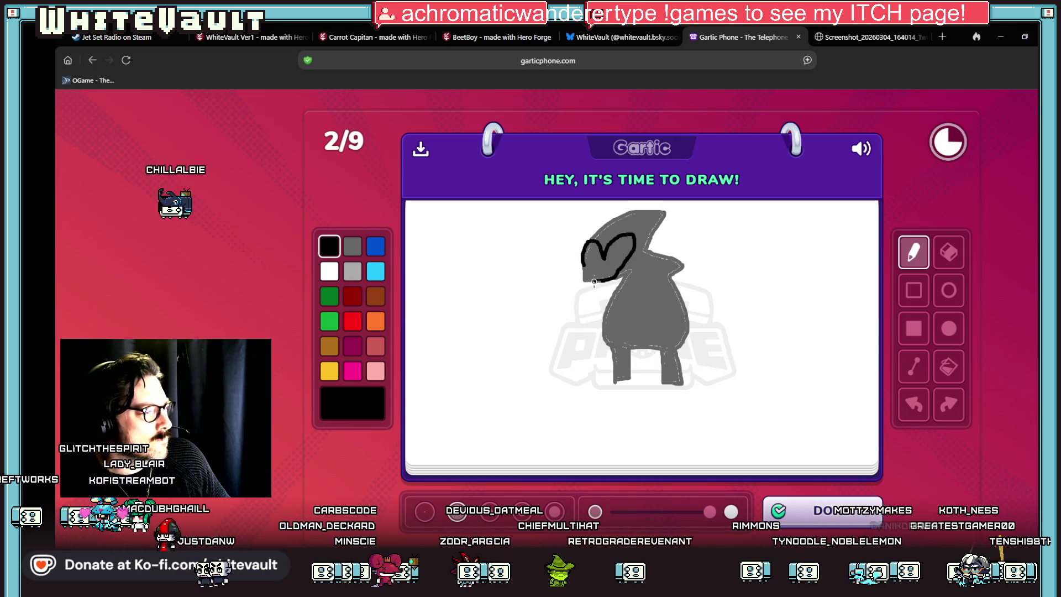
click(948, 365)
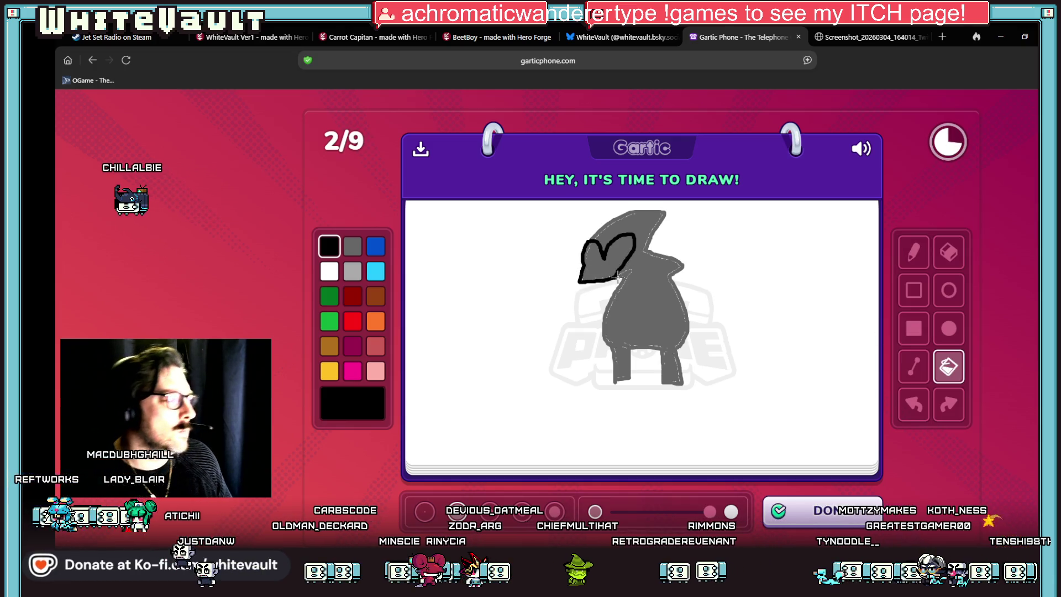
click(596, 278)
- Draw a dusty-red snout on the head, covering a dark speck inside it
click(380, 354)
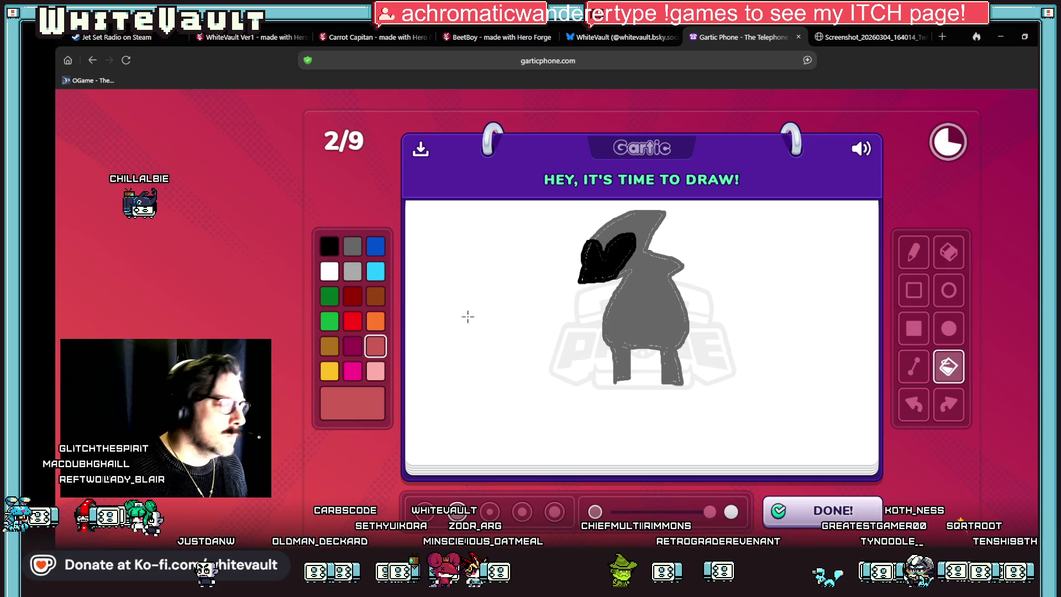
key(b)
drag(580, 275, 603, 270)
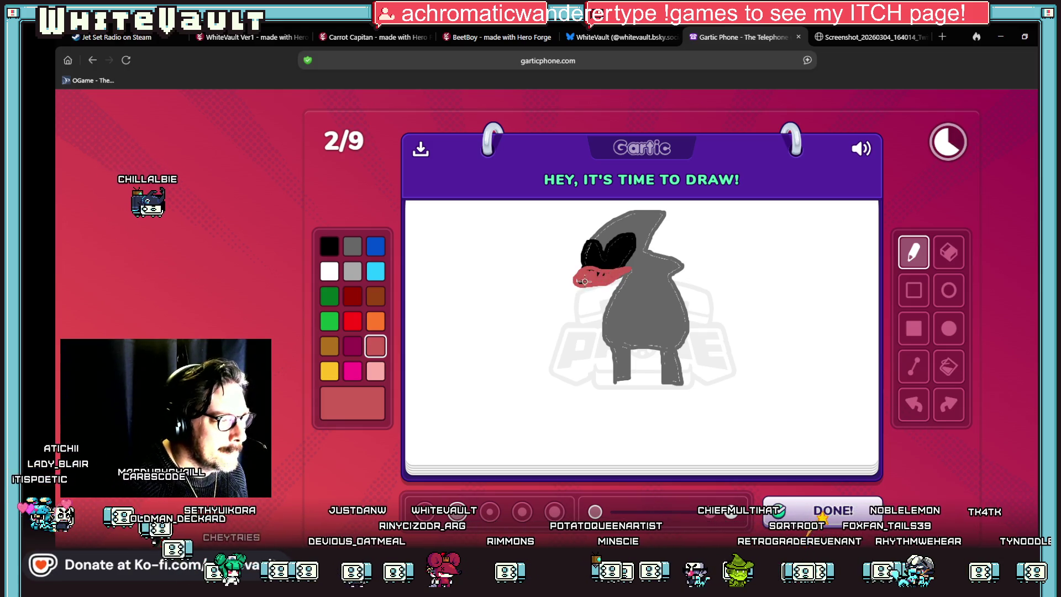
click(579, 282)
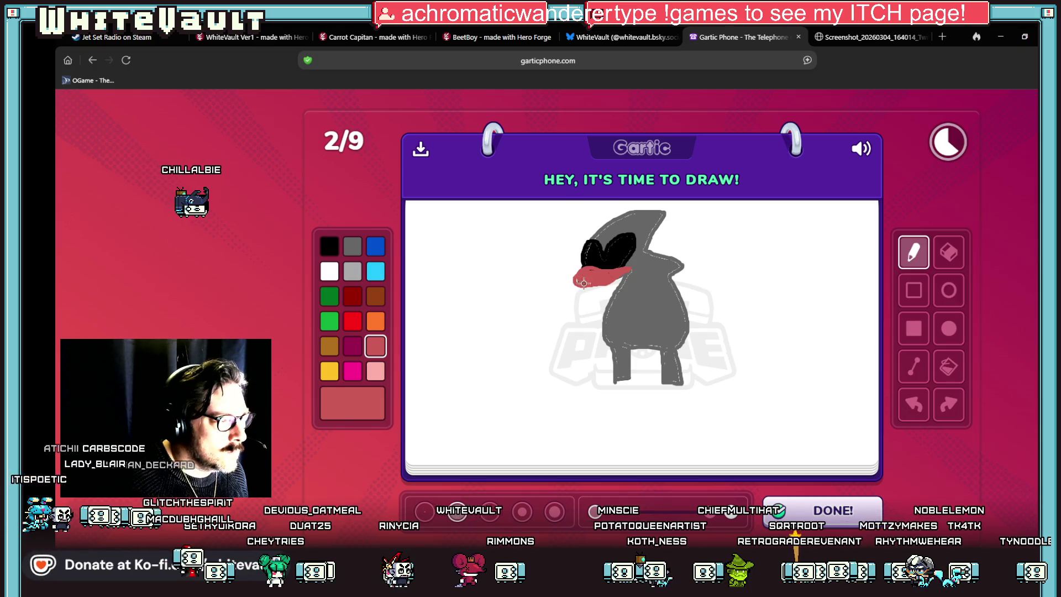
click(331, 250)
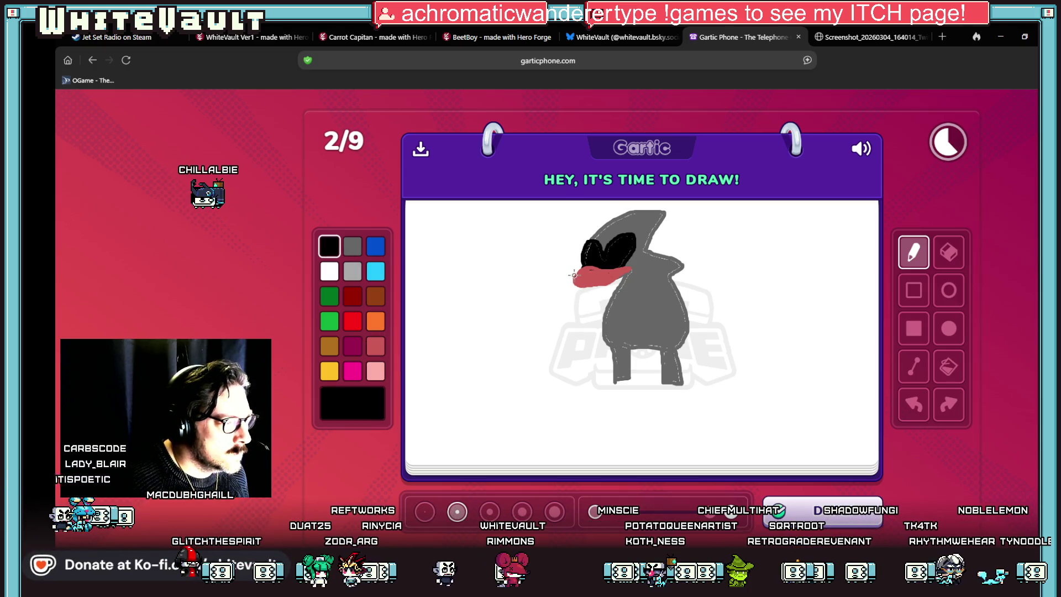
click(329, 270)
- Bucket-fill both of the character's shoes bright red
click(352, 322)
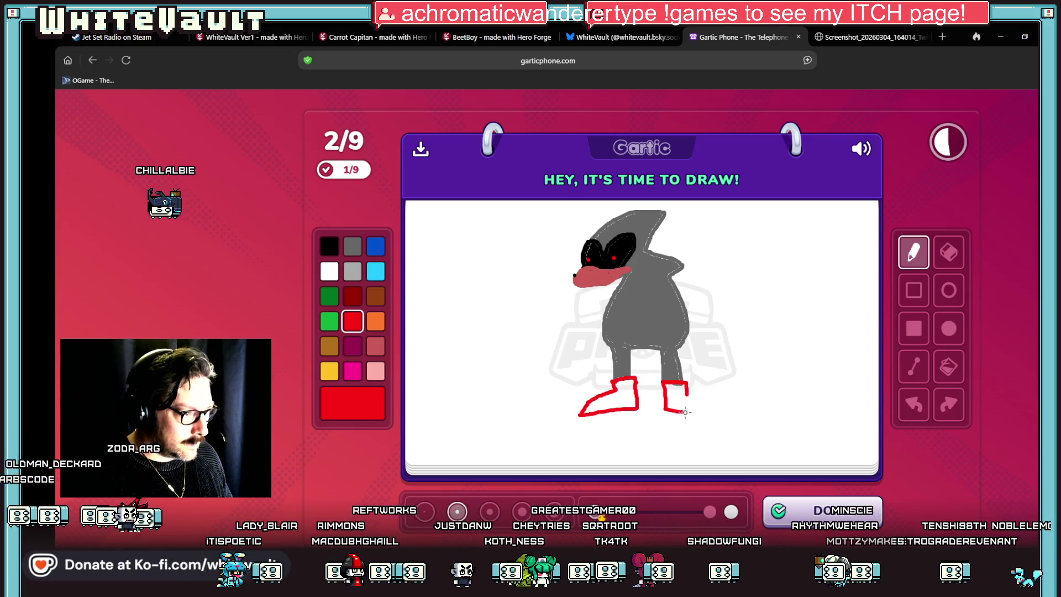
click(948, 366)
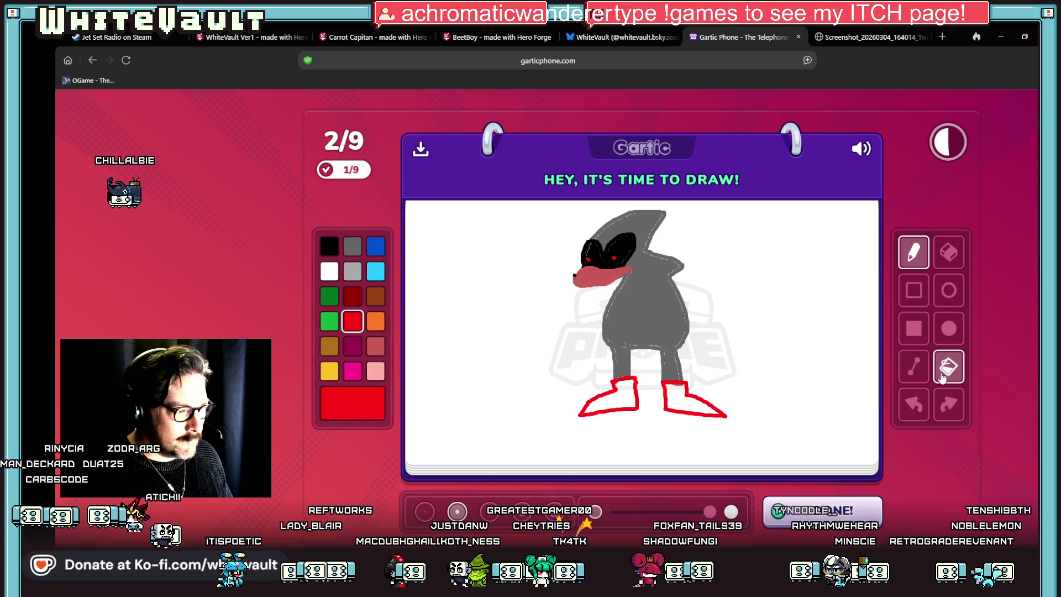
click(672, 402)
click(626, 396)
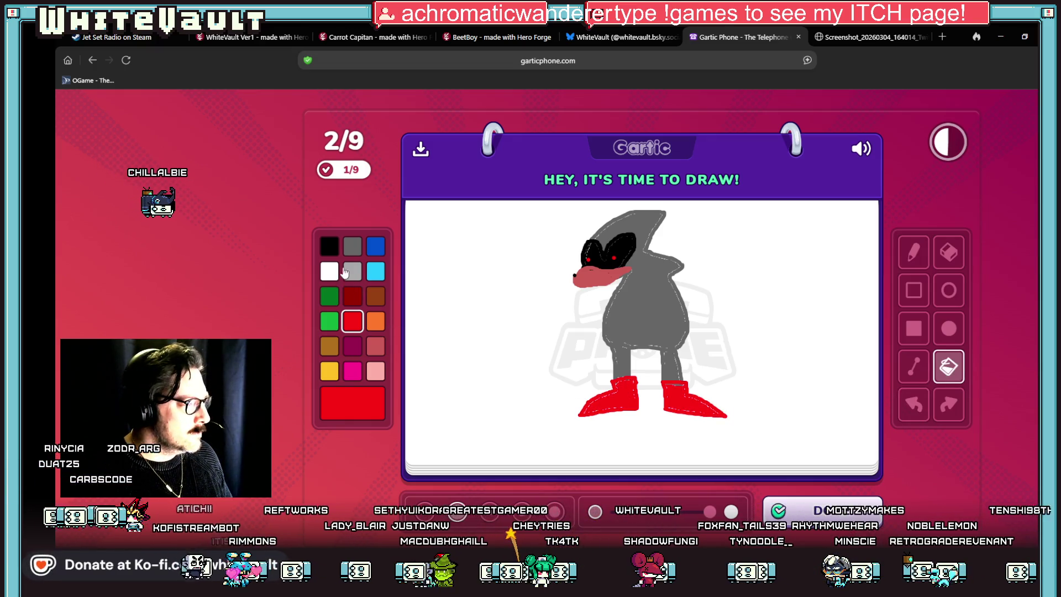
click(351, 272)
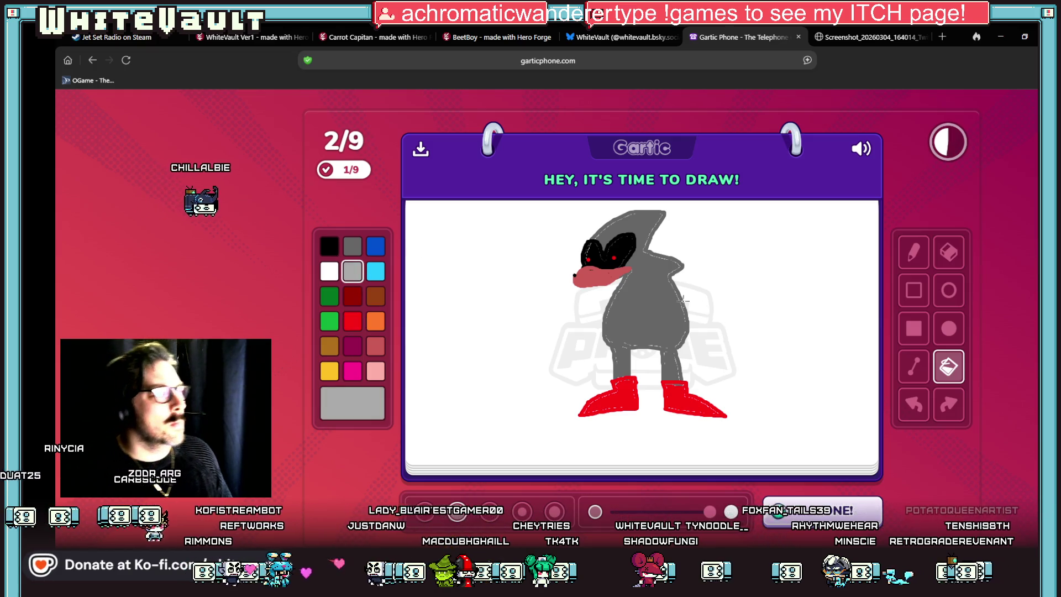
click(330, 246)
click(354, 250)
click(330, 247)
click(913, 252)
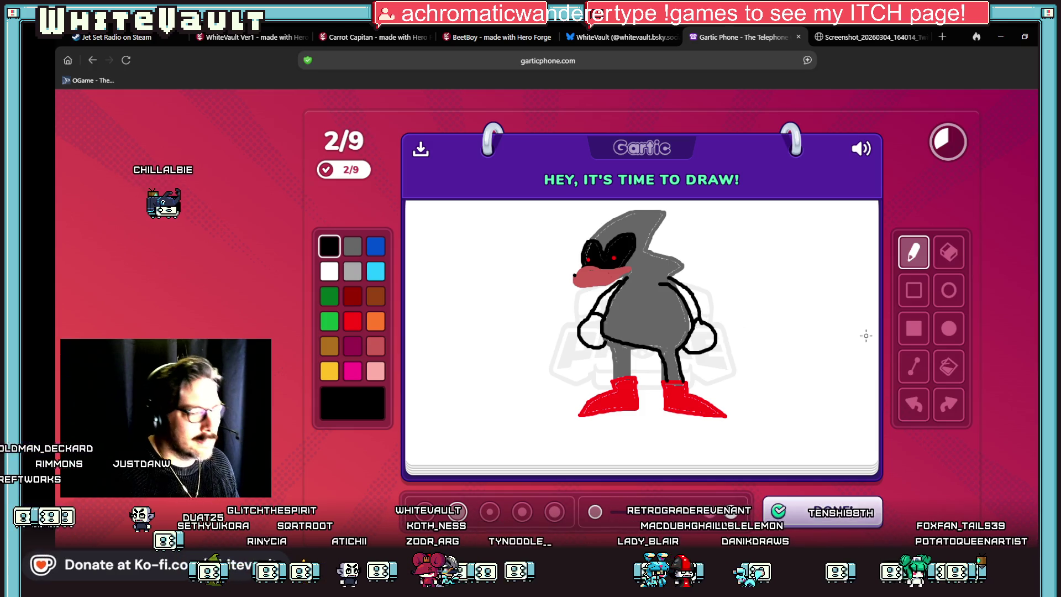
- Fill the gloves red and the chest area pinkish red
click(948, 366)
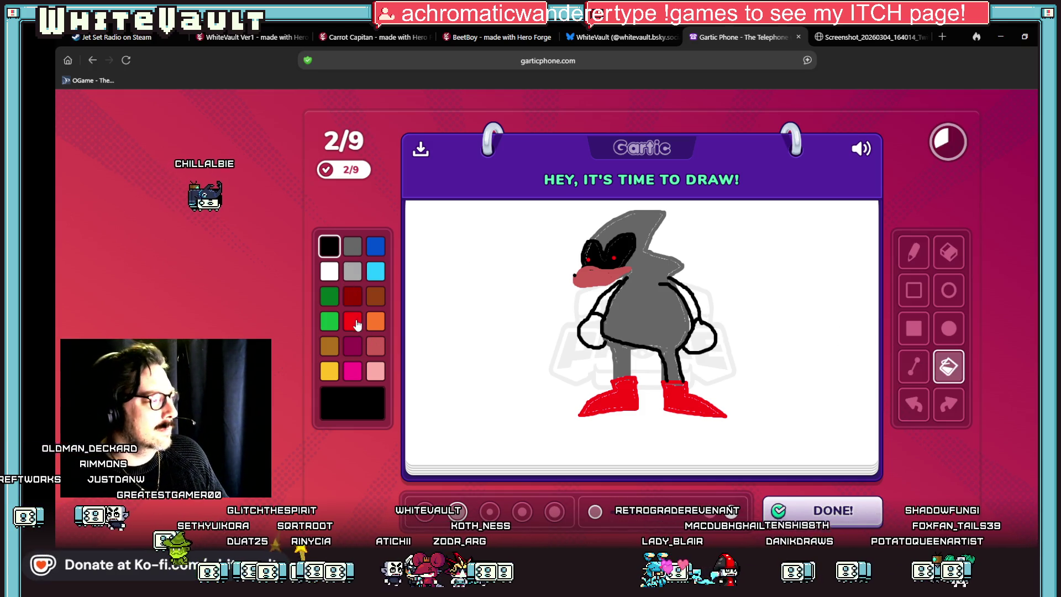
click(354, 322)
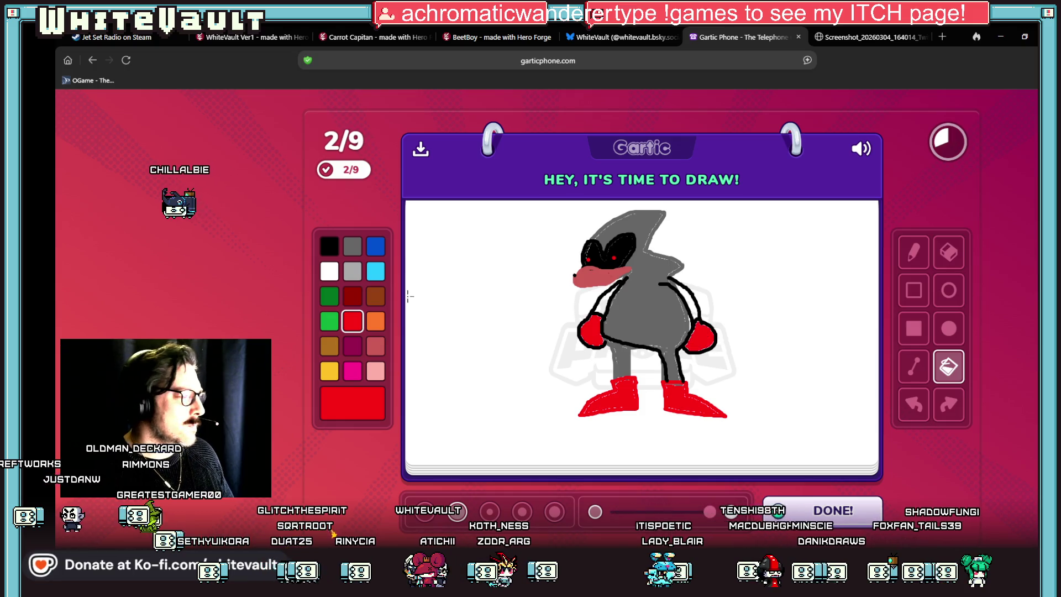
click(353, 249)
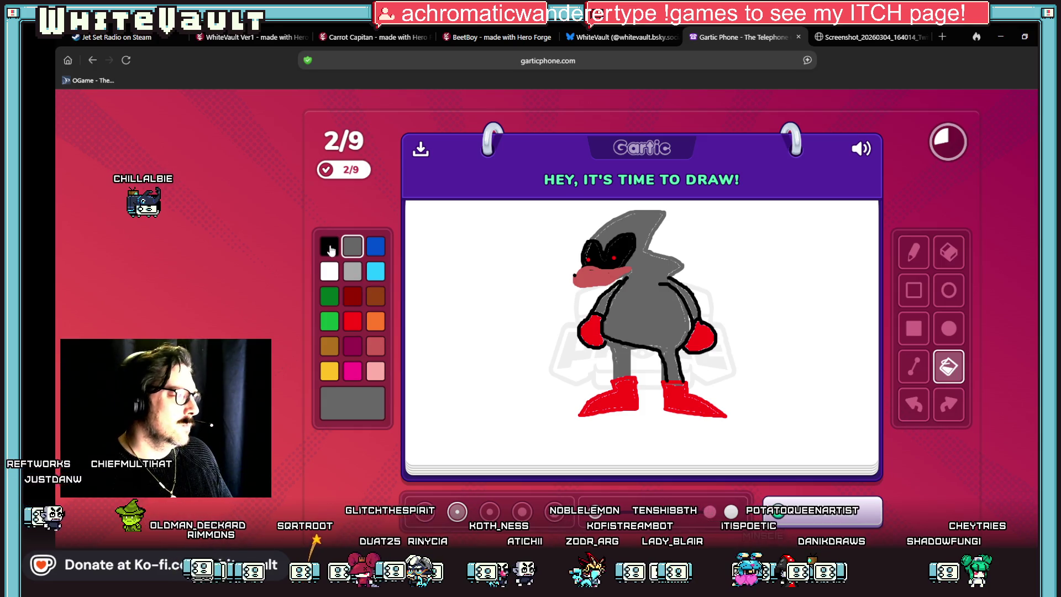
click(330, 249)
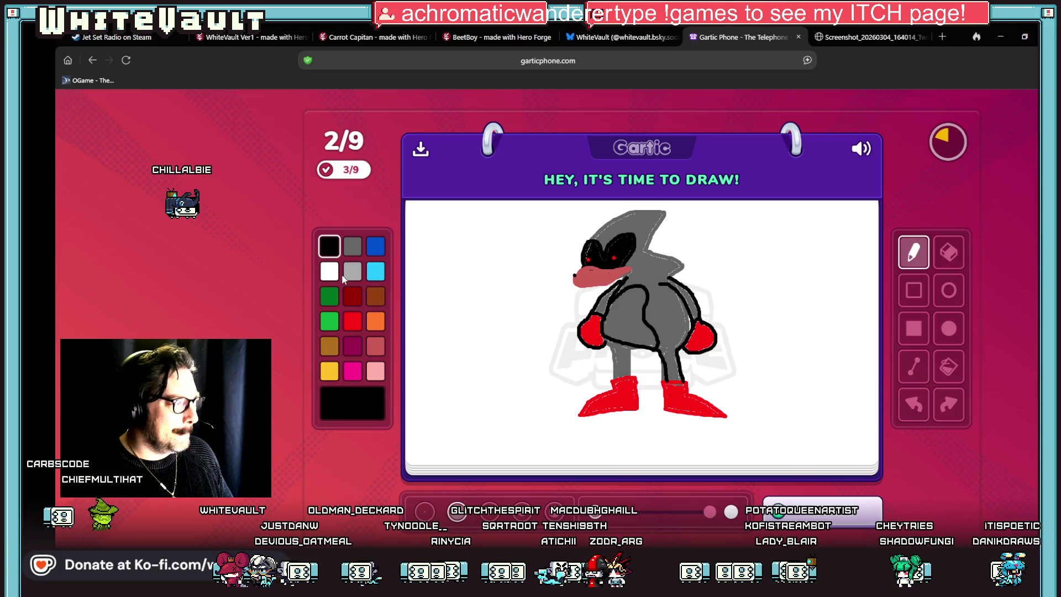
click(330, 271)
click(948, 366)
click(651, 323)
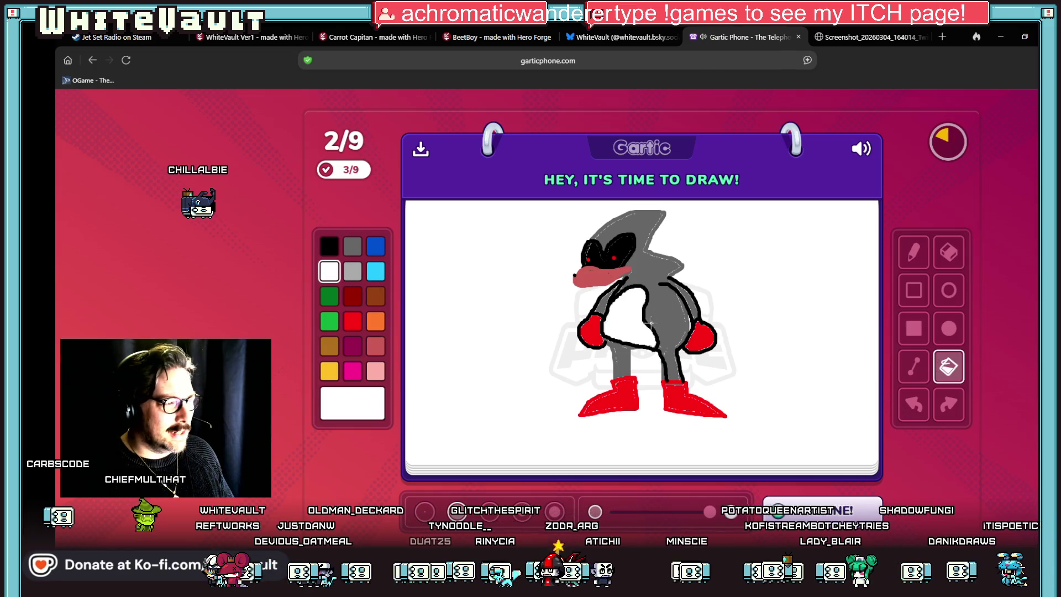
click(375, 346)
click(630, 321)
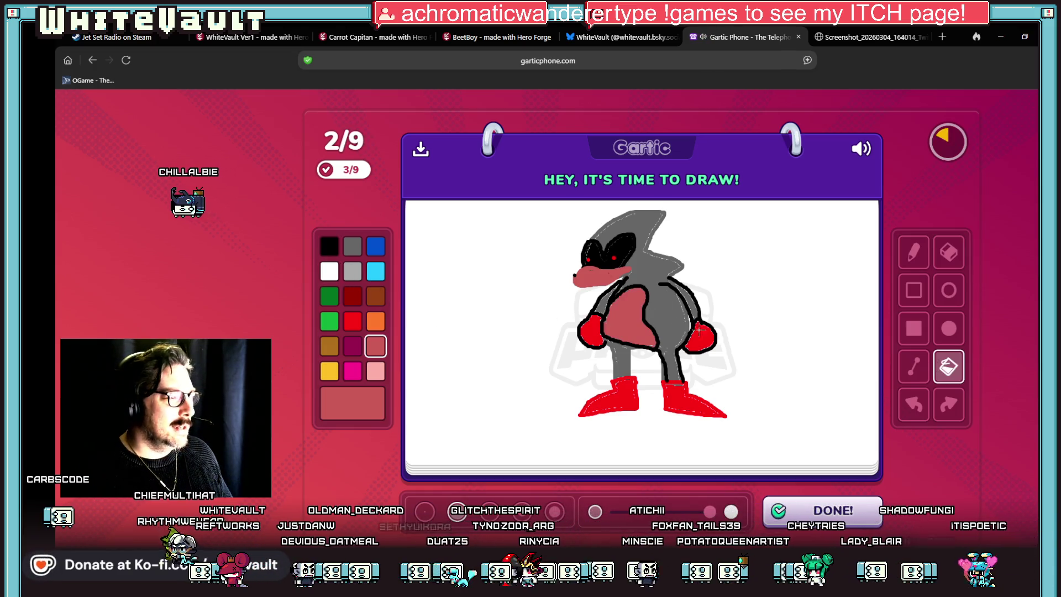
- Pick grey for the head spikes and submit the finished drawing
click(352, 246)
click(913, 252)
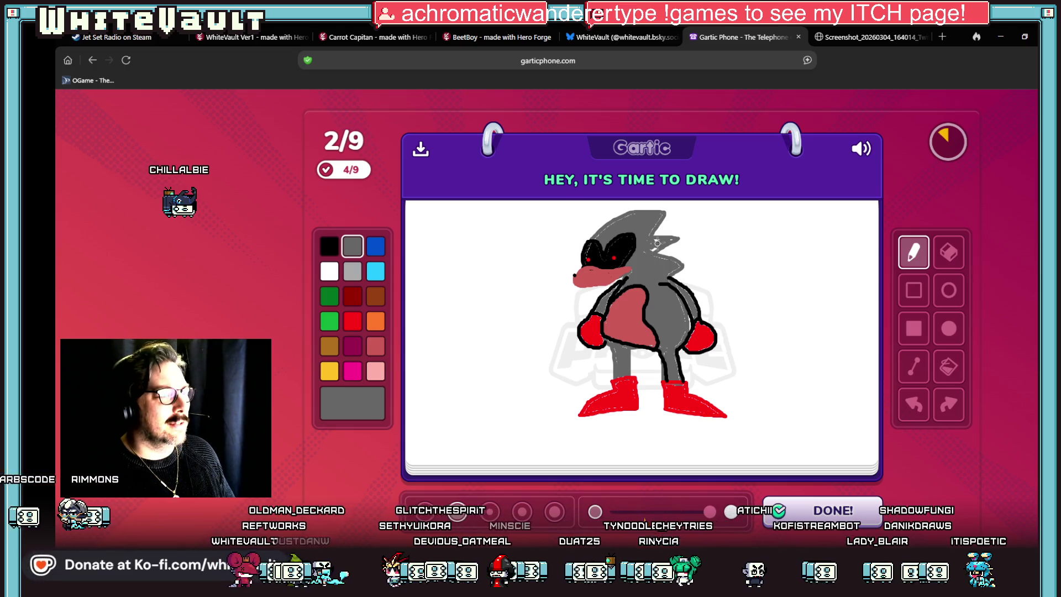
click(835, 511)
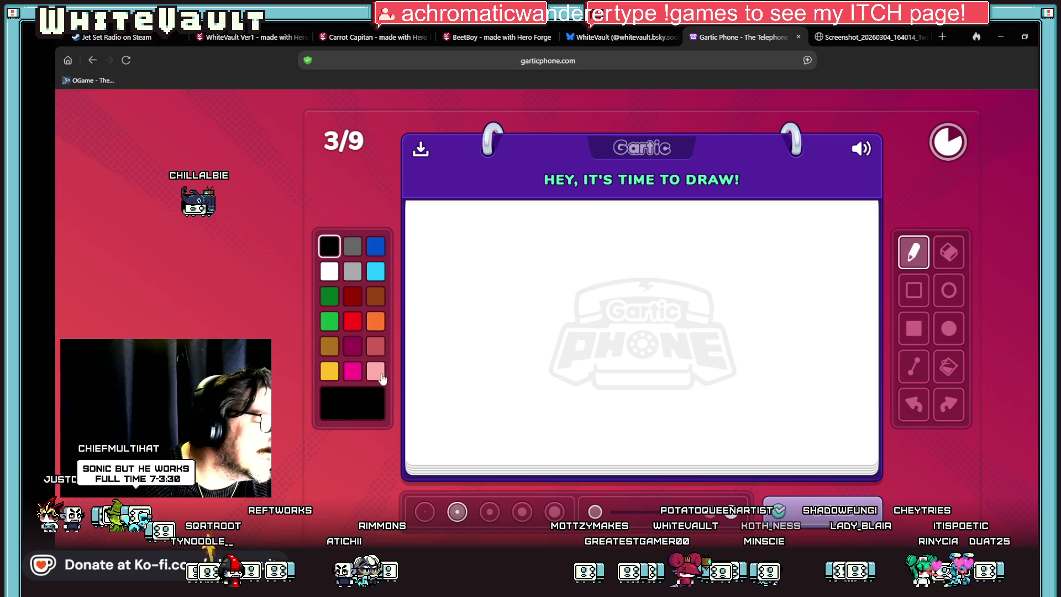
- Draw a pink neck curve and grey shirt shoulders, sleeves and front details
click(381, 378)
mouse_move(584, 245)
mouse_down()
mouse_move(575, 292)
mouse_move(663, 308)
mouse_move(680, 254)
mouse_up()
click(352, 246)
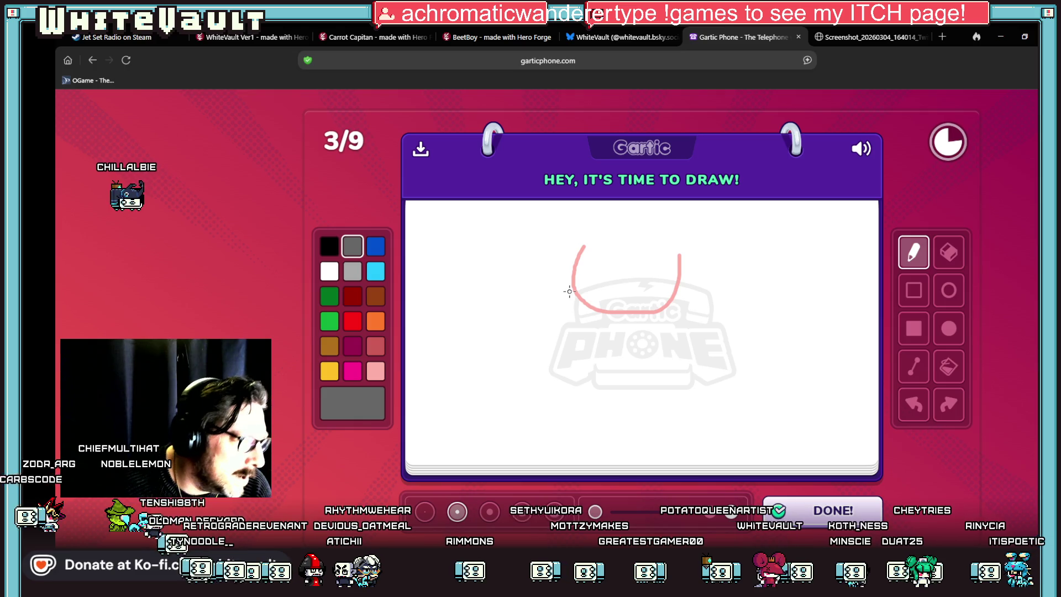
mouse_move(570, 291)
mouse_down()
mouse_move(524, 320)
mouse_move(491, 373)
mouse_move(511, 389)
mouse_move(572, 359)
mouse_up()
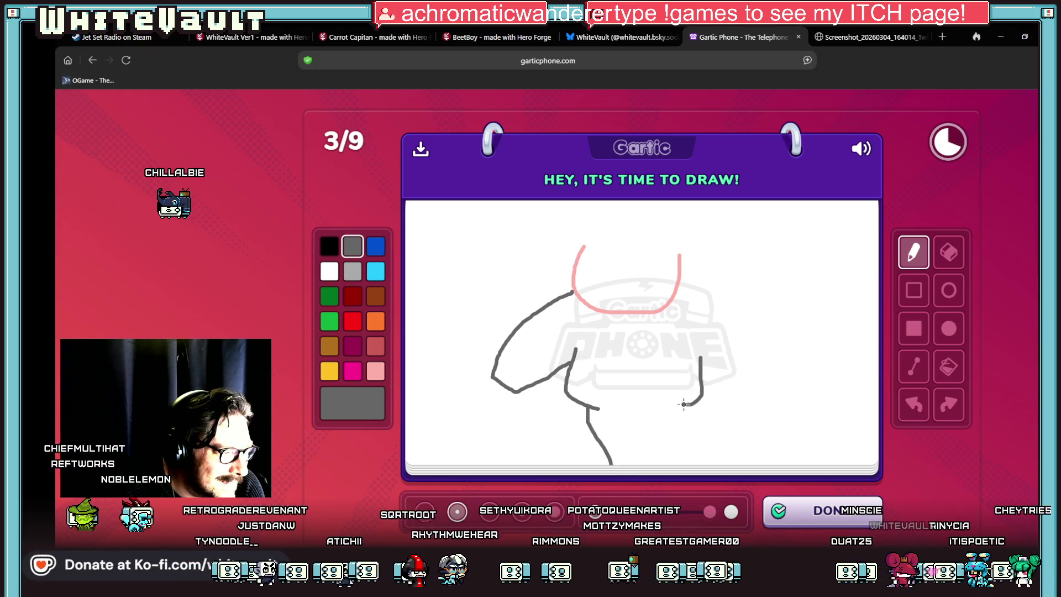
mouse_move(672, 286)
mouse_down()
mouse_move(718, 309)
mouse_move(748, 358)
mouse_move(717, 380)
mouse_up()
drag(607, 321, 656, 338)
drag(614, 440, 660, 447)
mouse_move(644, 406)
mouse_down()
mouse_move(634, 458)
mouse_move(651, 421)
mouse_move(646, 441)
mouse_up()
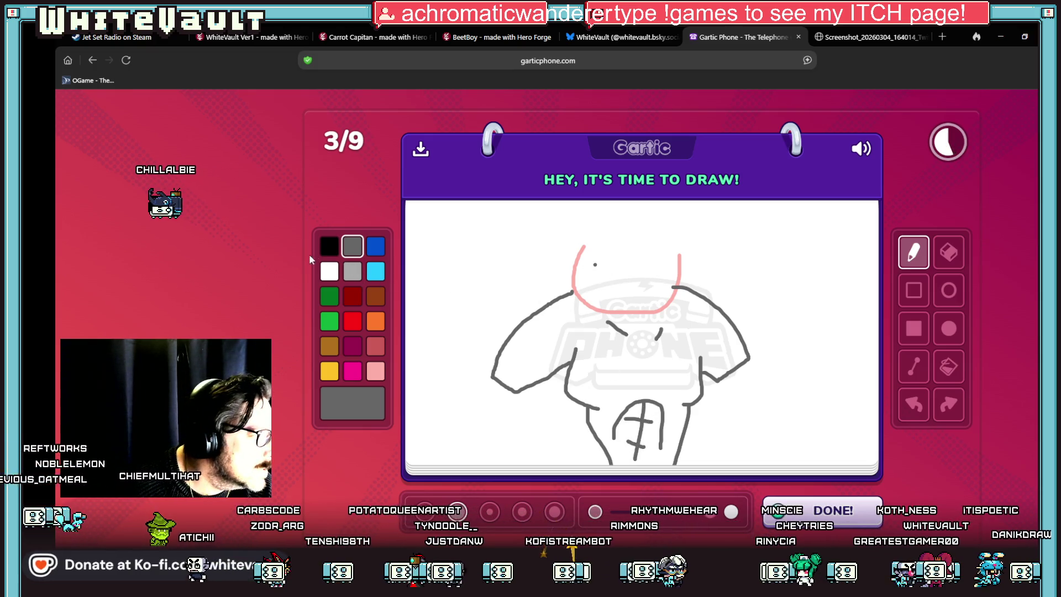
- Draw black eyes, a frowning mouth and a fist at the arm's end
click(329, 246)
drag(593, 263, 656, 266)
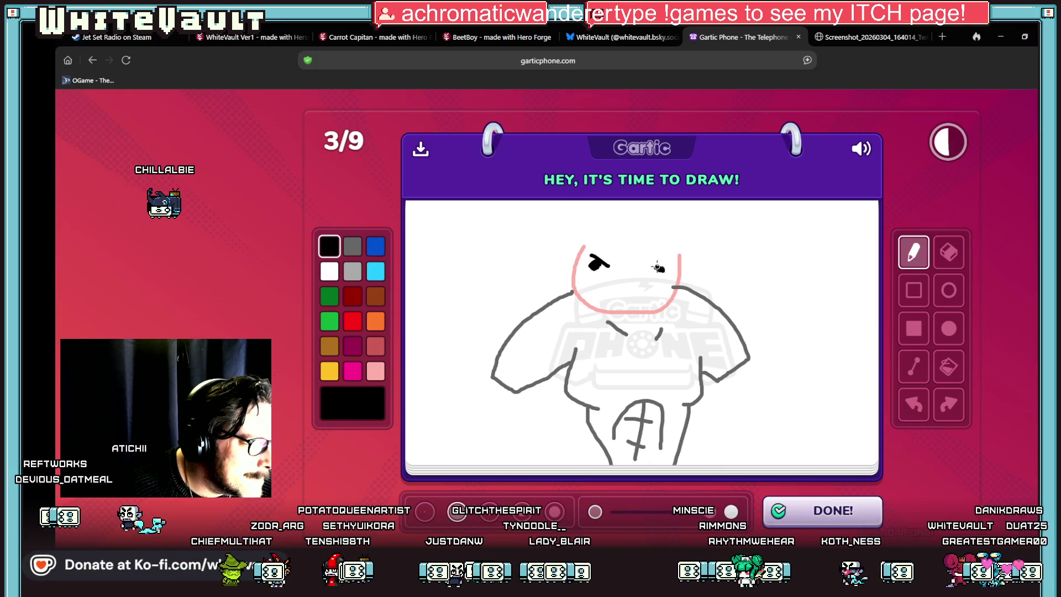
drag(606, 293, 643, 300)
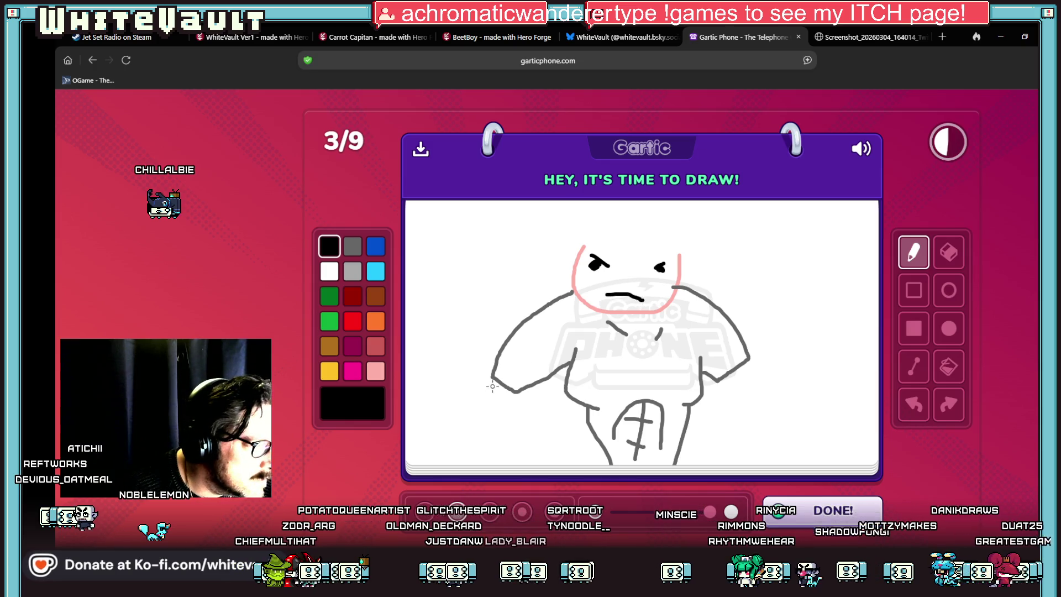
drag(492, 378, 503, 410)
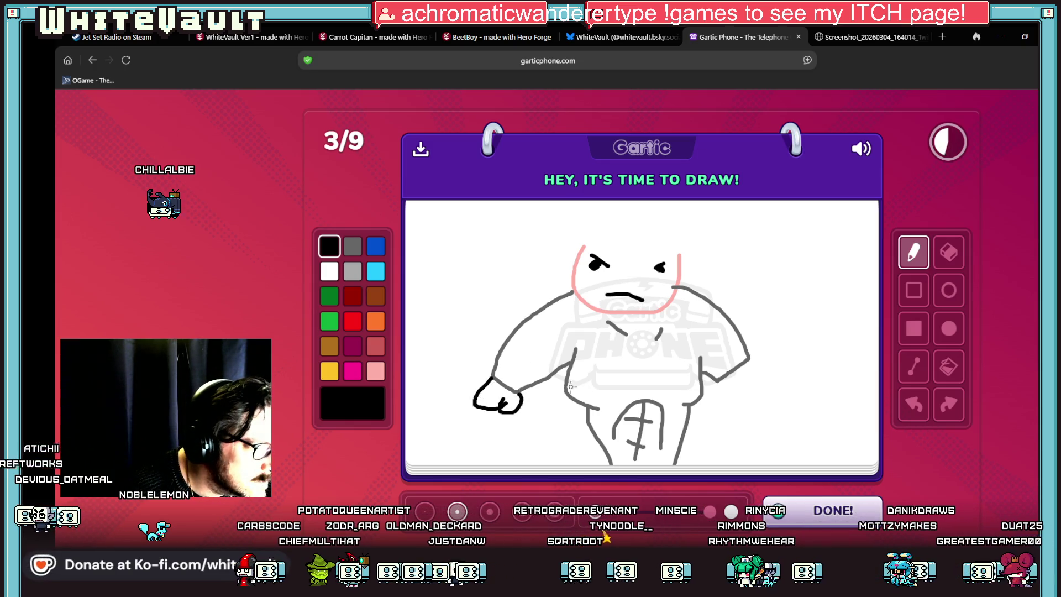
mouse_move(717, 380)
mouse_down()
mouse_move(724, 400)
mouse_move(771, 397)
mouse_move(751, 361)
mouse_up()
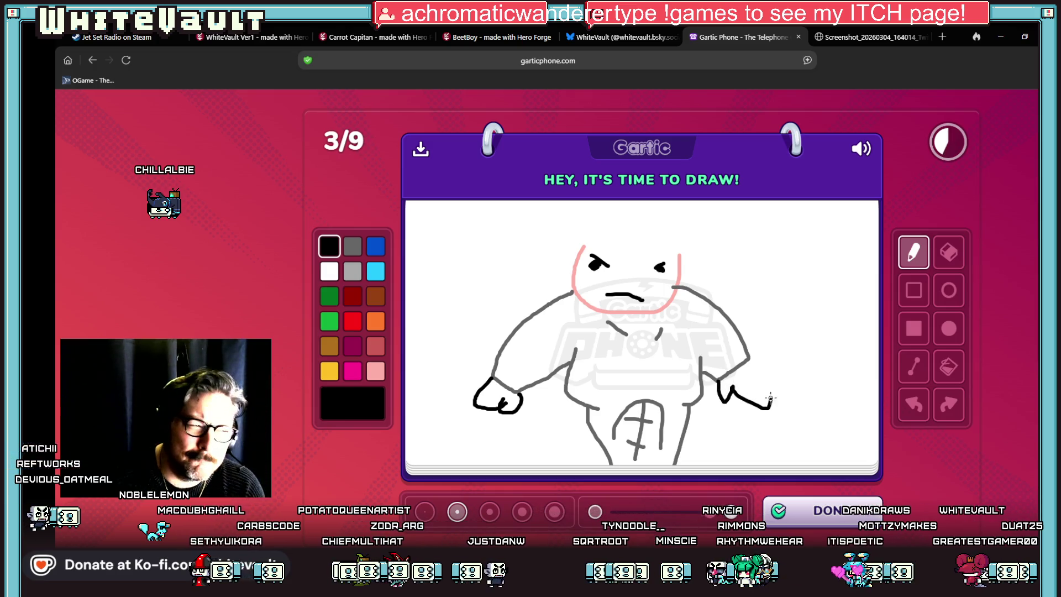
- Add brown spiky hair above the head and submit the drawing
click(373, 326)
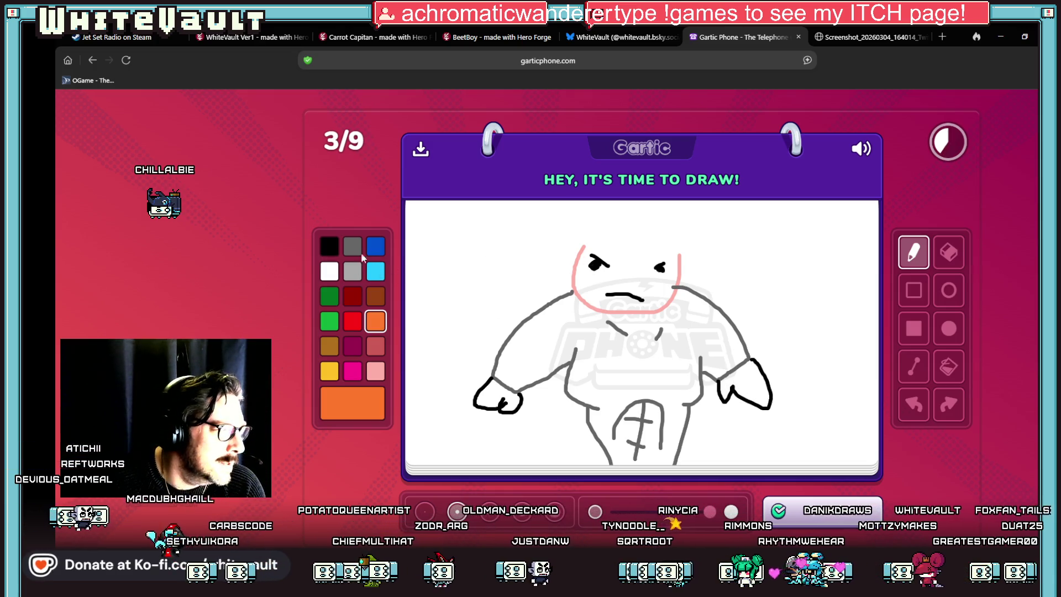
click(374, 299)
mouse_move(558, 250)
mouse_down()
mouse_move(682, 221)
mouse_move(721, 258)
mouse_up()
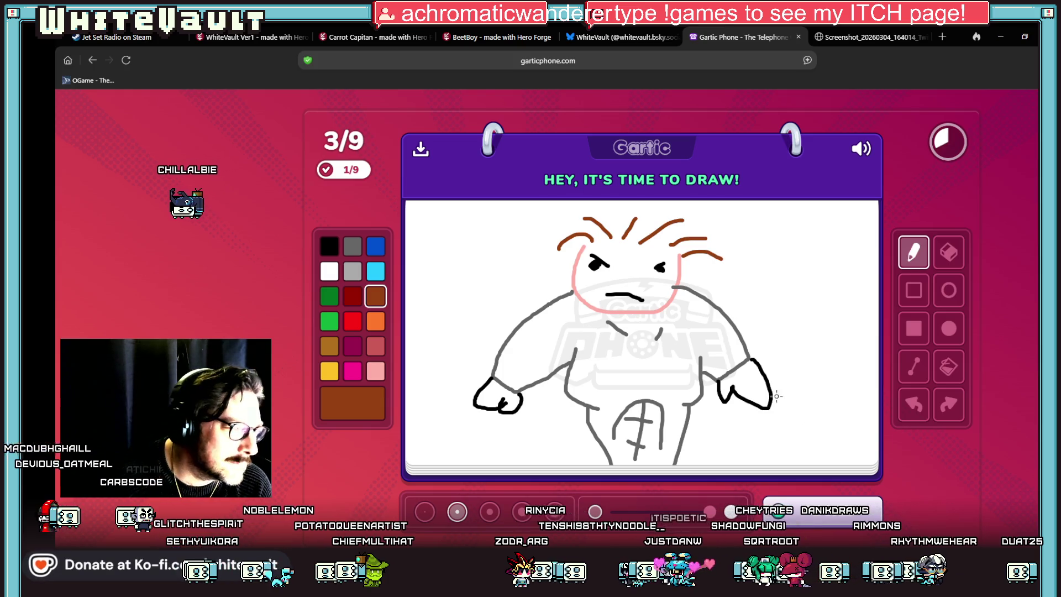
click(850, 514)
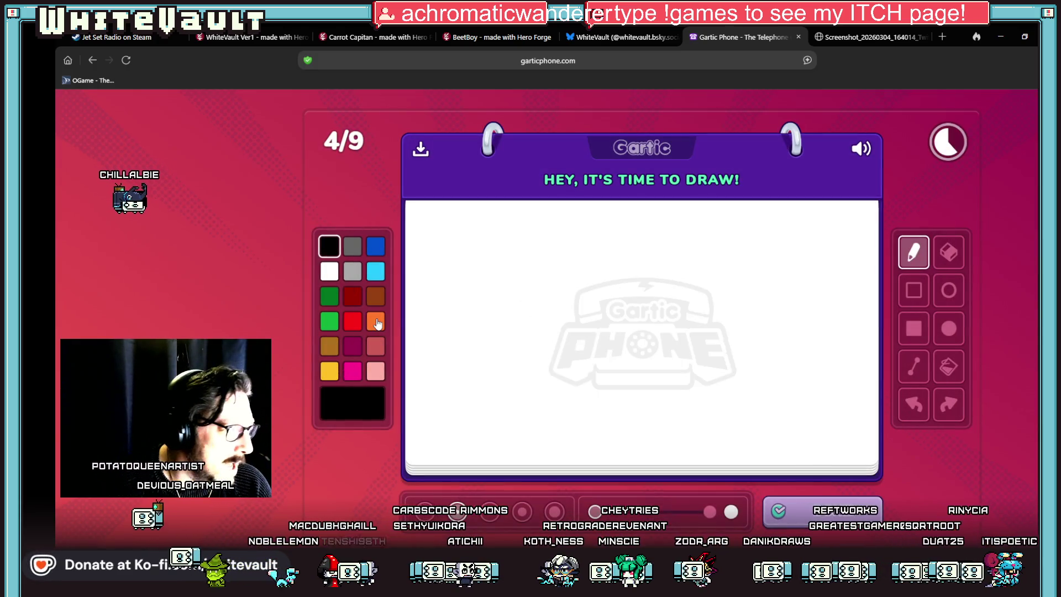
- Draw a yellow face block with two black eyes and a large black mouth
click(376, 321)
click(329, 370)
click(913, 328)
mouse_move(503, 269)
mouse_down()
mouse_move(771, 482)
mouse_move(791, 475)
mouse_up()
click(329, 246)
drag(528, 294, 612, 355)
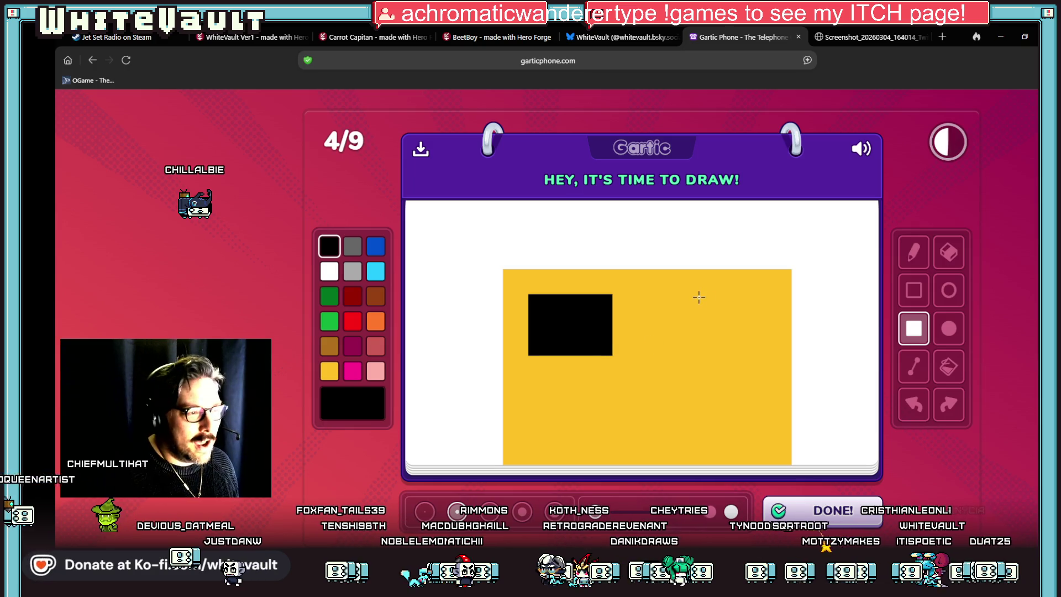
drag(699, 297, 782, 357)
mouse_move(548, 375)
mouse_down()
mouse_move(726, 470)
mouse_move(780, 470)
mouse_up()
- Add white highlights in both eyes and white teeth across the mouth
click(330, 271)
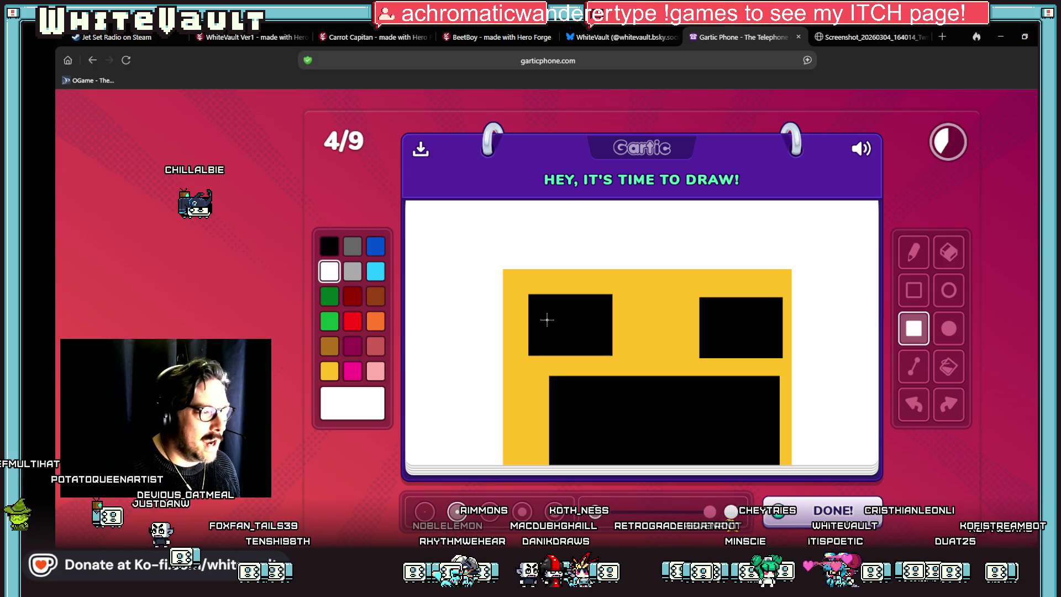
drag(558, 309, 588, 329)
drag(730, 311, 750, 323)
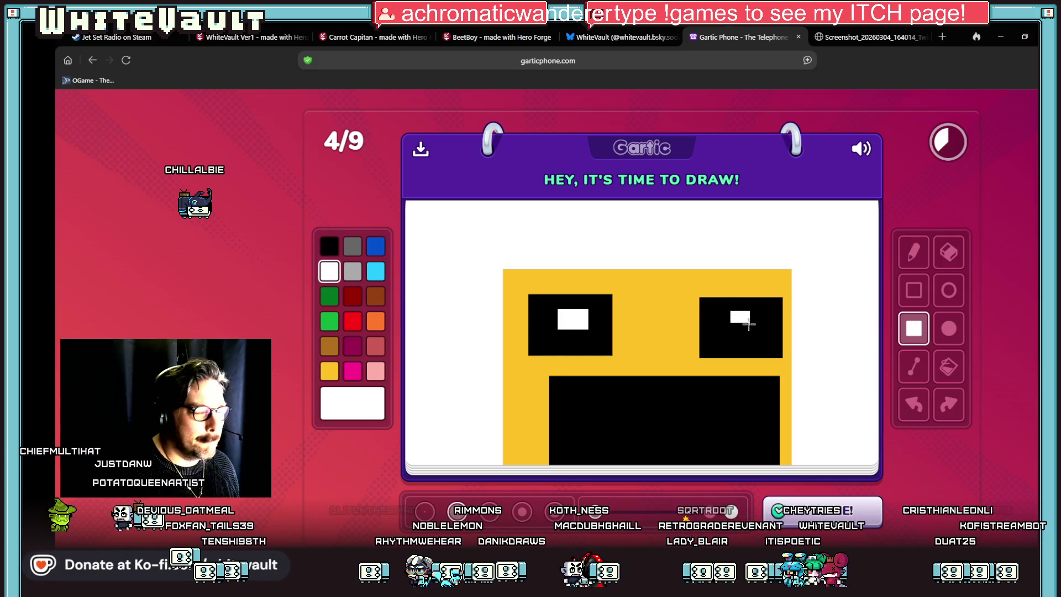
drag(590, 377, 727, 409)
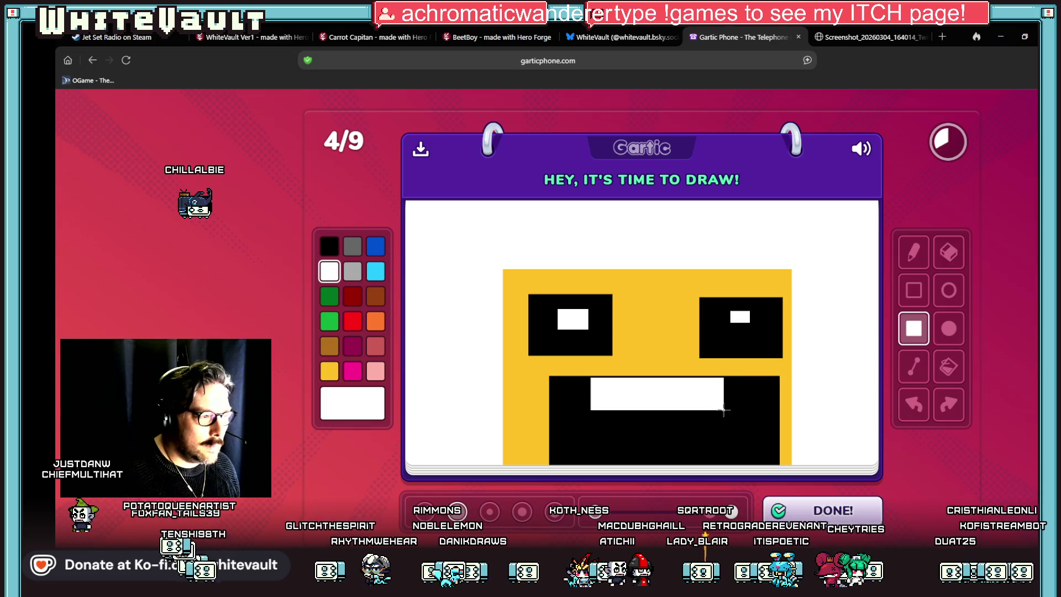
- Fill the background cyan and submit the face drawing
click(376, 271)
click(948, 366)
click(860, 340)
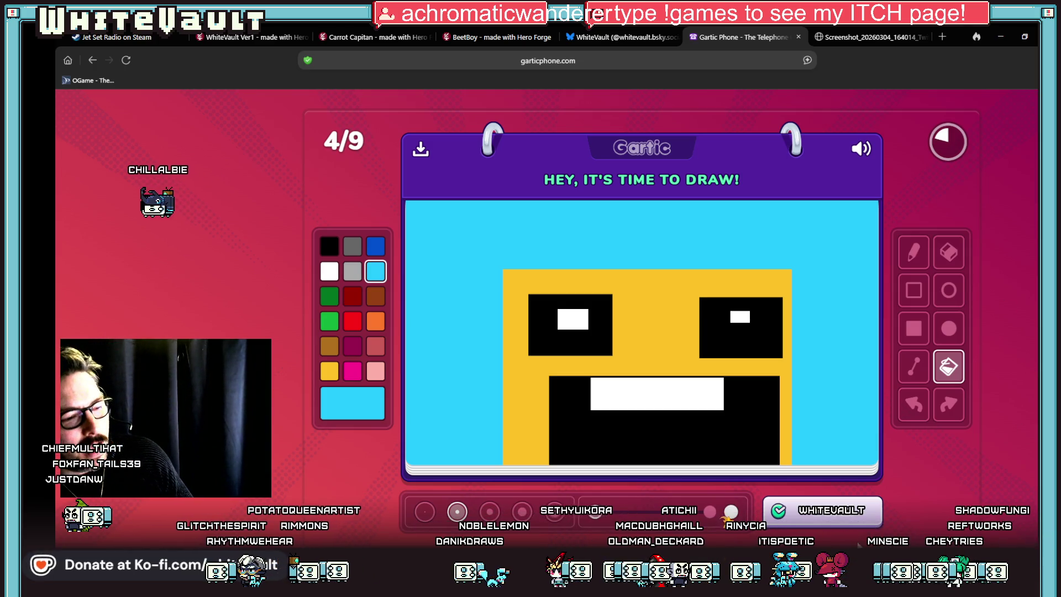
click(847, 511)
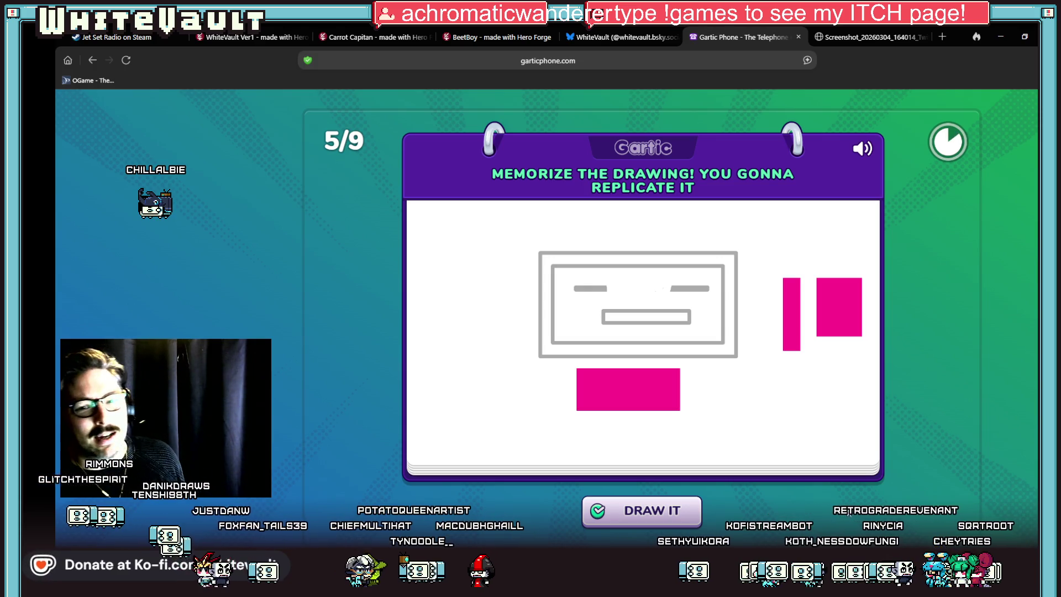
- Draw a dark-grey outer frame with a smaller frame inside it
click(641, 511)
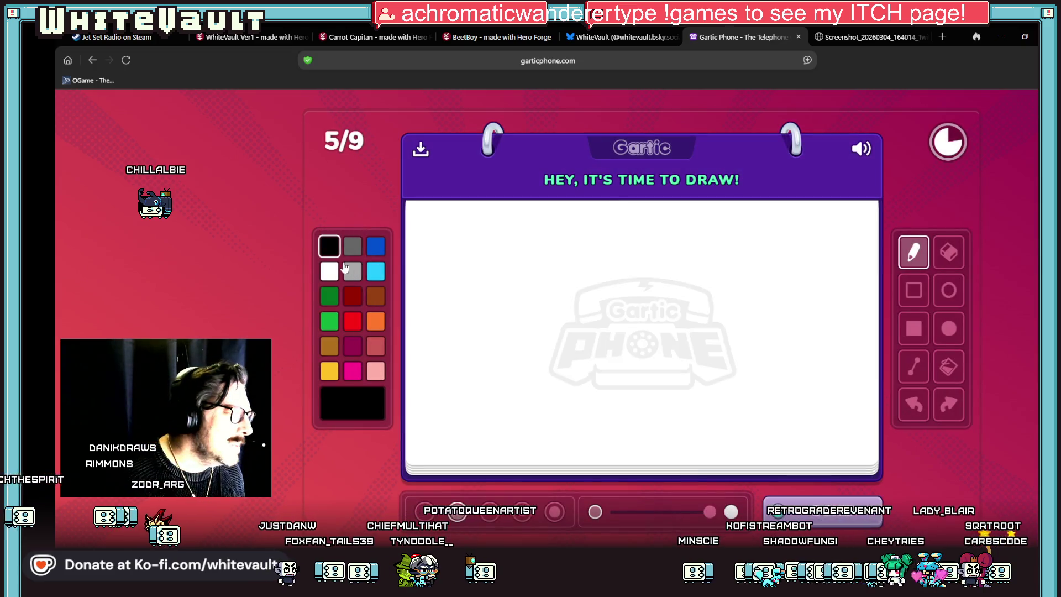
click(351, 246)
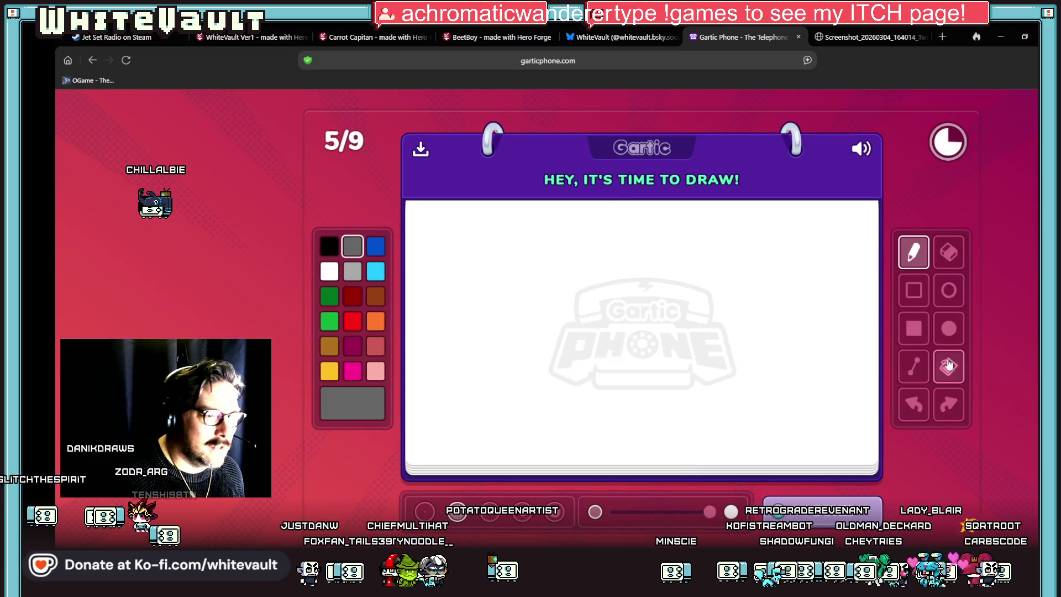
click(913, 289)
drag(517, 227, 762, 375)
drag(539, 252, 741, 359)
- Add two thin top bars and a grey-filled exclamation mark inside the frame
drag(531, 238, 590, 239)
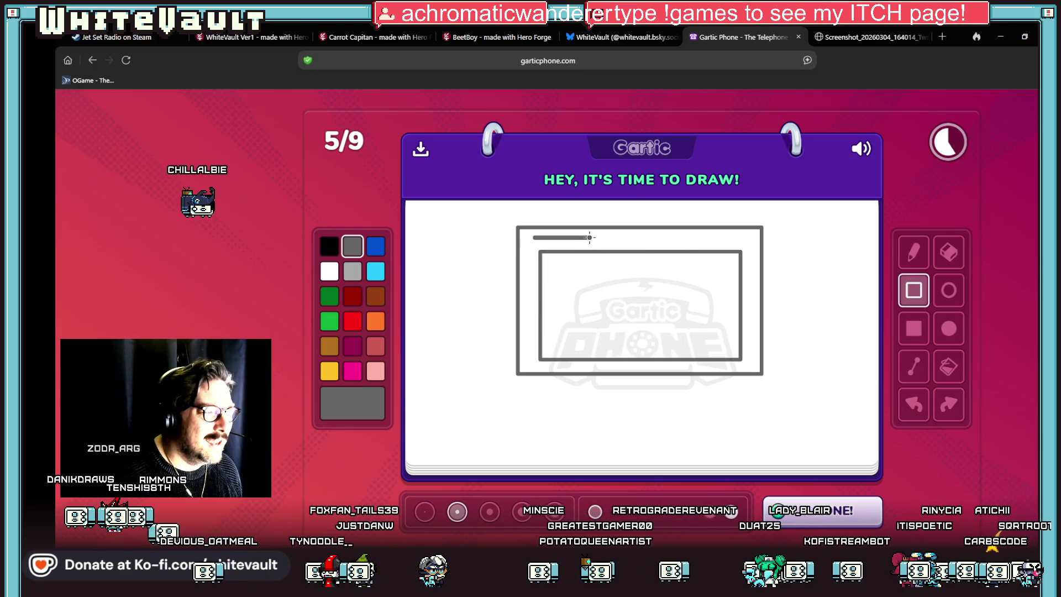
drag(749, 238, 711, 239)
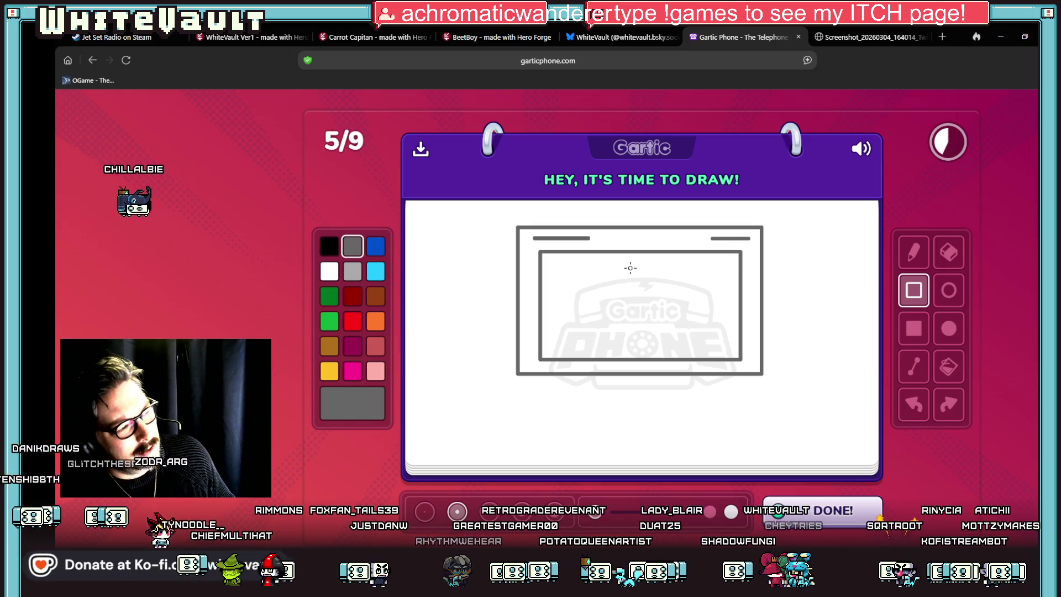
drag(637, 259, 660, 318)
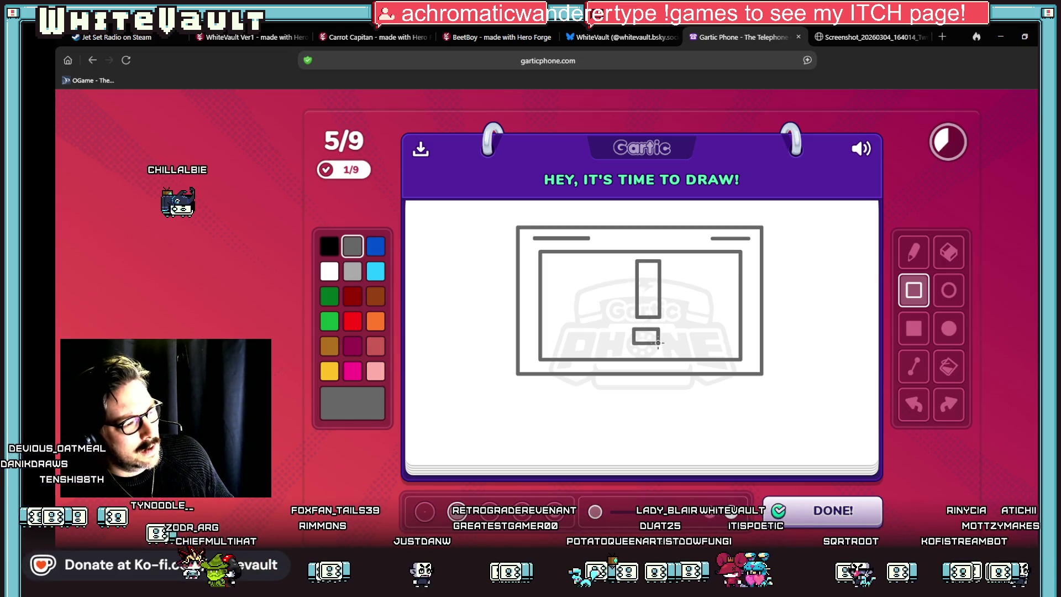
click(948, 366)
click(648, 309)
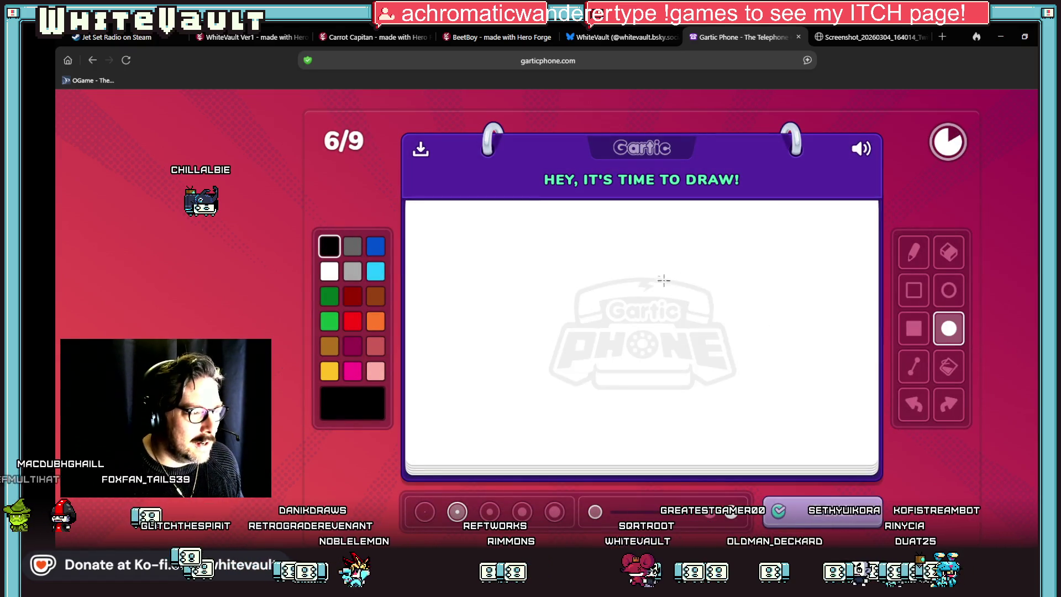
- Draw a filled black oval blob body and give it a white face and legs
drag(663, 280, 740, 362)
drag(572, 328, 678, 404)
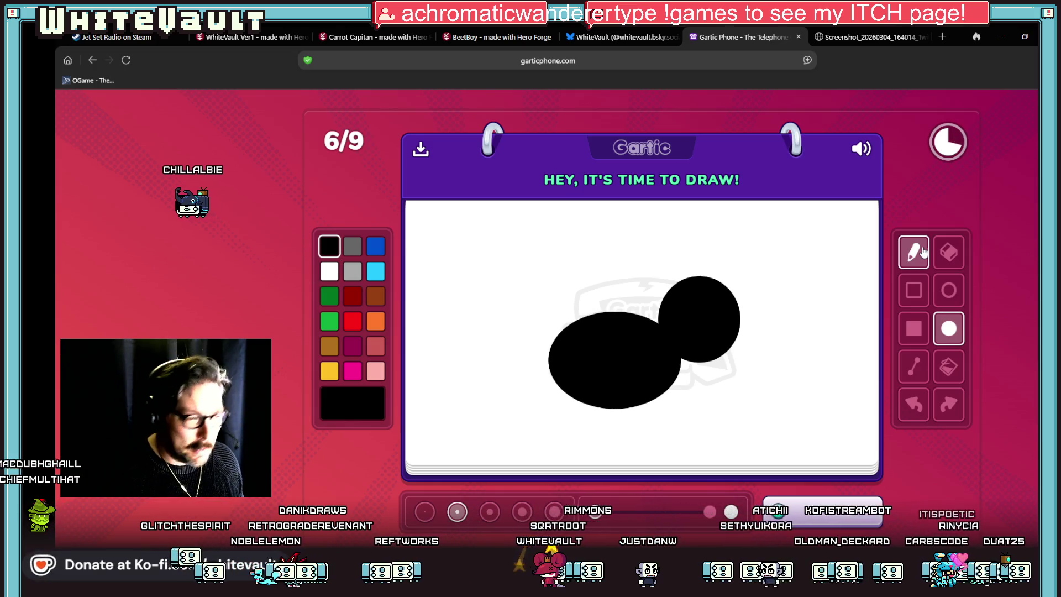
click(329, 271)
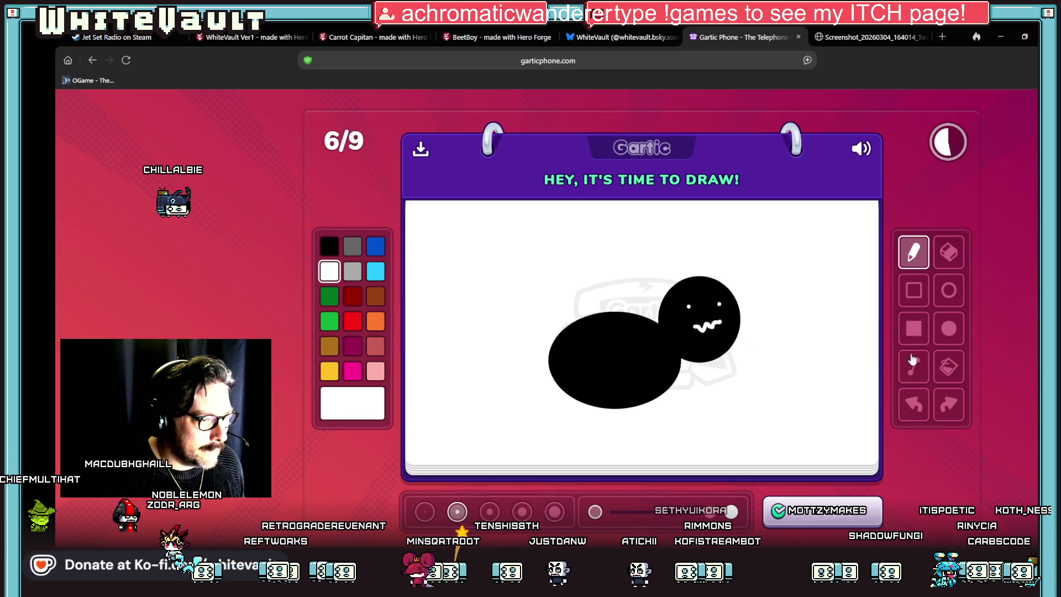
click(330, 246)
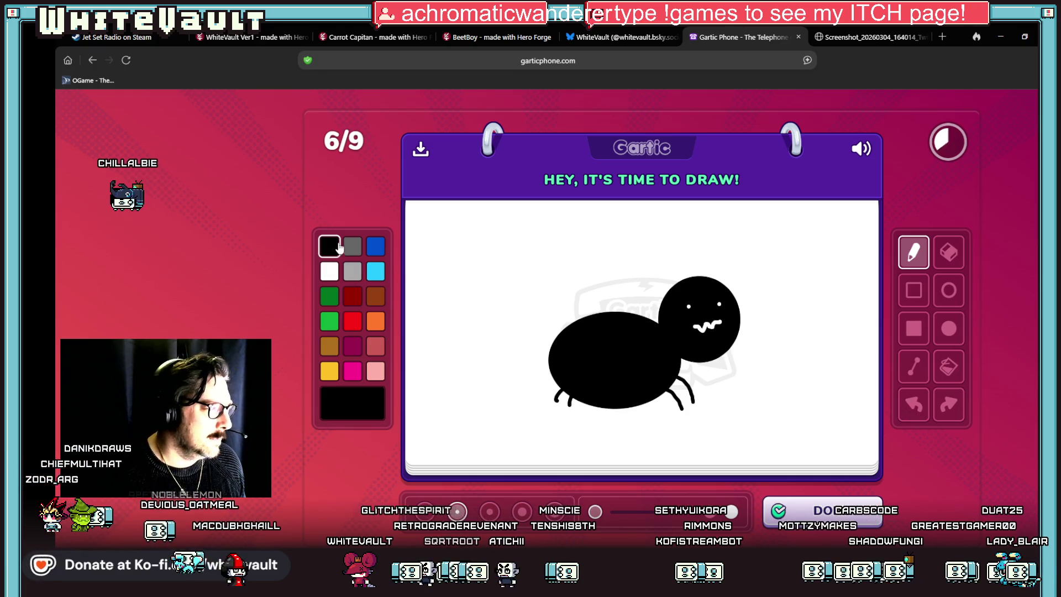
- Write 'Eww' beside the creature in black, add a tiny brown smiley, and submit
mouse_move(466, 242)
mouse_down()
mouse_move(486, 241)
mouse_move(489, 266)
mouse_up()
mouse_move(494, 247)
mouse_down()
mouse_move(500, 266)
mouse_move(521, 248)
mouse_move(575, 247)
mouse_up()
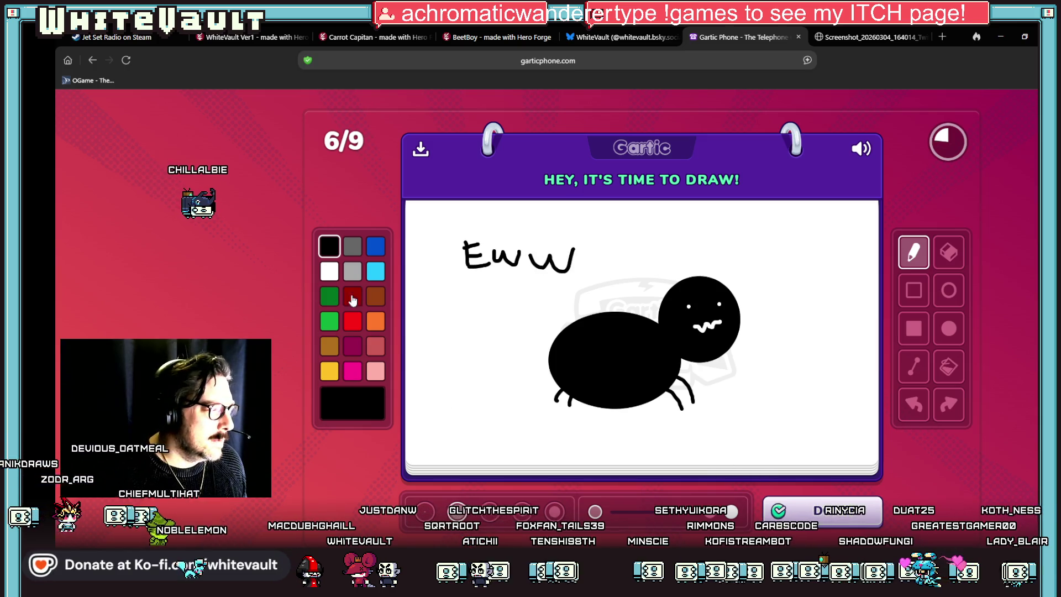
click(375, 295)
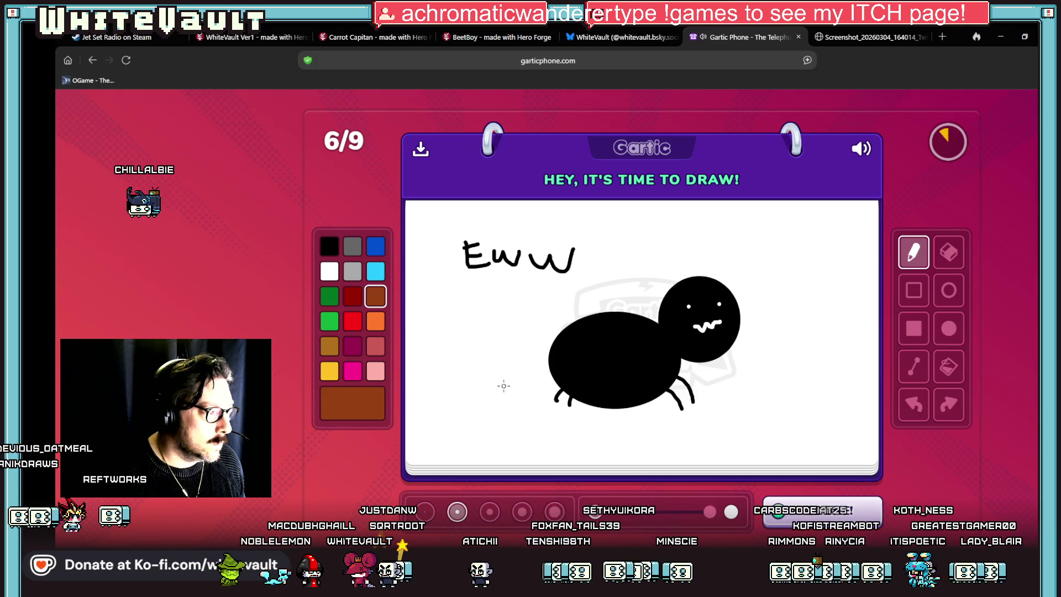
drag(486, 394, 513, 395)
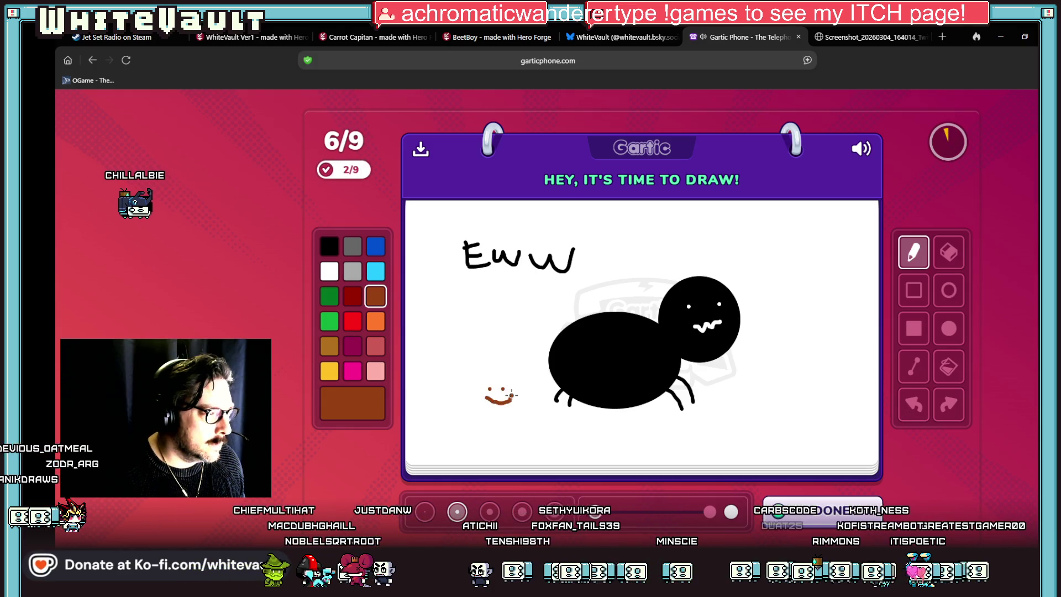
click(823, 497)
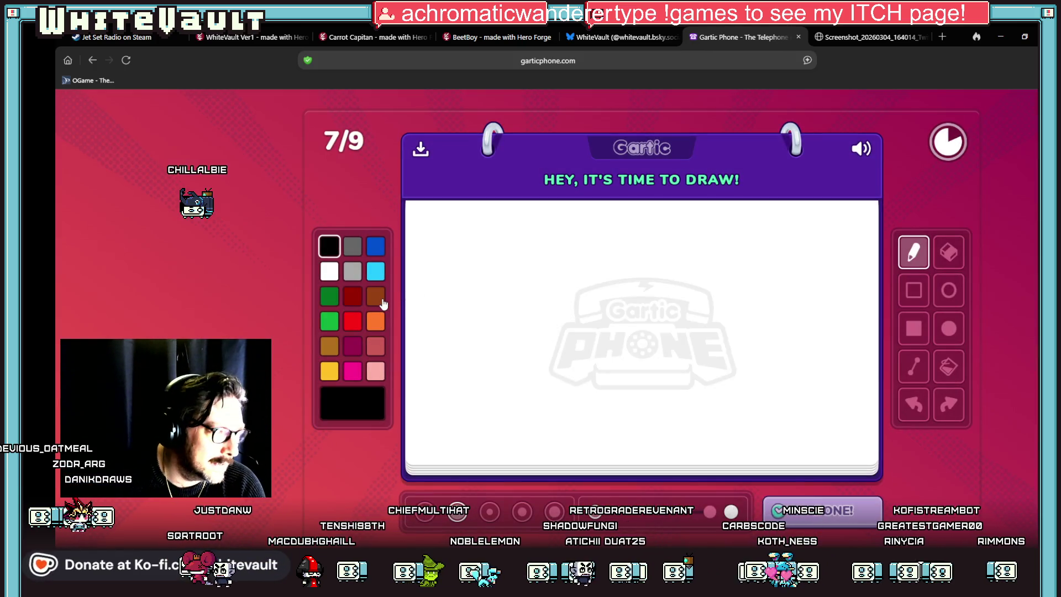
- Draw the tree's brown trunk as a filled rectangle
click(376, 296)
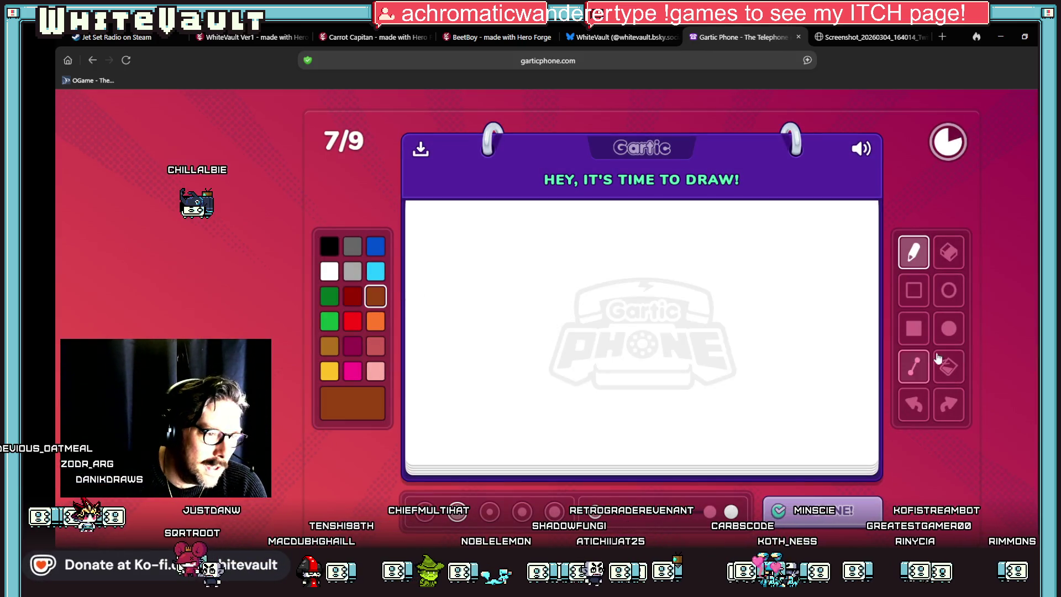
click(913, 329)
drag(591, 331, 669, 476)
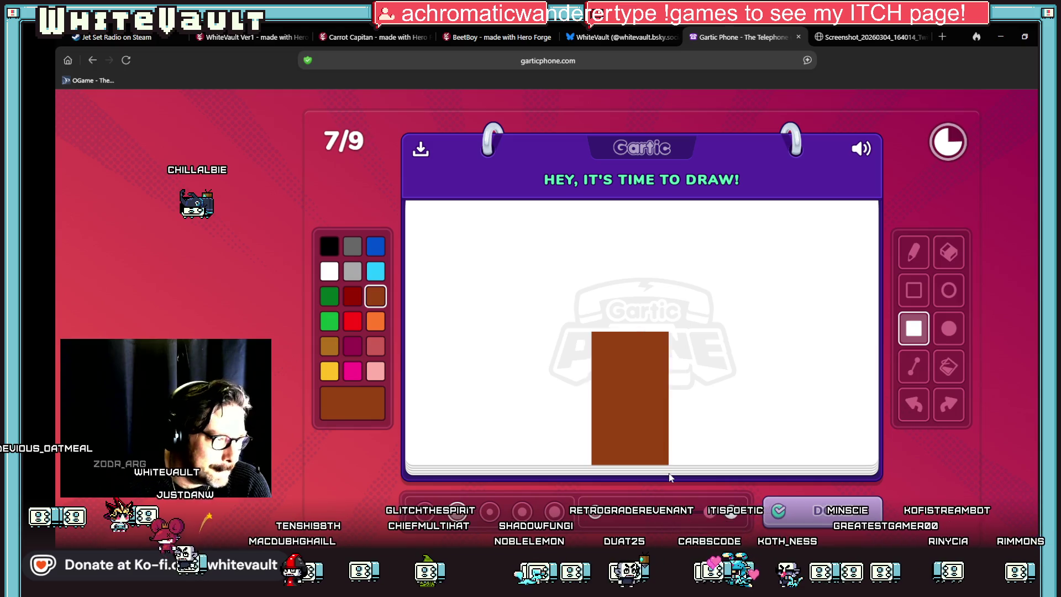
- Build the canopy from four overlapping dark green filled circles, then submit the tree
click(329, 296)
click(948, 328)
drag(534, 297, 620, 385)
mouse_move(575, 234)
mouse_down()
mouse_move(607, 287)
mouse_move(679, 344)
mouse_up()
drag(630, 282, 738, 362)
drag(648, 350, 717, 414)
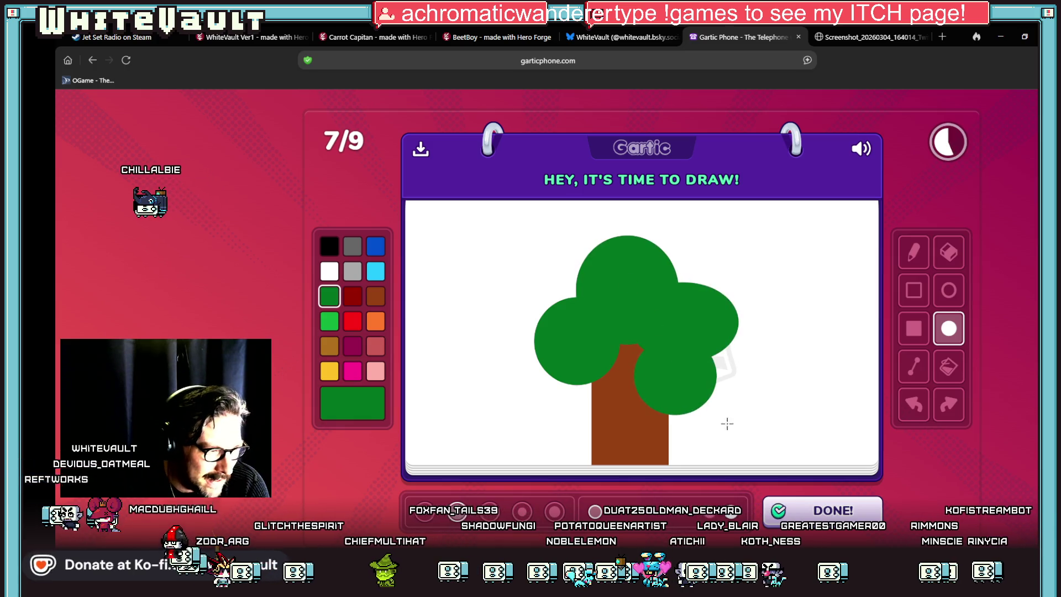
click(812, 509)
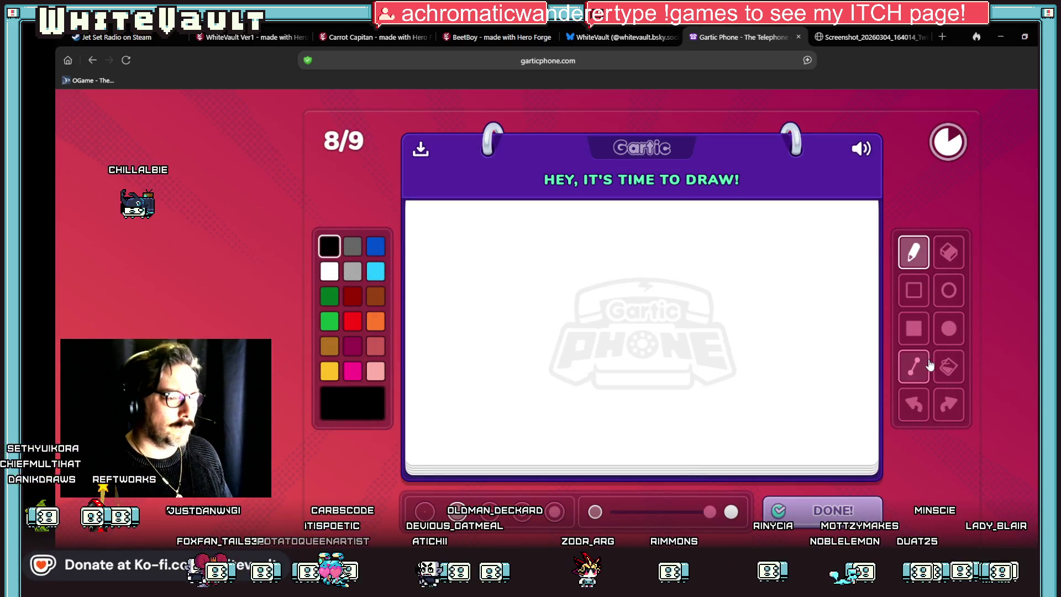
- Draw a tall vertical chair line and the stick figure's outlined round head
drag(648, 250, 649, 356)
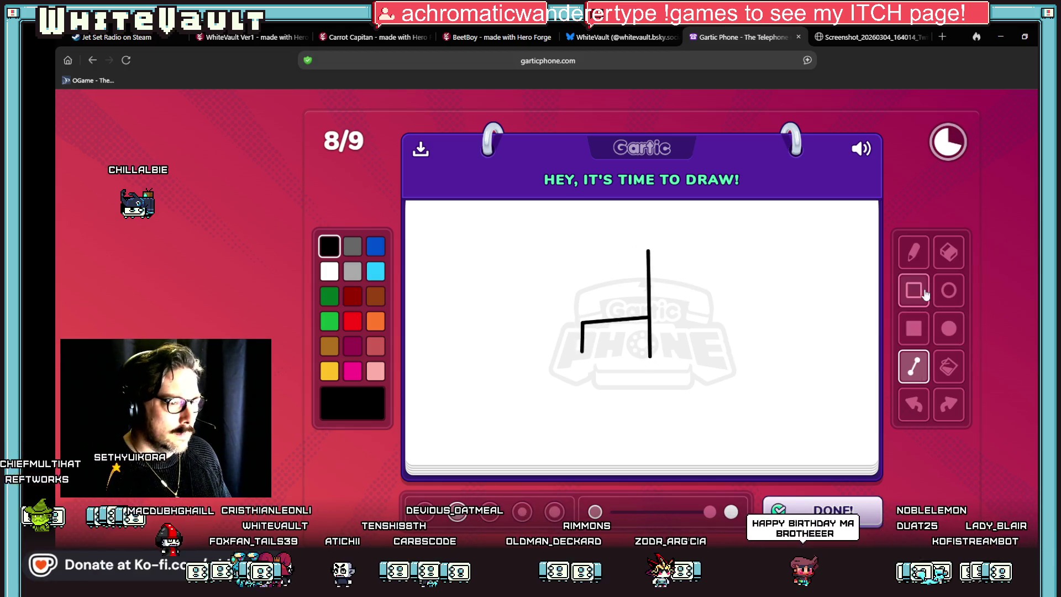
click(949, 289)
mouse_move(764, 251)
mouse_down()
mouse_move(841, 342)
mouse_move(786, 432)
mouse_up()
- Close the arm with a line, undo a stray dash, pencil a flat mouth, and submit
click(913, 365)
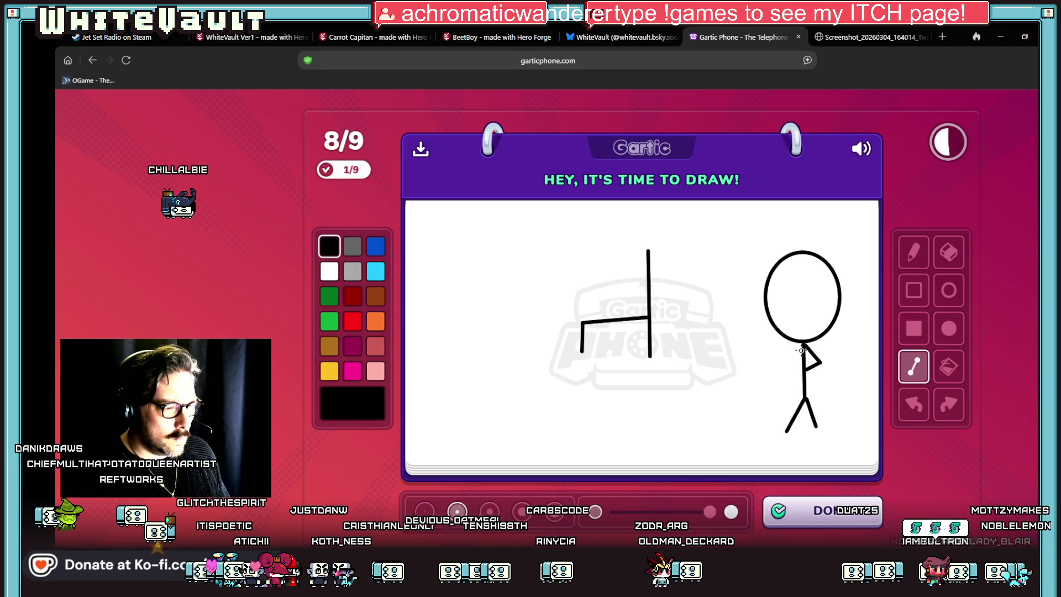
drag(791, 363, 805, 369)
drag(780, 283, 785, 286)
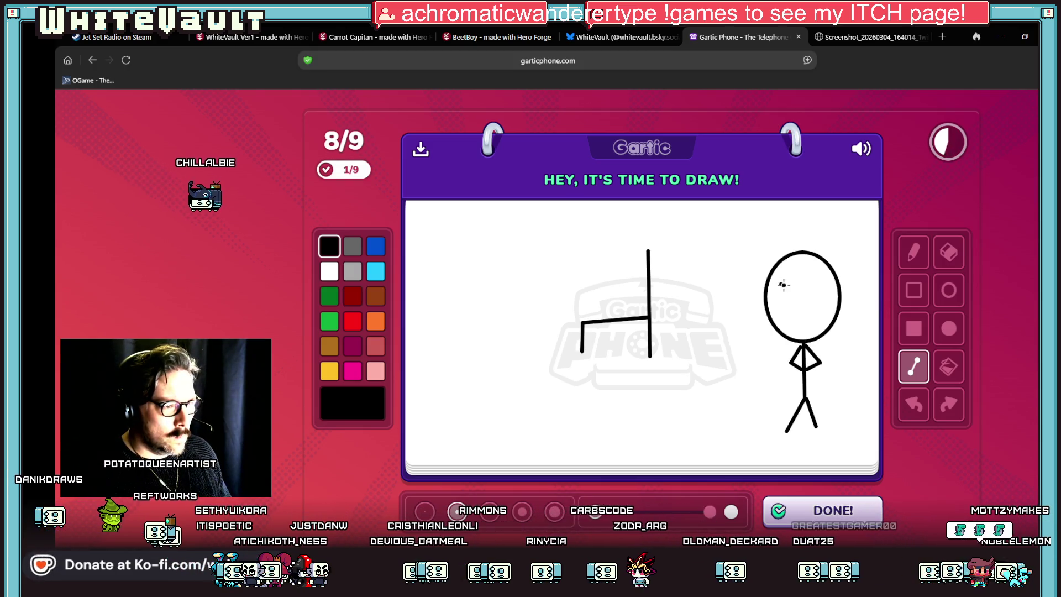
key(ctrl+z)
key(b)
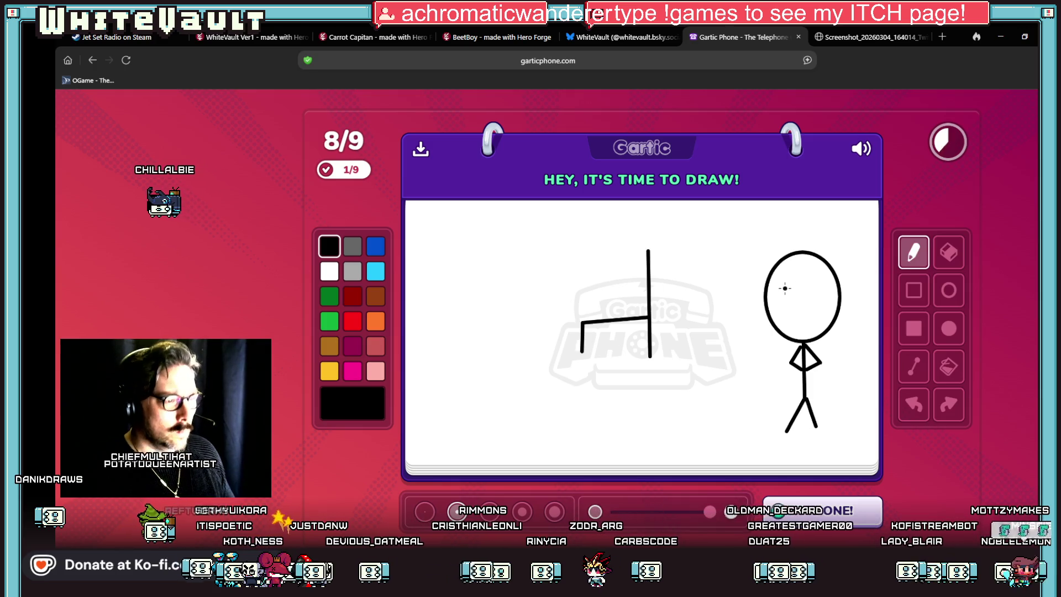
drag(791, 317, 813, 316)
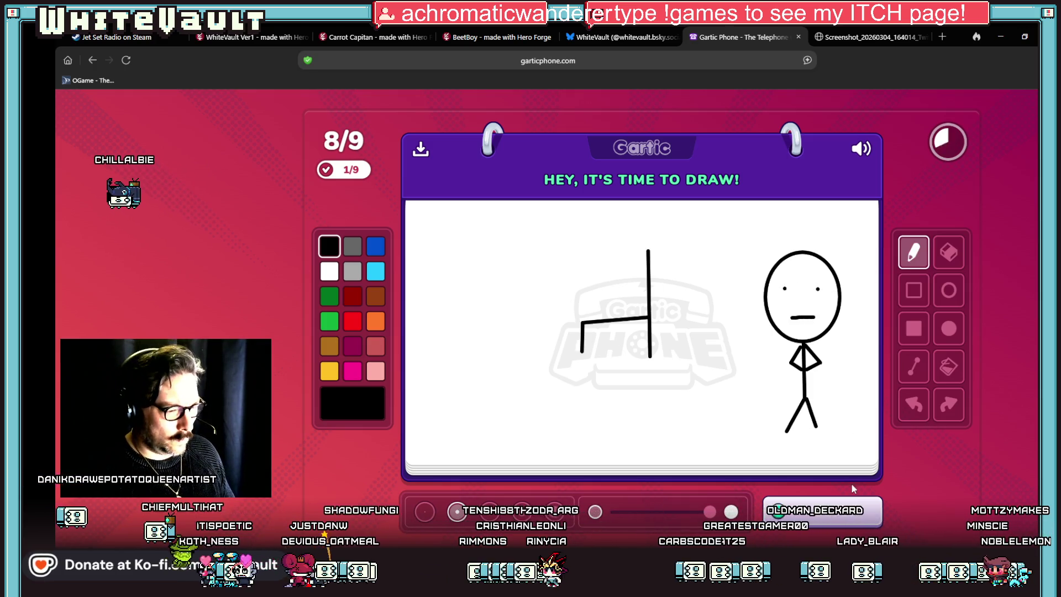
click(854, 520)
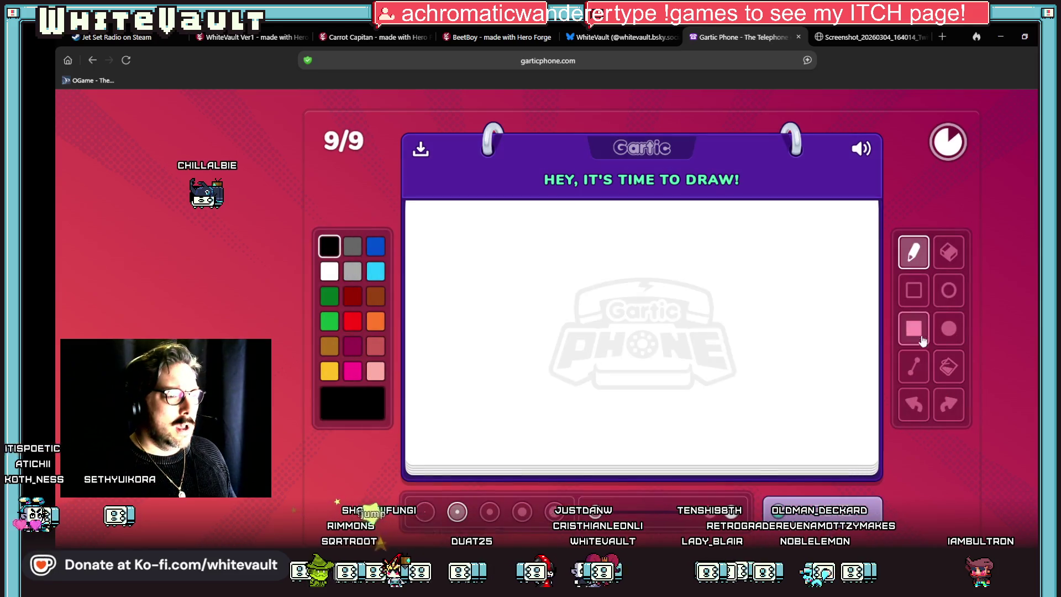
- Draw a large outlined rectangle face with two filled black square eyes, then submit
click(913, 290)
mouse_move(529, 243)
mouse_down()
mouse_move(684, 370)
mouse_move(779, 401)
mouse_up()
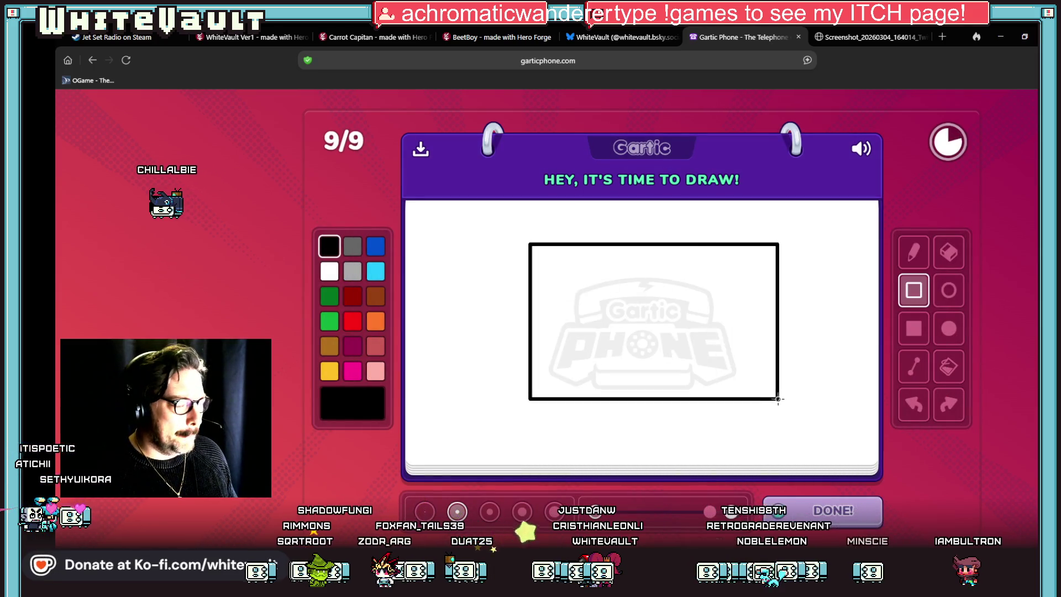
click(913, 331)
drag(547, 268, 595, 311)
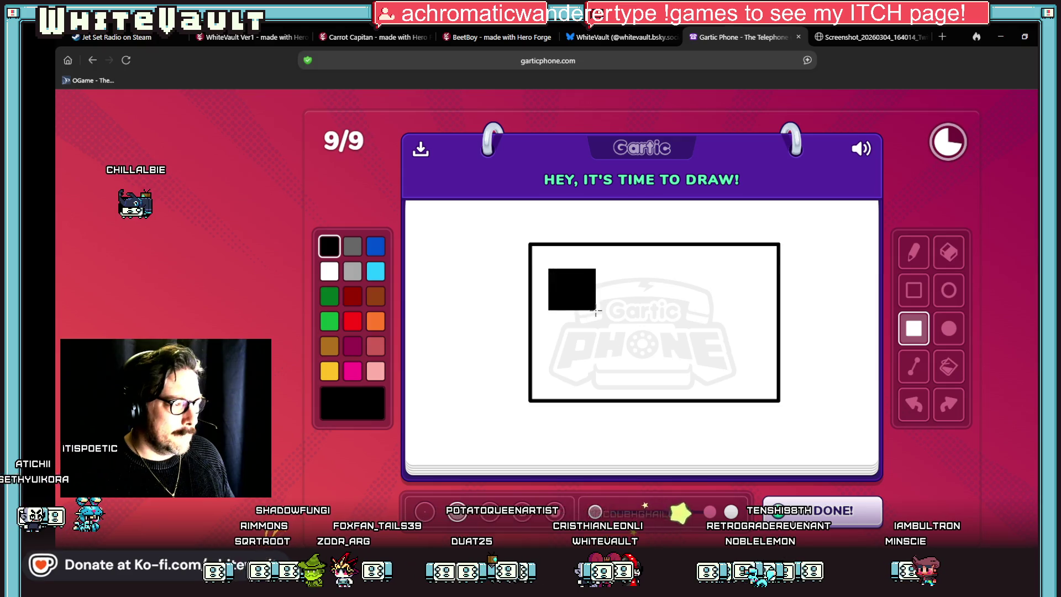
drag(735, 294, 762, 319)
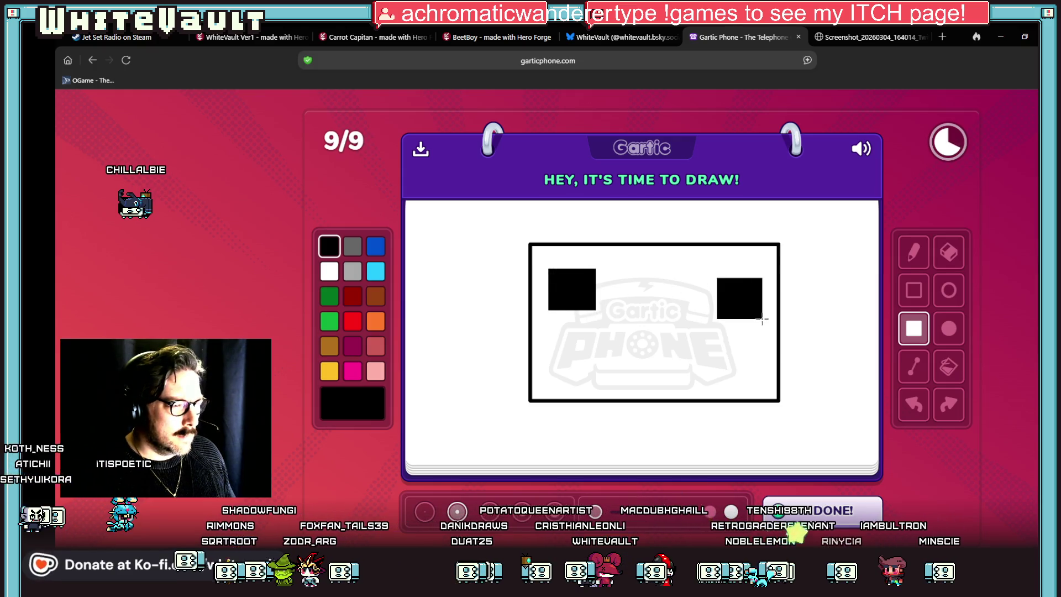
click(913, 366)
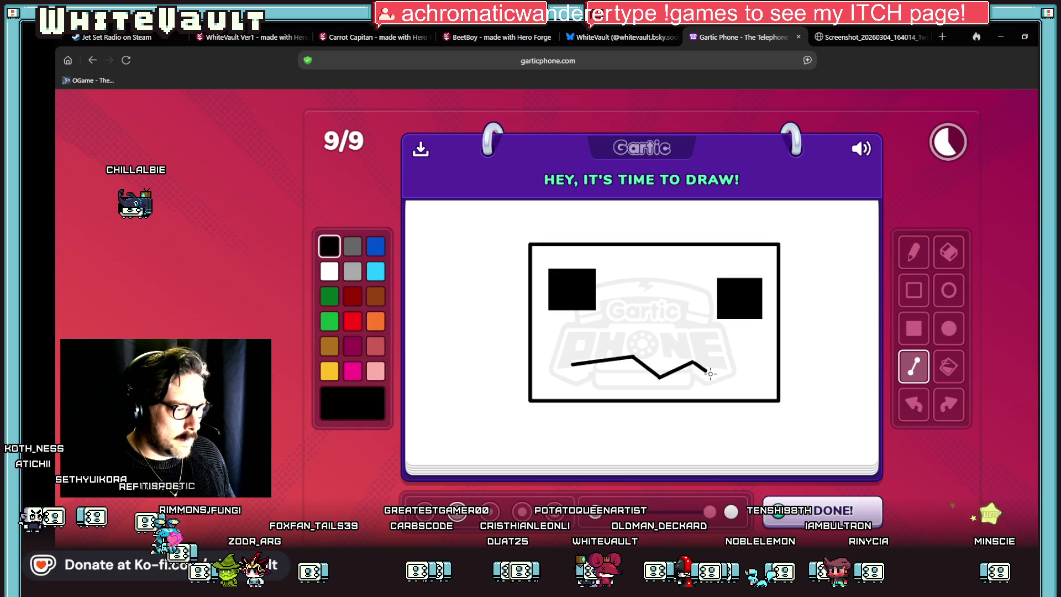
click(806, 500)
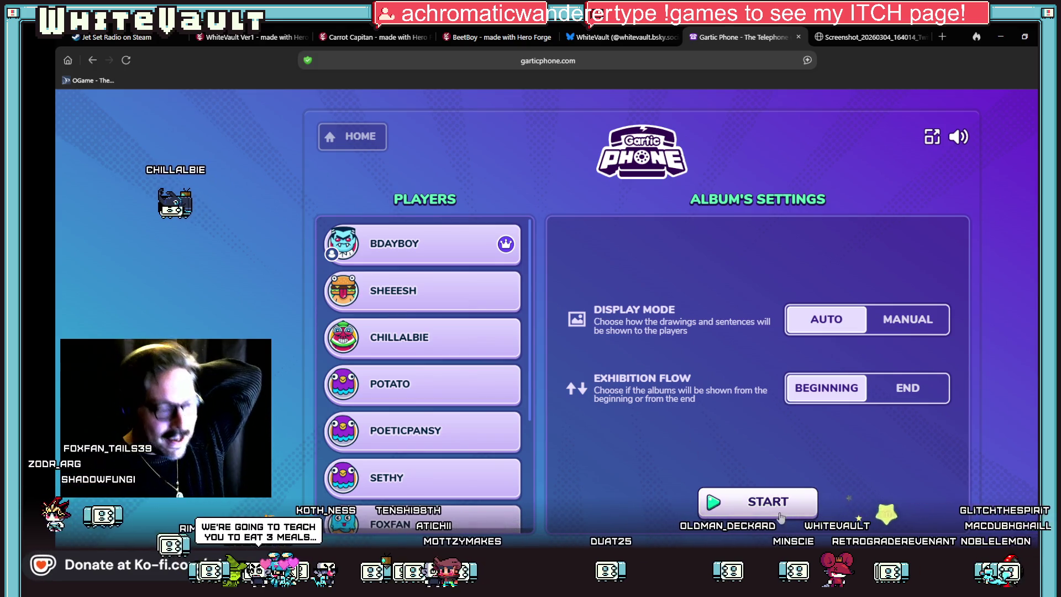
- Start the album showcase from the album settings screen
click(756, 501)
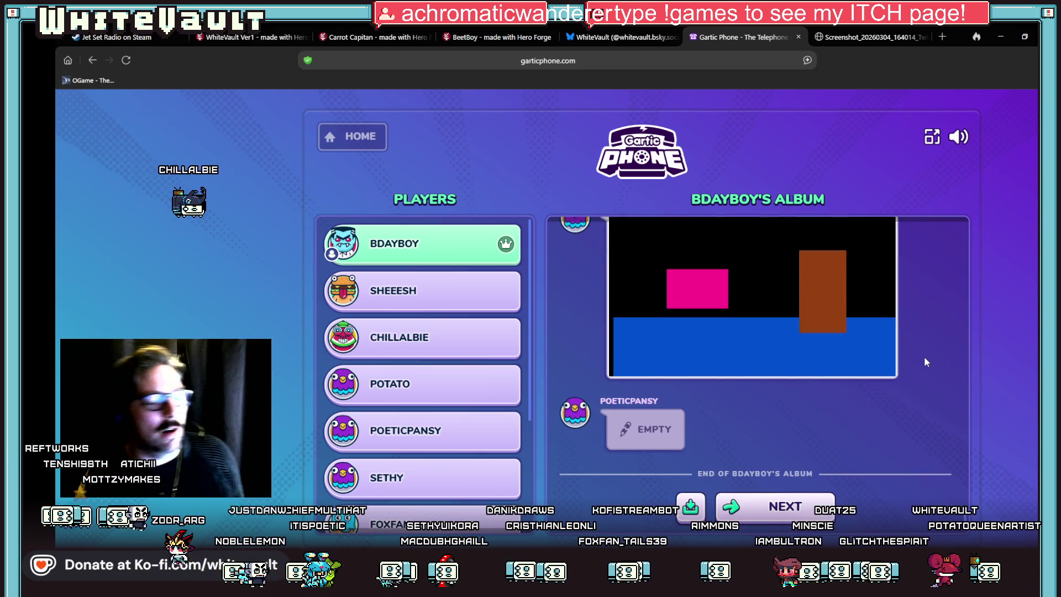
- Scroll through the first player's album, then advance to the second player's album
scroll(909, 369, up, 3)
scroll(910, 374, down, 3)
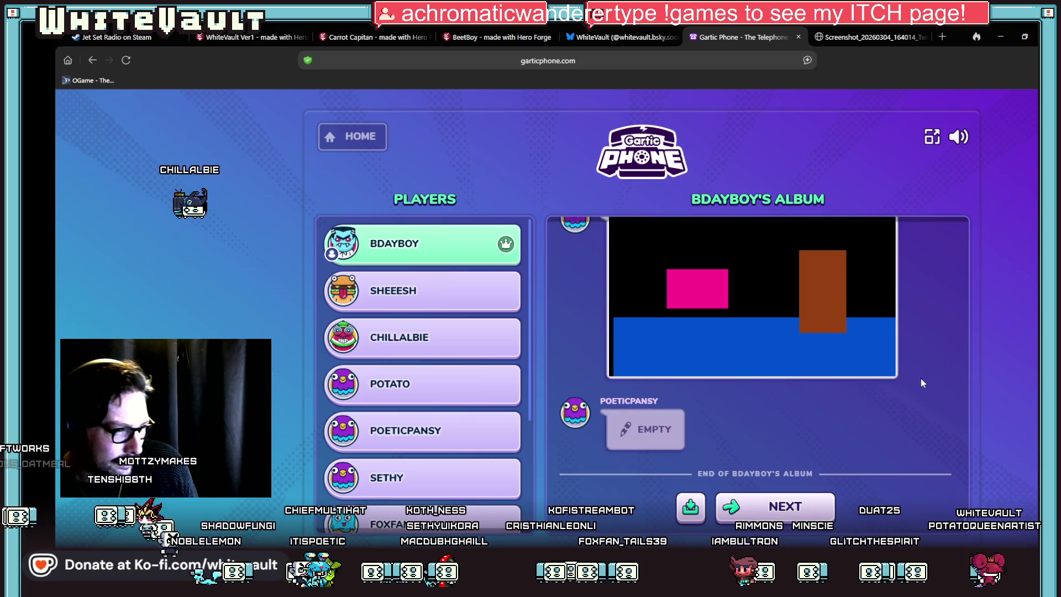
scroll(895, 348, up, 1)
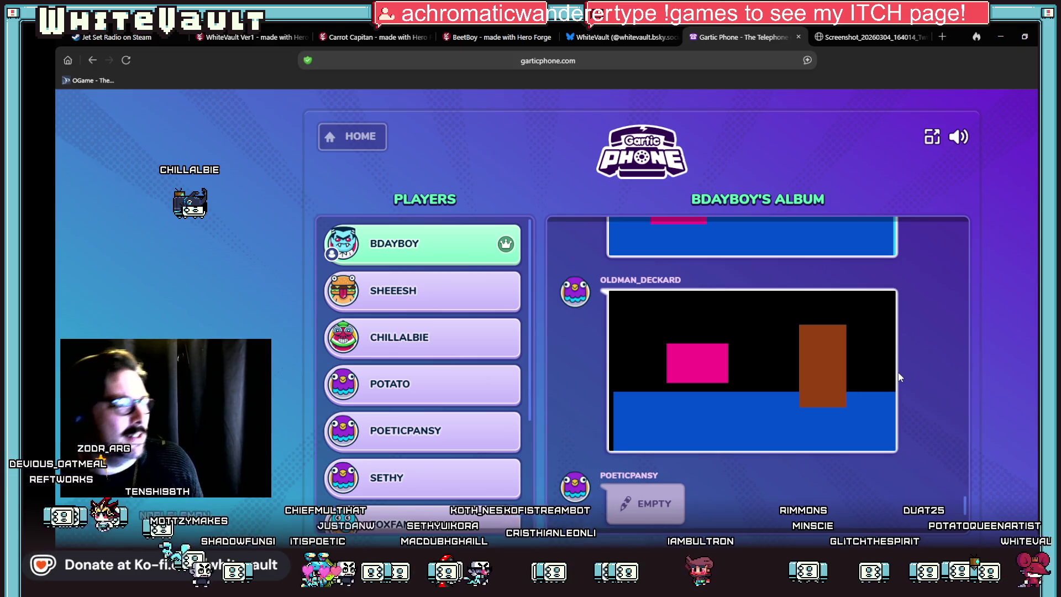
scroll(872, 457, down, 1)
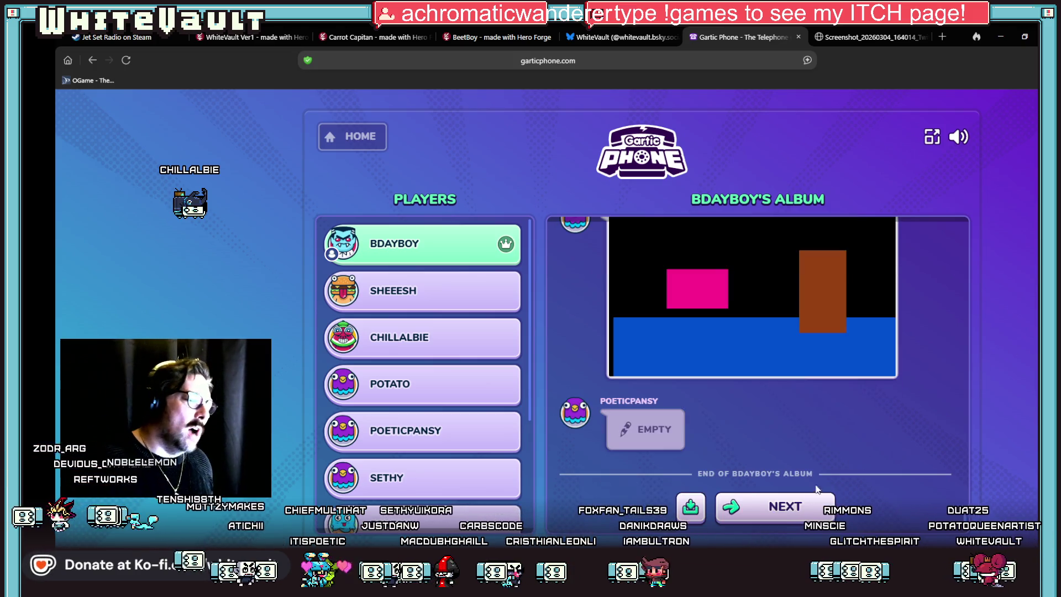
click(792, 505)
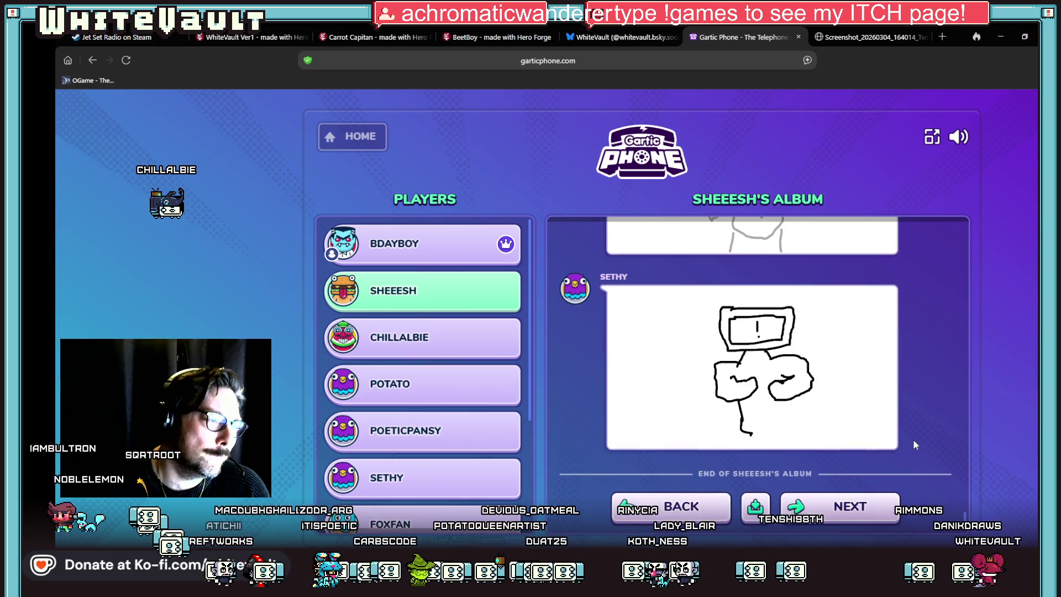
- Review the second player's album and continue to the third album
scroll(880, 467, up, 5)
scroll(885, 467, up, 5)
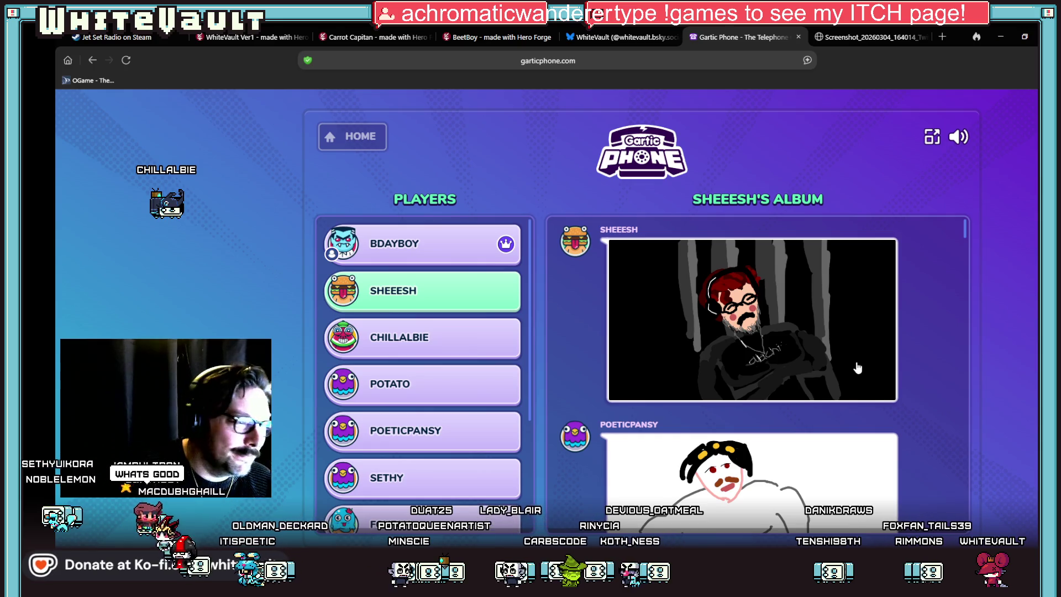
scroll(857, 368, down, 15)
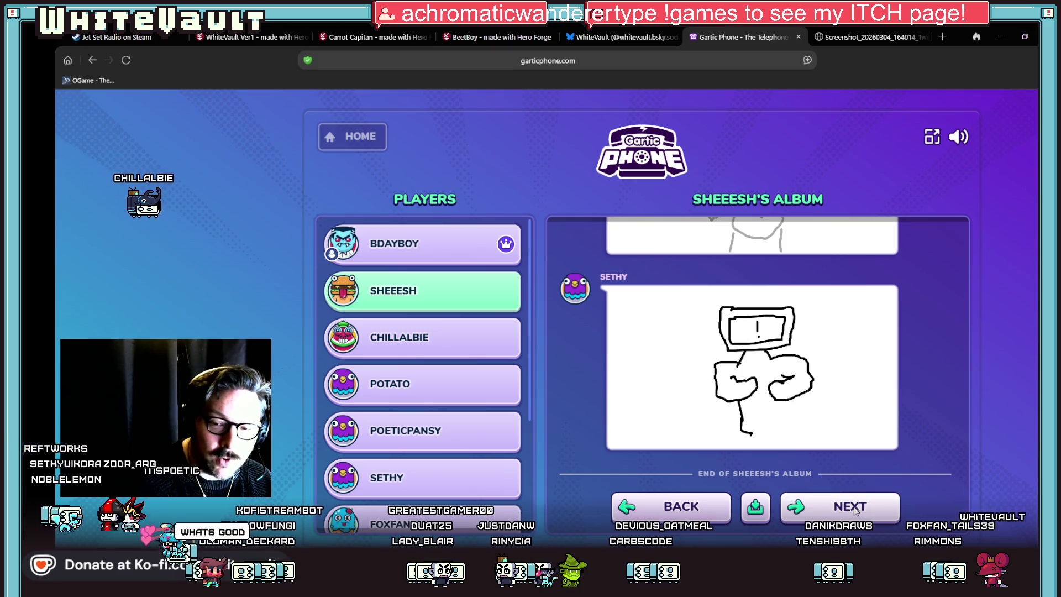
click(855, 509)
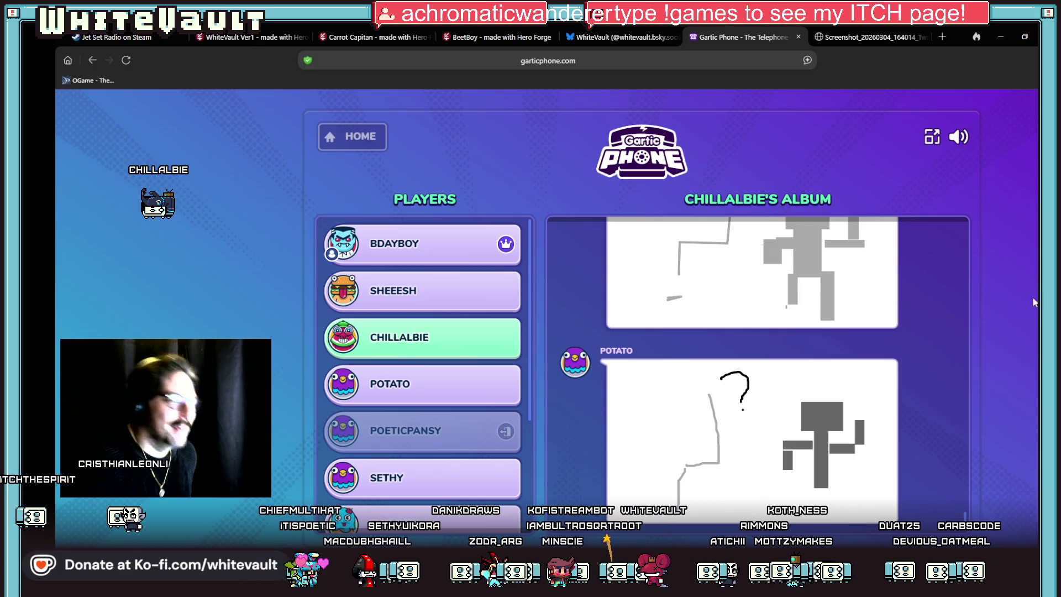
- Review the third album and continue to the fourth, ending with the green tree
scroll(915, 410, up, 10)
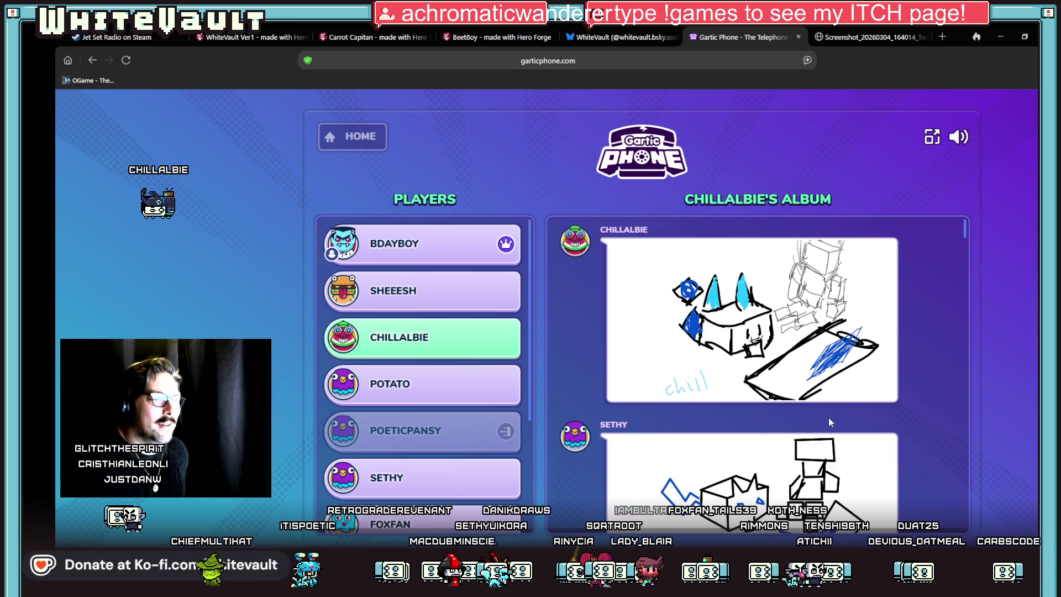
scroll(856, 431, down, 12)
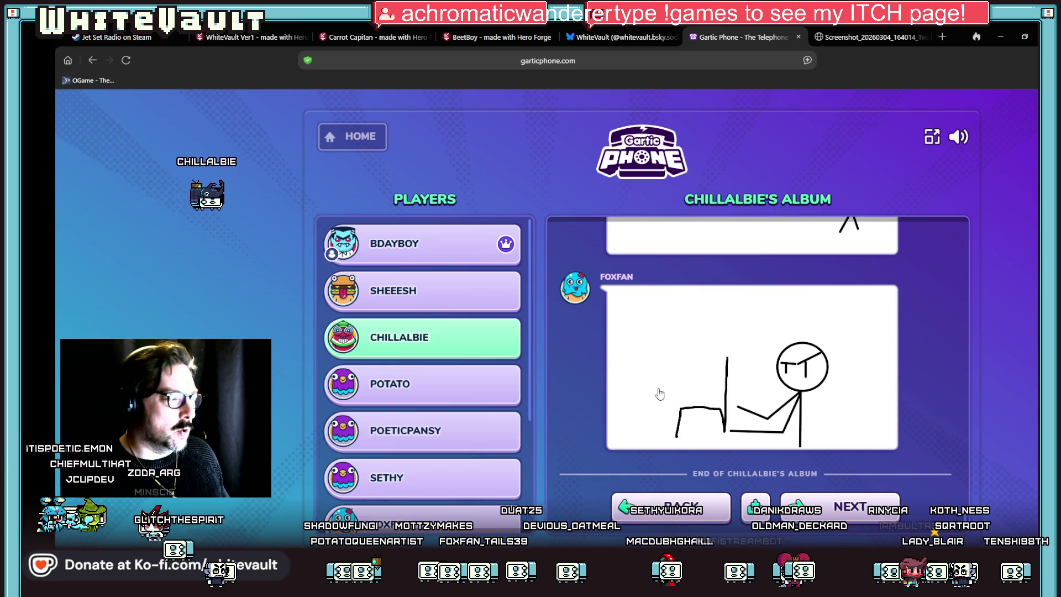
click(872, 515)
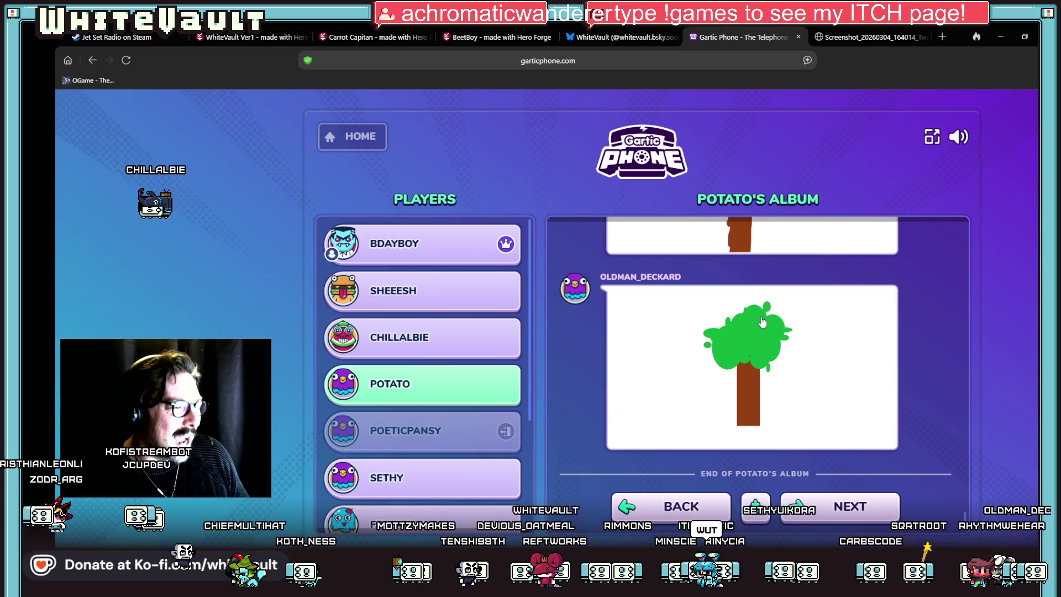
- Look back over the fourth album's tree drawings, then advance to the fifth album
scroll(762, 322, up, 10)
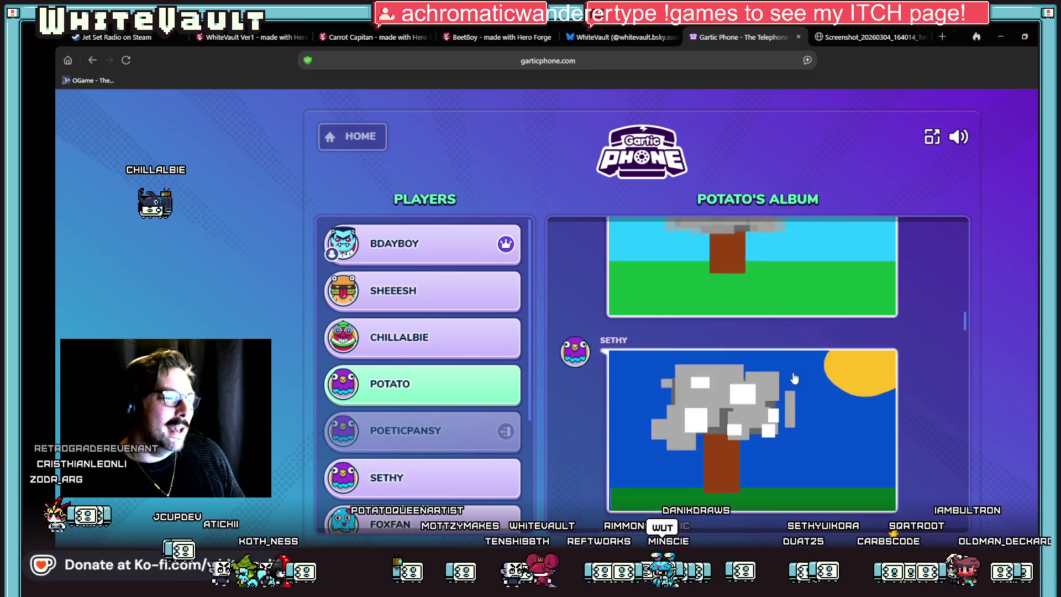
scroll(794, 378, up, 5)
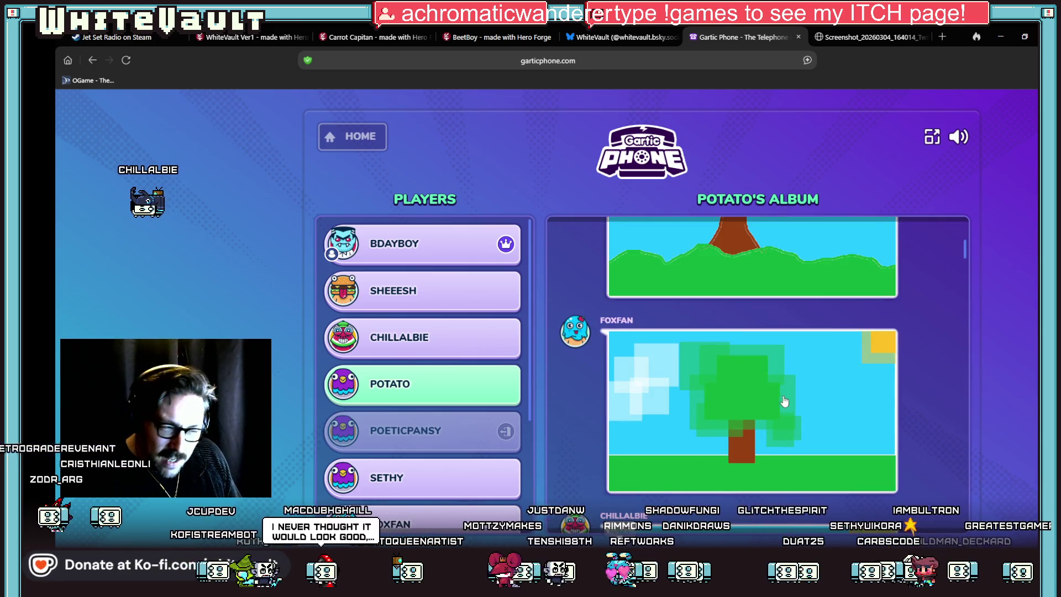
scroll(785, 408, up, 2)
scroll(773, 387, down, 3)
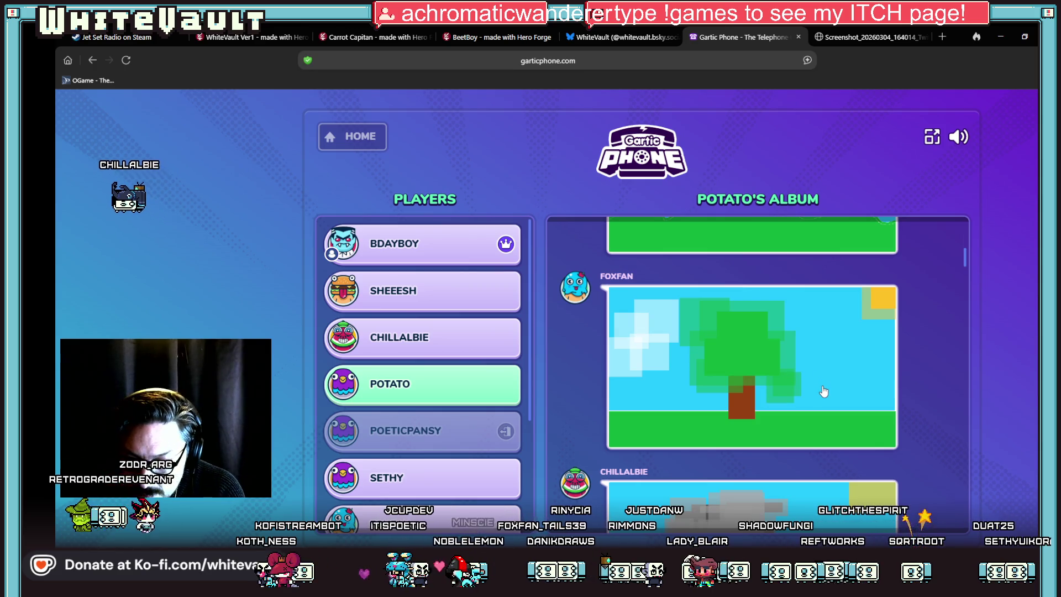
scroll(823, 391, down, 10)
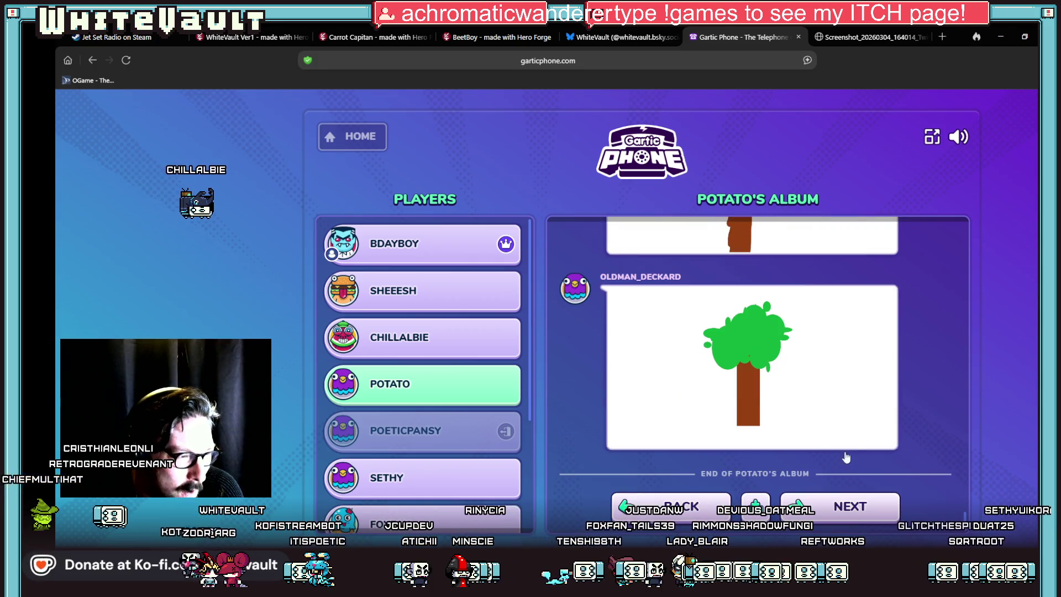
click(820, 502)
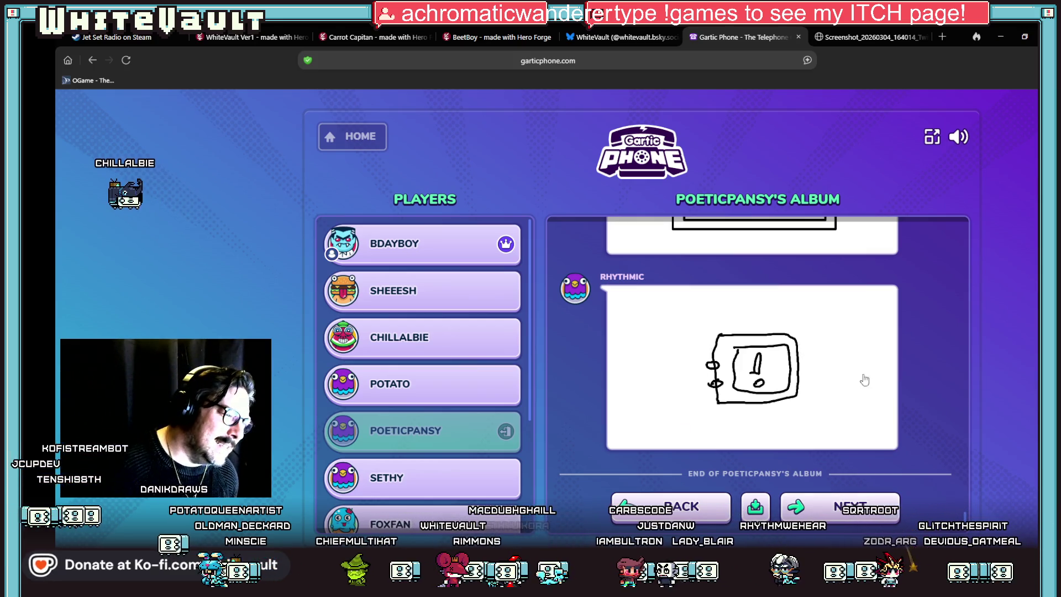
- Scroll through the fifth player's album down to its End of album line
scroll(808, 403, up, 10)
scroll(808, 403, down, 5)
scroll(828, 376, up, 5)
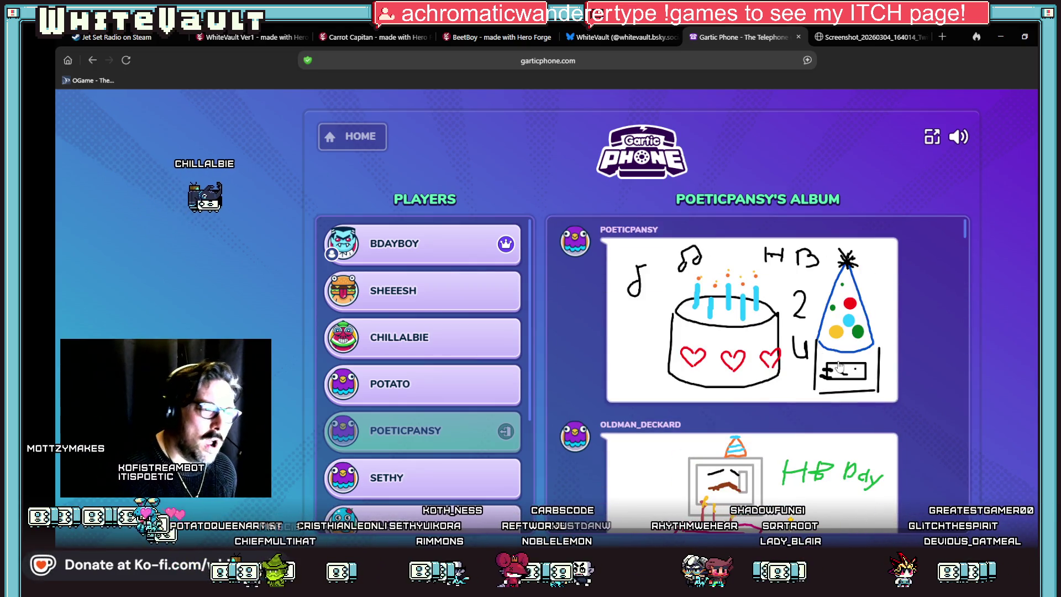
scroll(861, 342, down, 10)
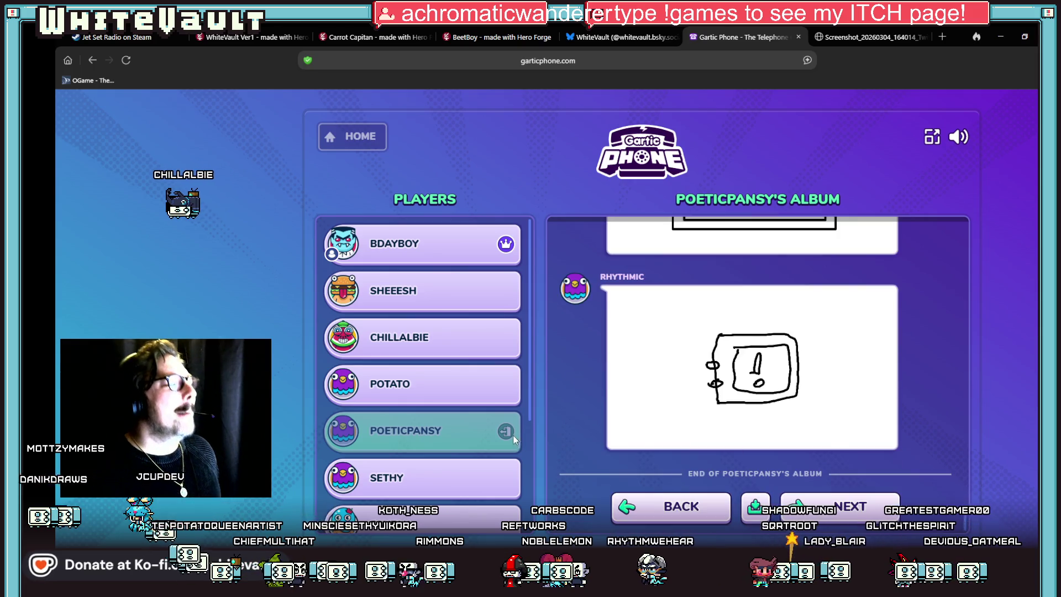
- View Sethy's album through to its final shark sketch, then go to Foxfan's album
click(839, 506)
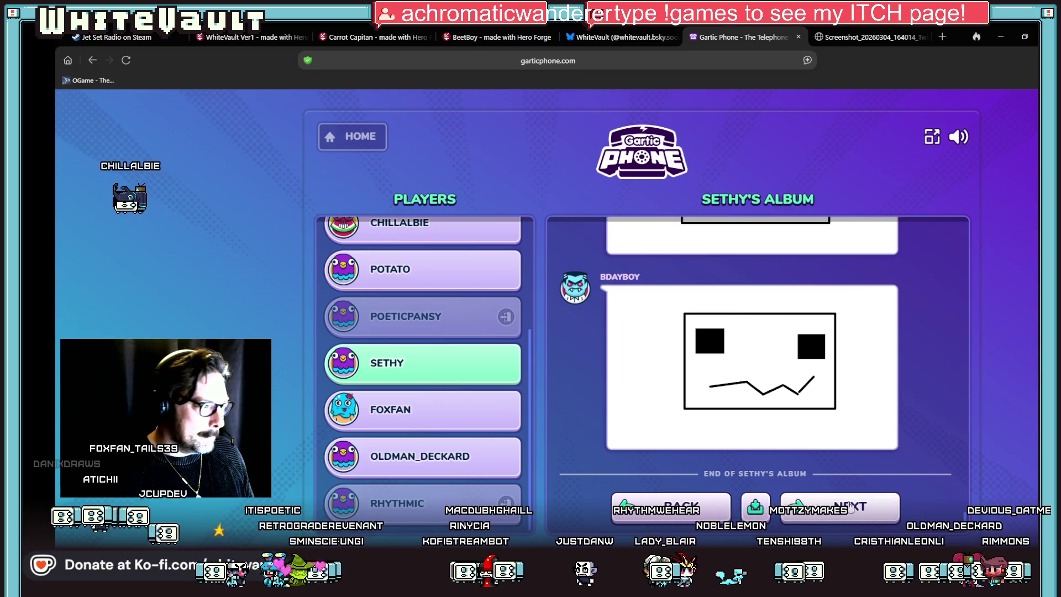
click(832, 493)
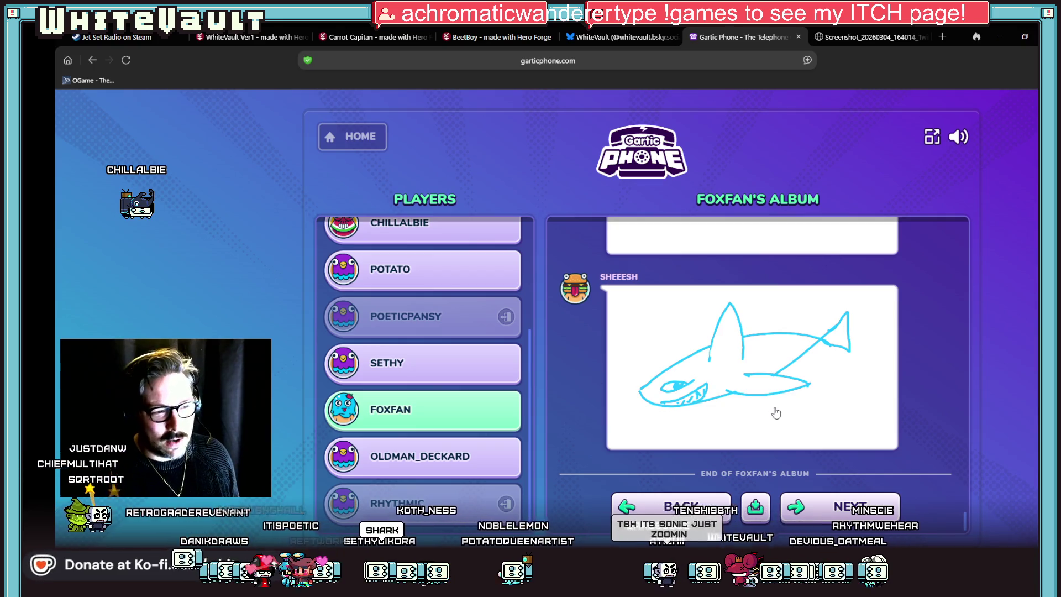
scroll(746, 398, up, 4)
scroll(774, 408, down, 4)
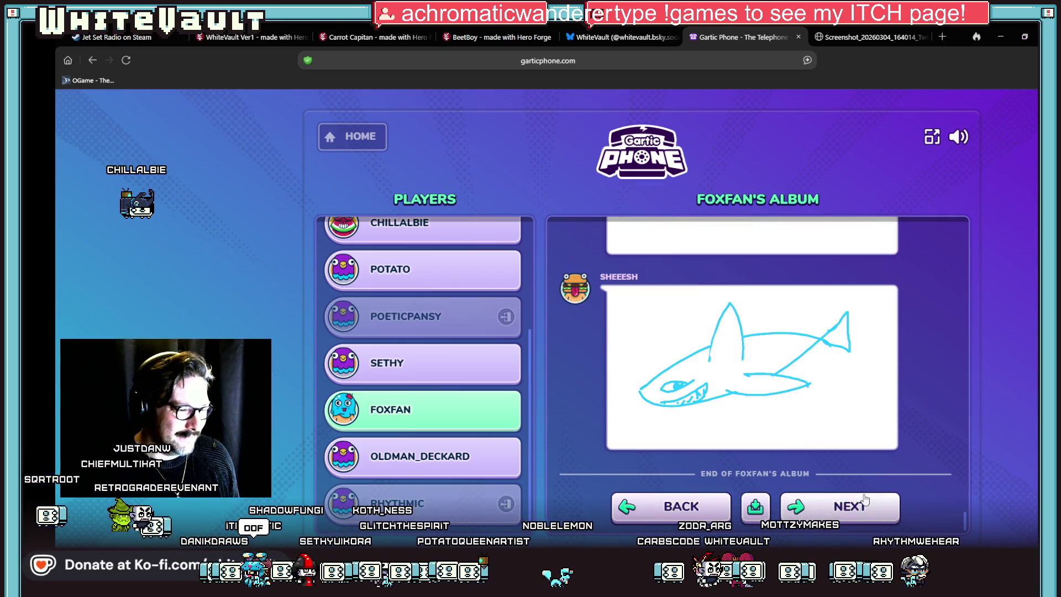
scroll(864, 500, up, 5)
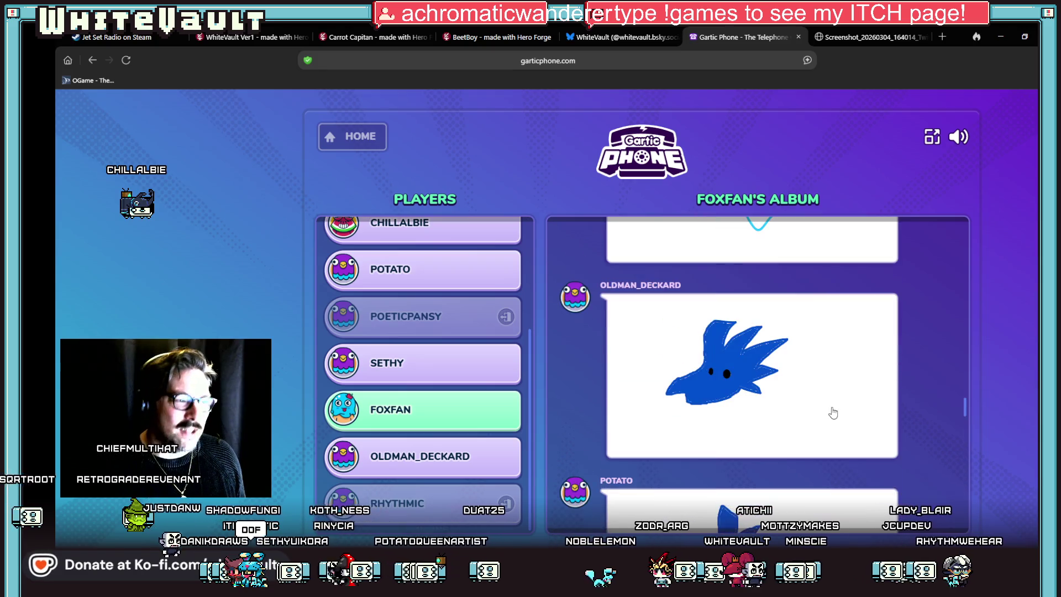
scroll(833, 414, down, 4)
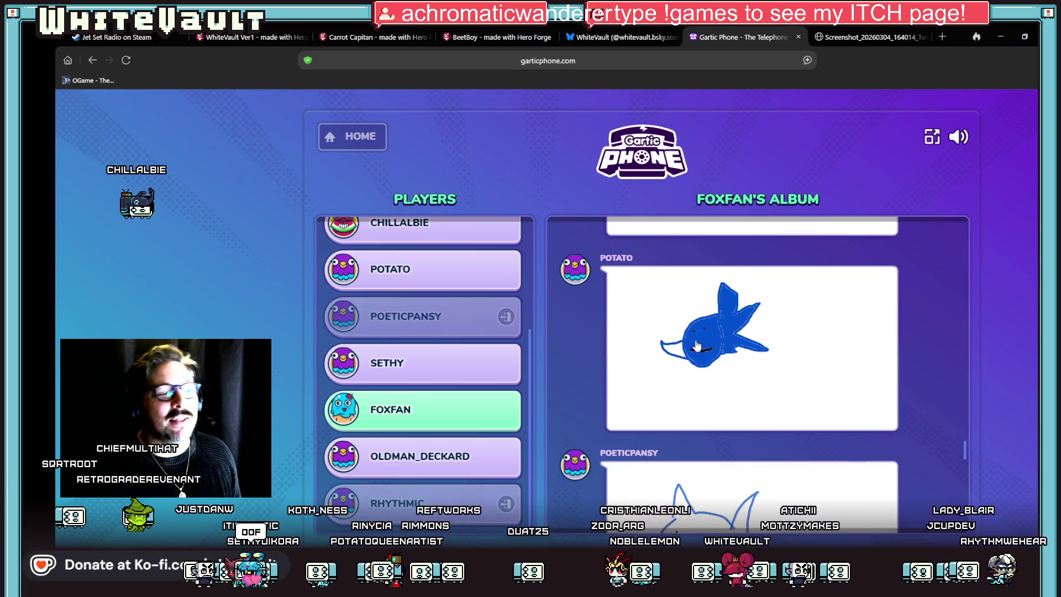
scroll(697, 346, down, 1)
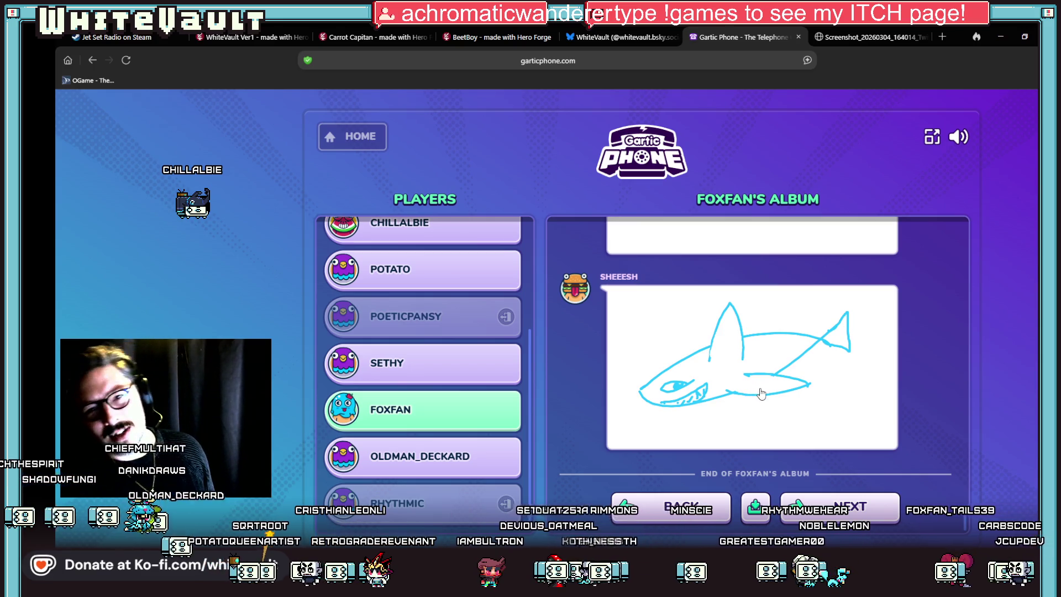
click(825, 511)
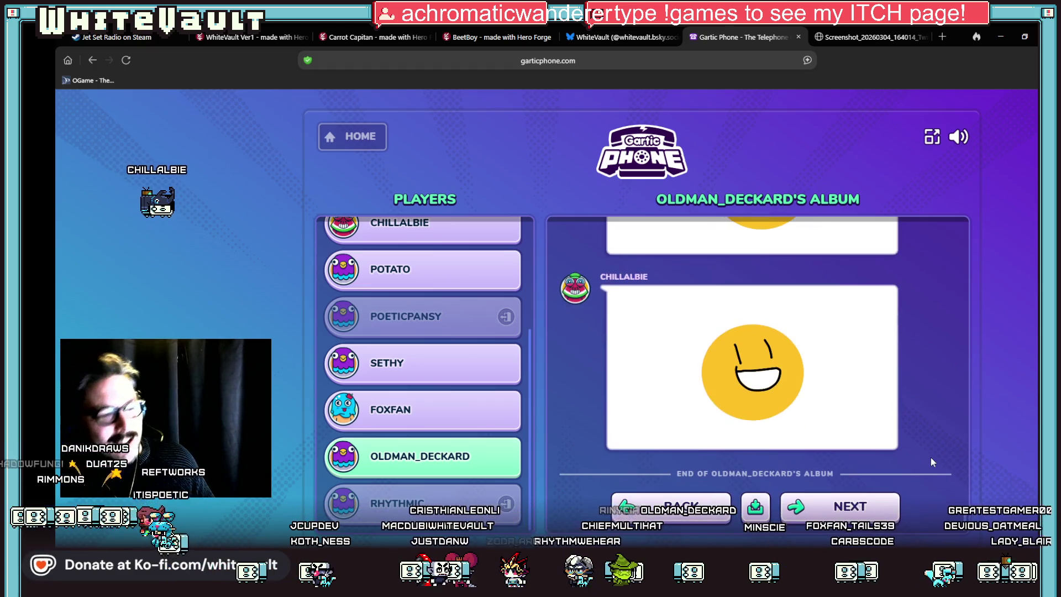
- Review Oldman_Deckard's album down to the closing smiley, then move to Rhythmic's album
scroll(931, 457, up, 20)
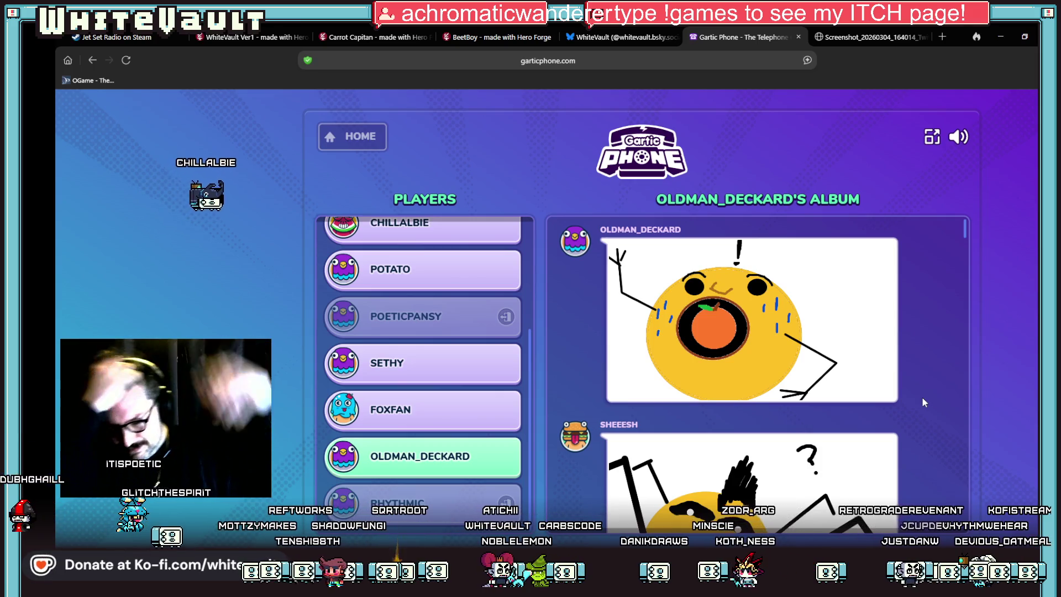
scroll(823, 481, down, 4)
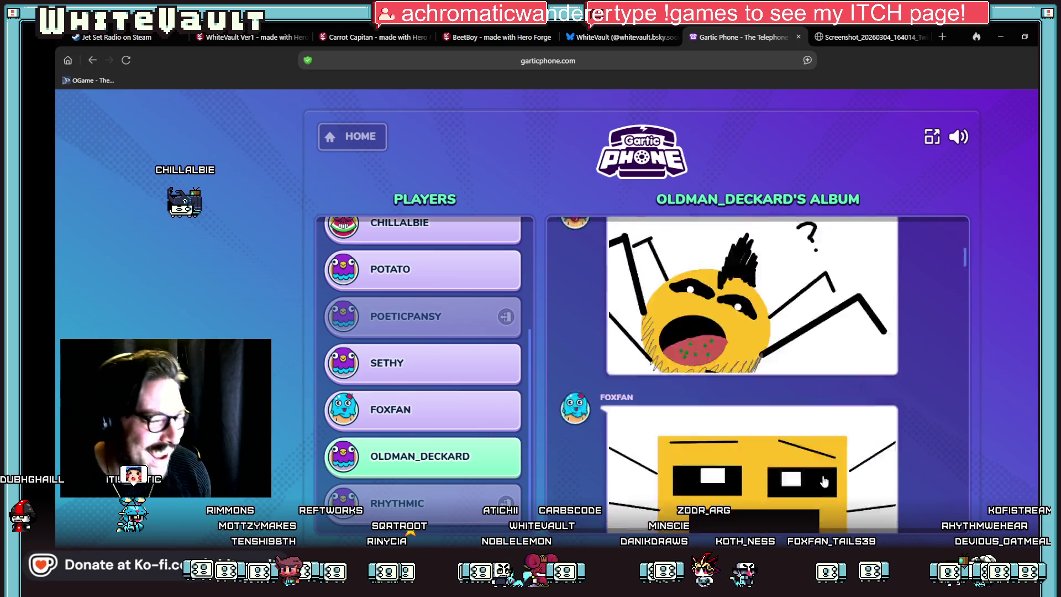
scroll(823, 481, down, 10)
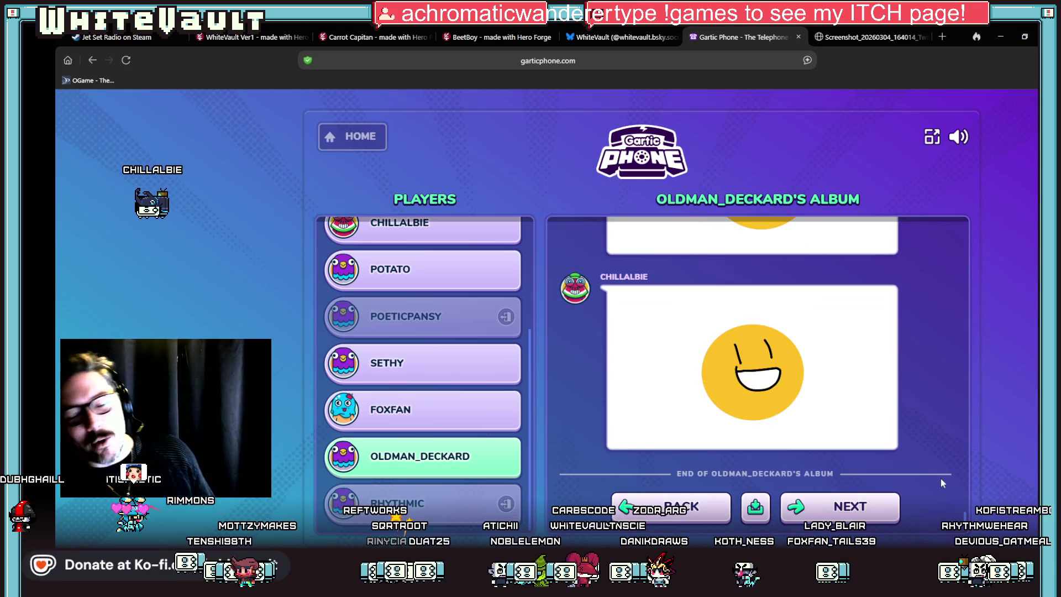
click(867, 507)
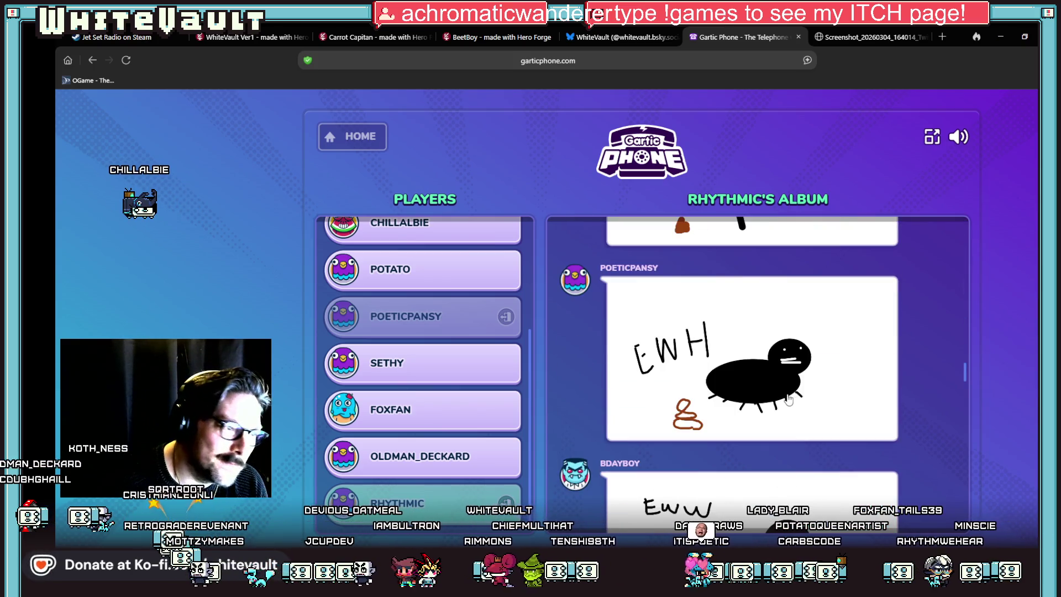
- Scroll up and back down through Rhythmic's album drawings
scroll(790, 401, up, 5)
scroll(773, 386, up, 2)
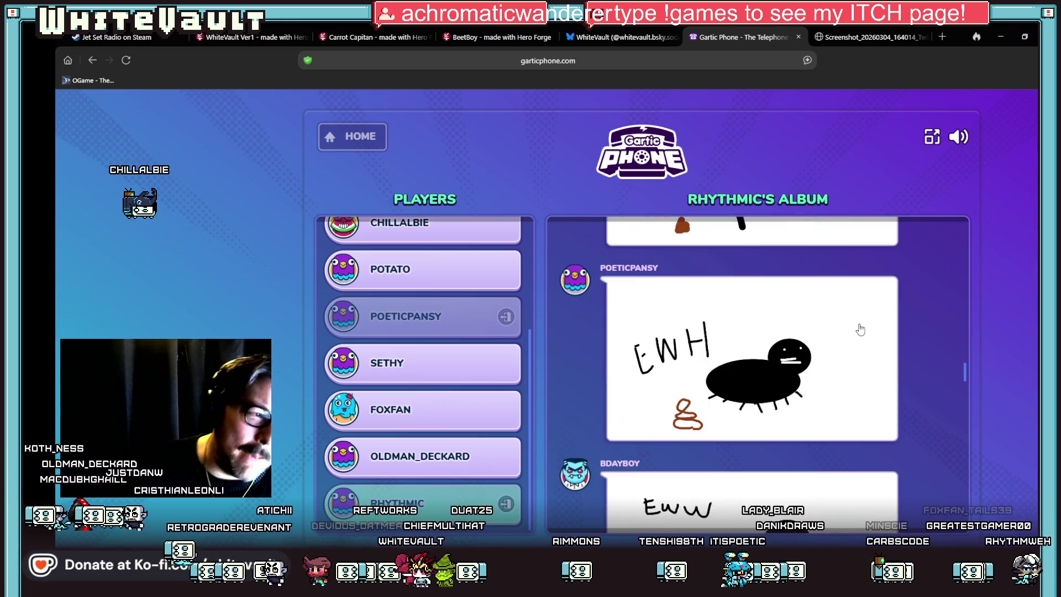
scroll(878, 353, down, 10)
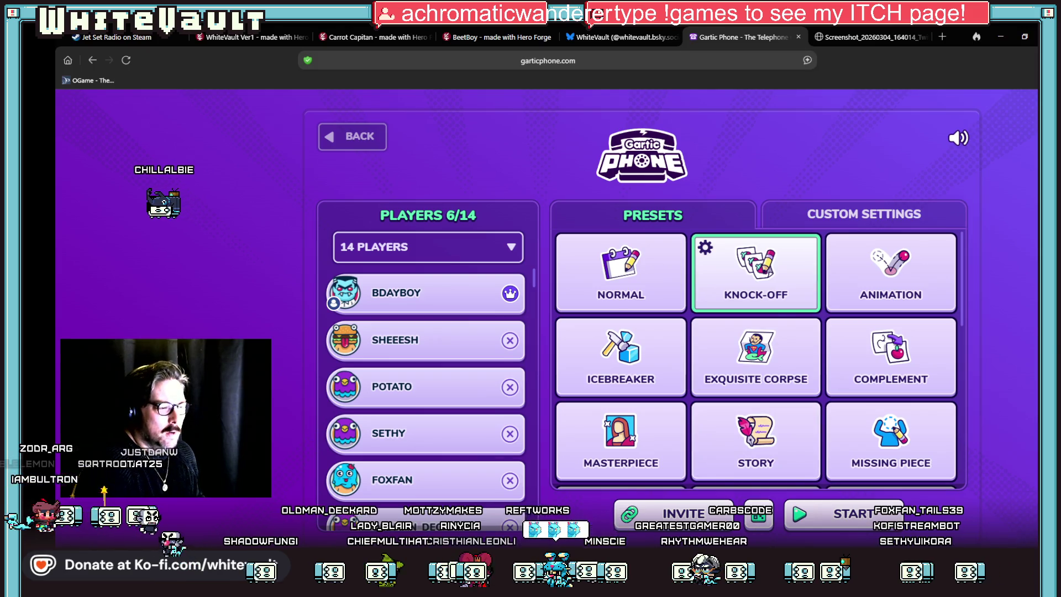
- Switch from the browser to the Aseprite window showing the Vampire mockup
key(alt+Tab)
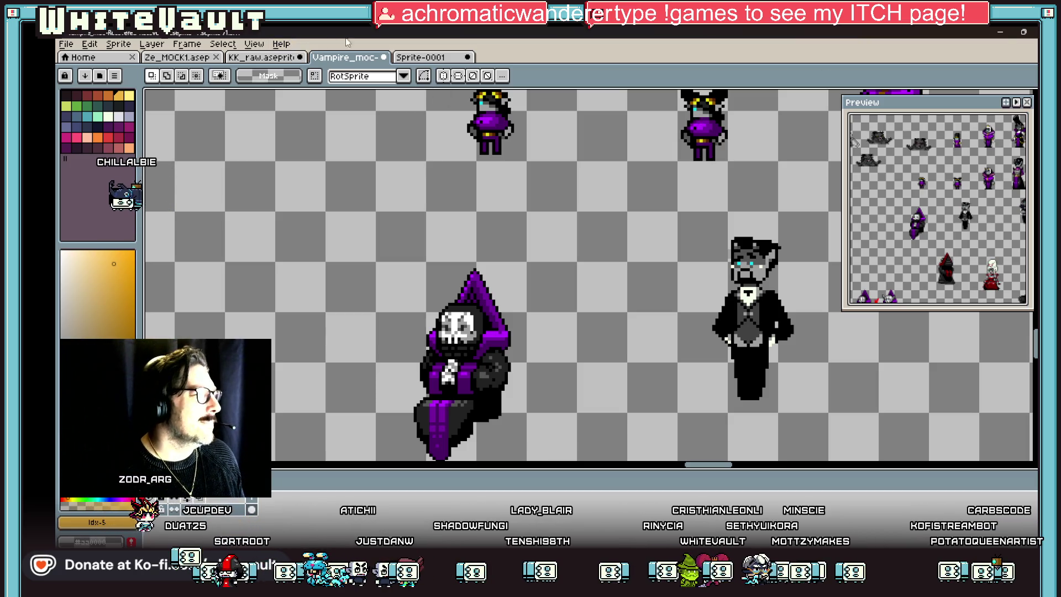
- Glance at the Sprite-0001 document, then return to the vampire mockup sheet
click(423, 57)
scroll(470, 210, down, 3)
click(338, 58)
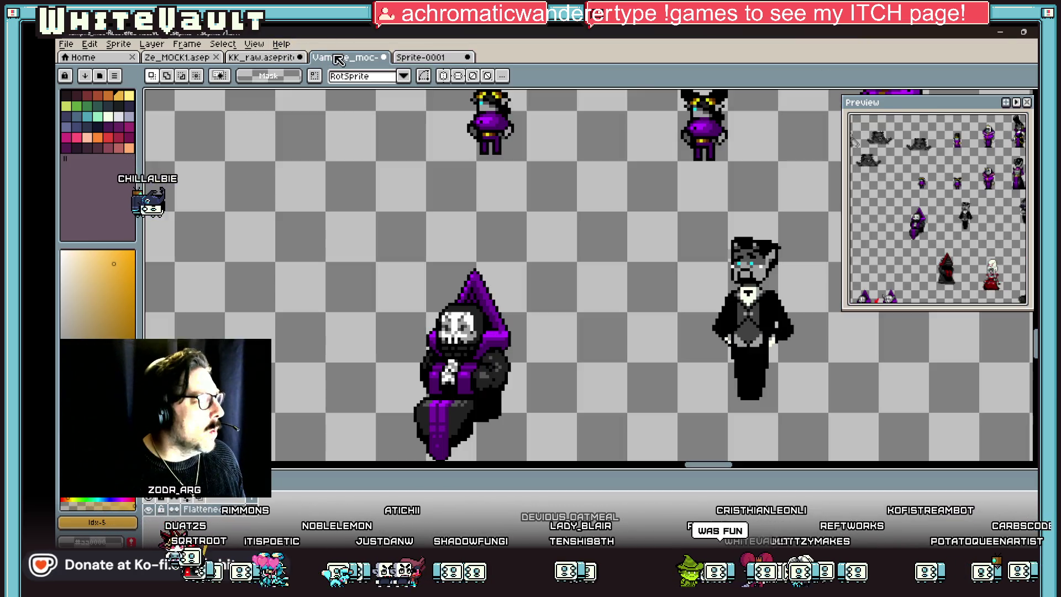
- Zoom and pan around the vampire sprite sheet to survey its sprites
scroll(631, 237, down, 3)
scroll(663, 221, up, 2)
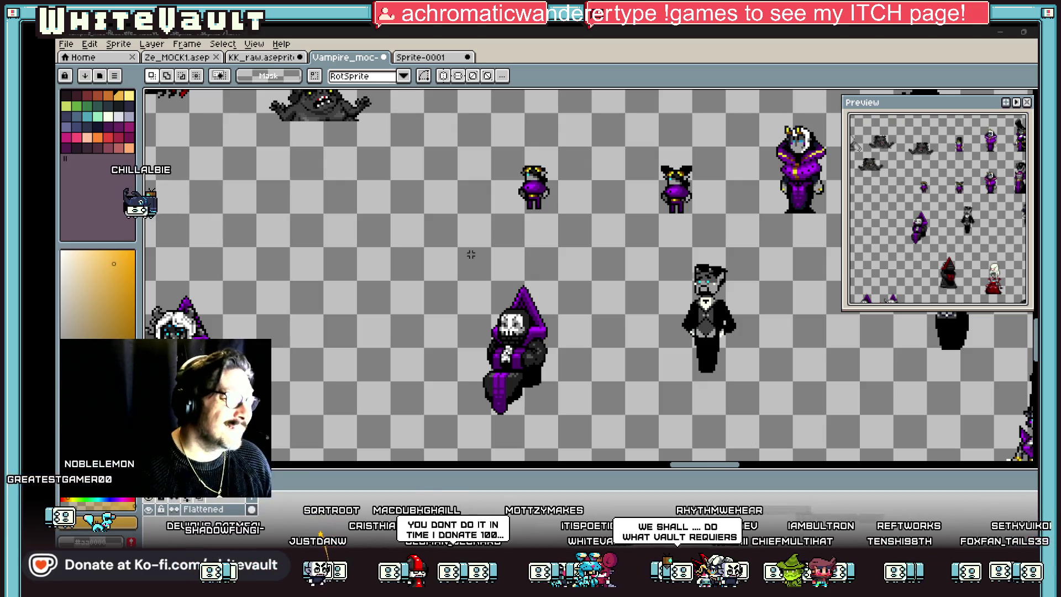
scroll(562, 248, down, 2)
scroll(564, 186, up, 2)
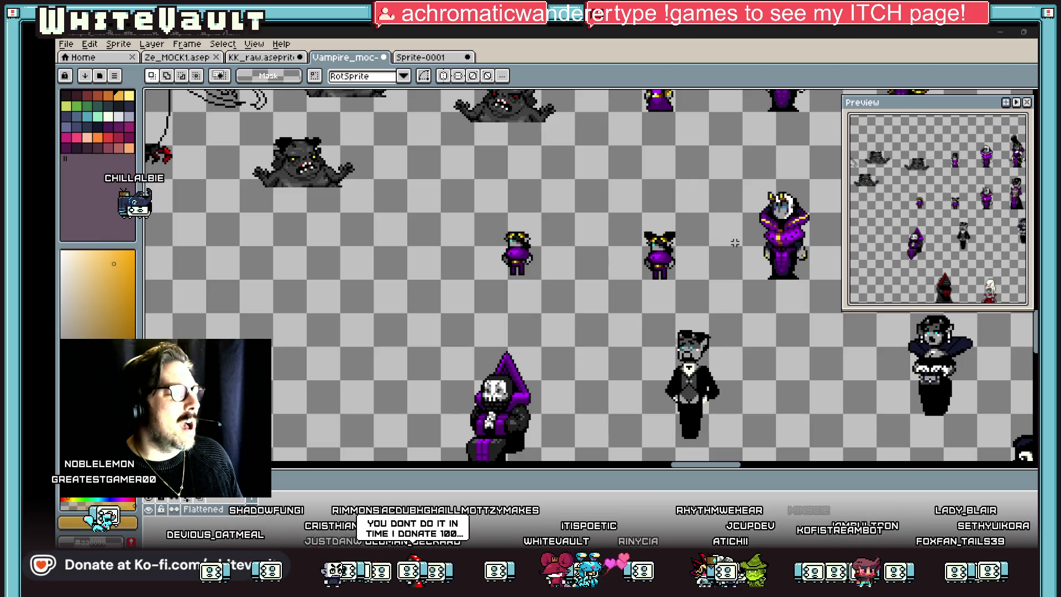
scroll(691, 224, down, 2)
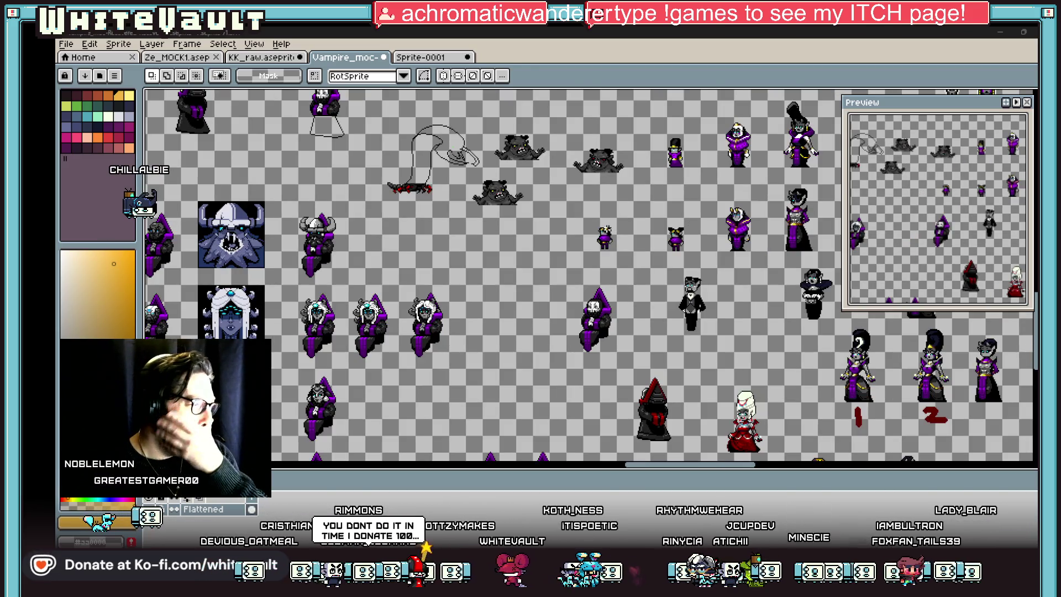
scroll(638, 255, down, 2)
scroll(646, 215, up, 2)
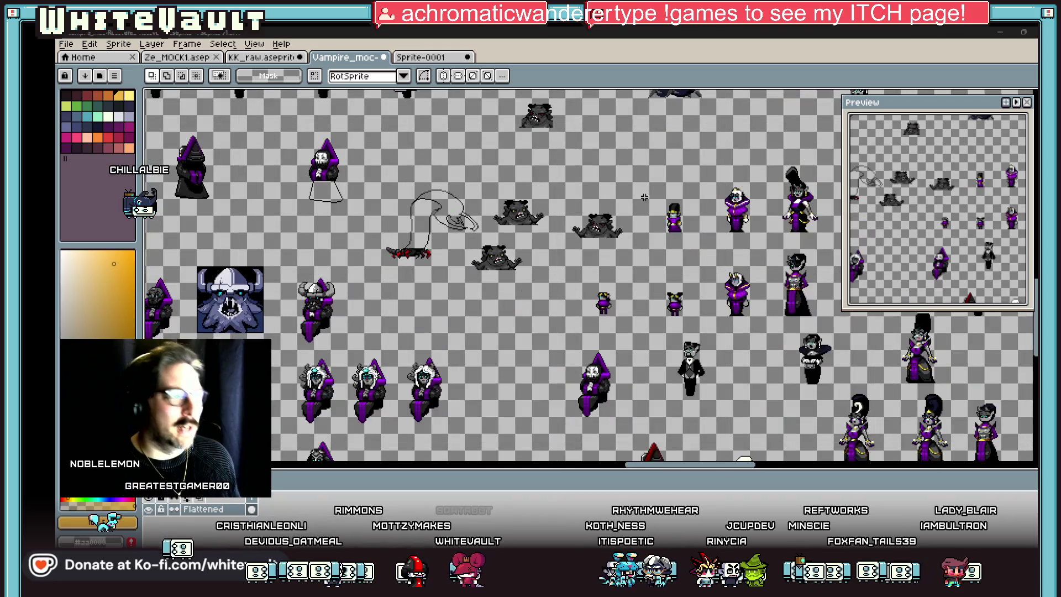
scroll(569, 220, down, 2)
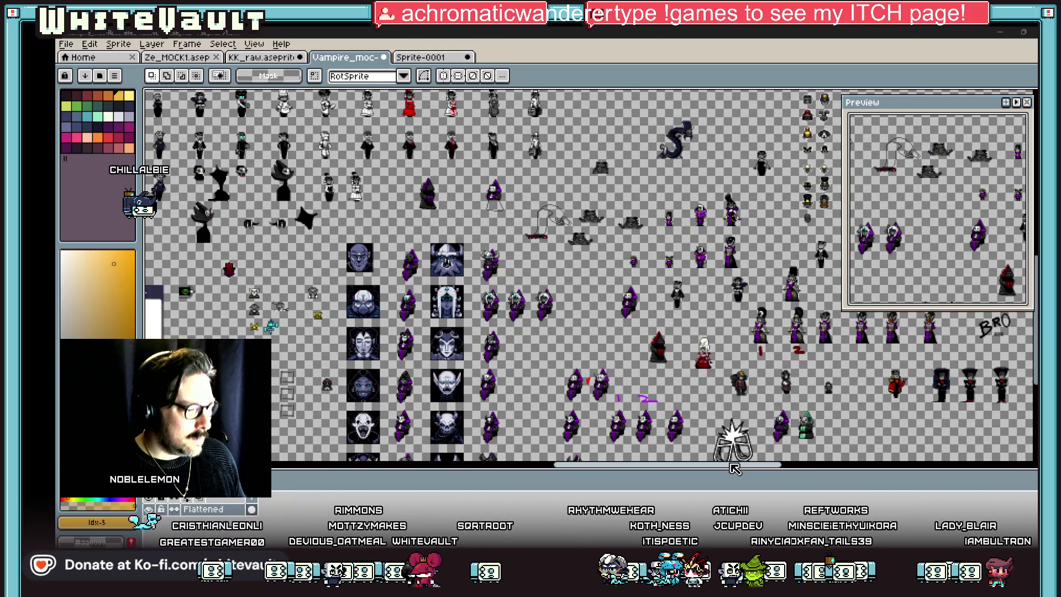
drag(734, 433, 781, 433)
- Zoom in on the black-dress maid sprite beside the card mock-up and select it
scroll(781, 436, up, 3)
scroll(542, 282, down, 2)
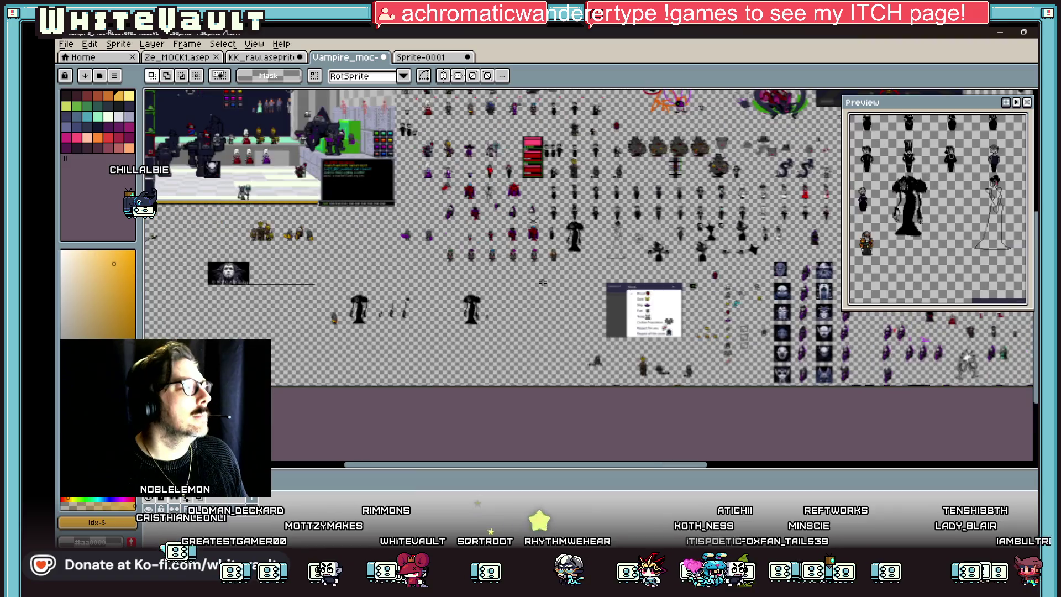
scroll(418, 102, up, 2)
scroll(431, 159, up, 2)
scroll(426, 105, down, 3)
scroll(421, 108, up, 4)
scroll(533, 196, down, 2)
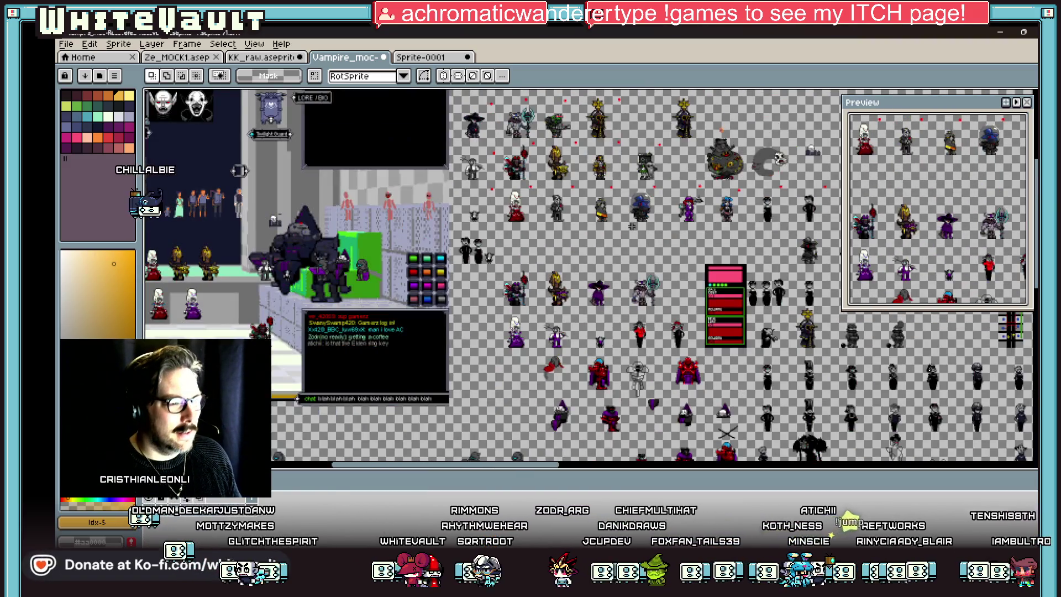
scroll(785, 292, up, 2)
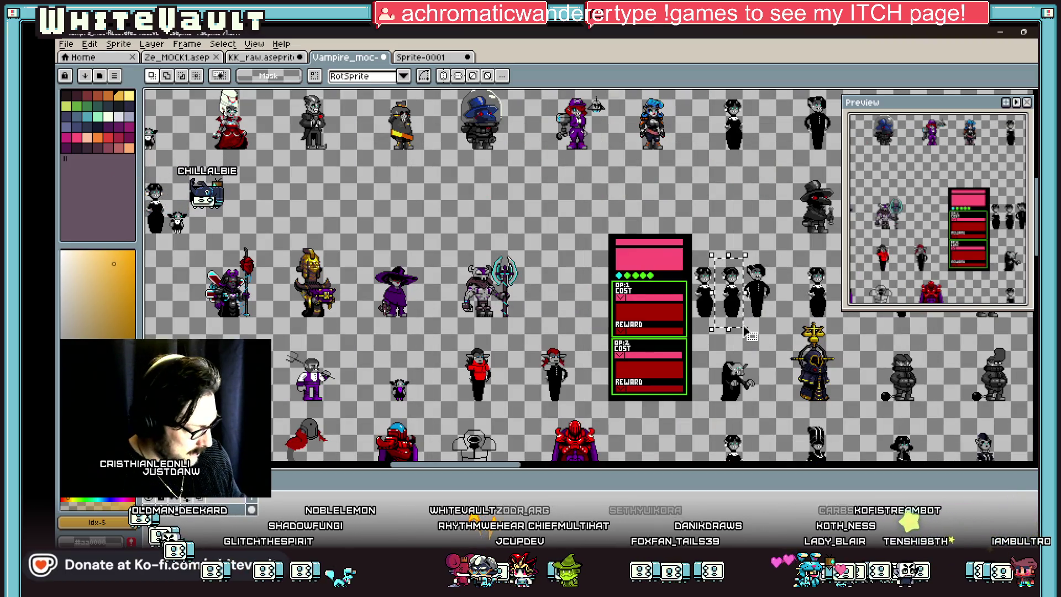
mouse_move(740, 317)
mouse_down()
mouse_move(1012, 216)
mouse_move(696, 243)
mouse_up()
- Nudge the moved maid sprite a few pixels left beside the top-hat heads
scroll(718, 232, up, 3)
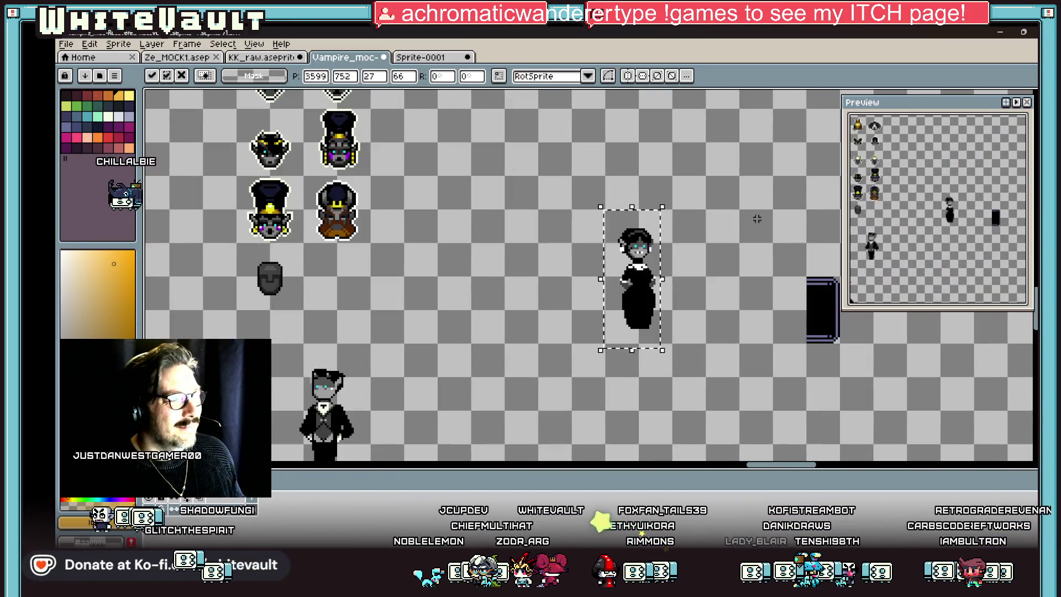
key(Left)
key(Left)
key(Left)
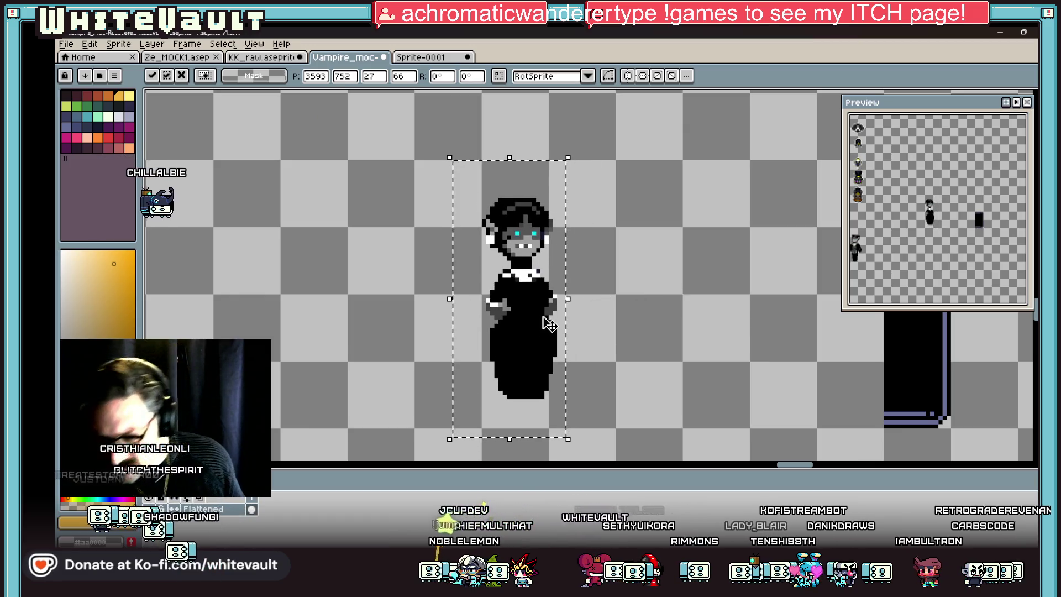
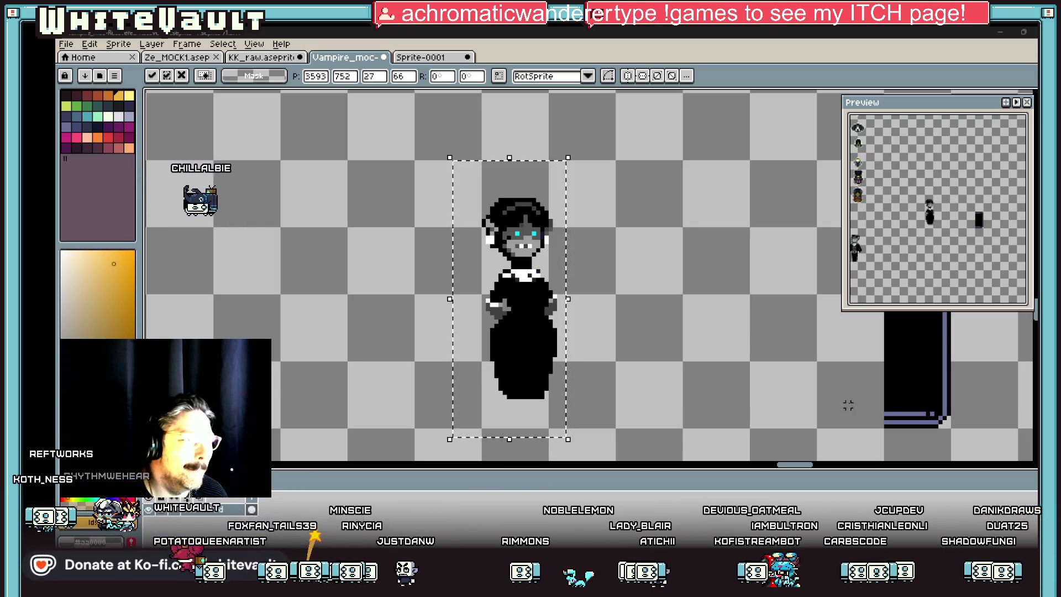
- Commit the vampire woman sprite beside the throne, drop the selection and zoom out
click(760, 326)
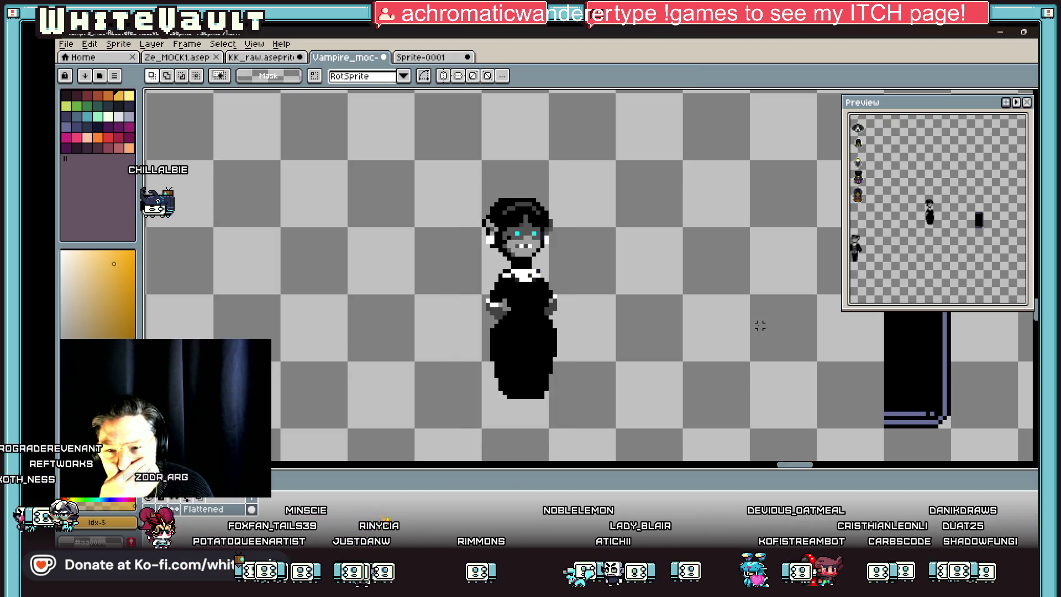
key(b)
scroll(538, 270, down, 2)
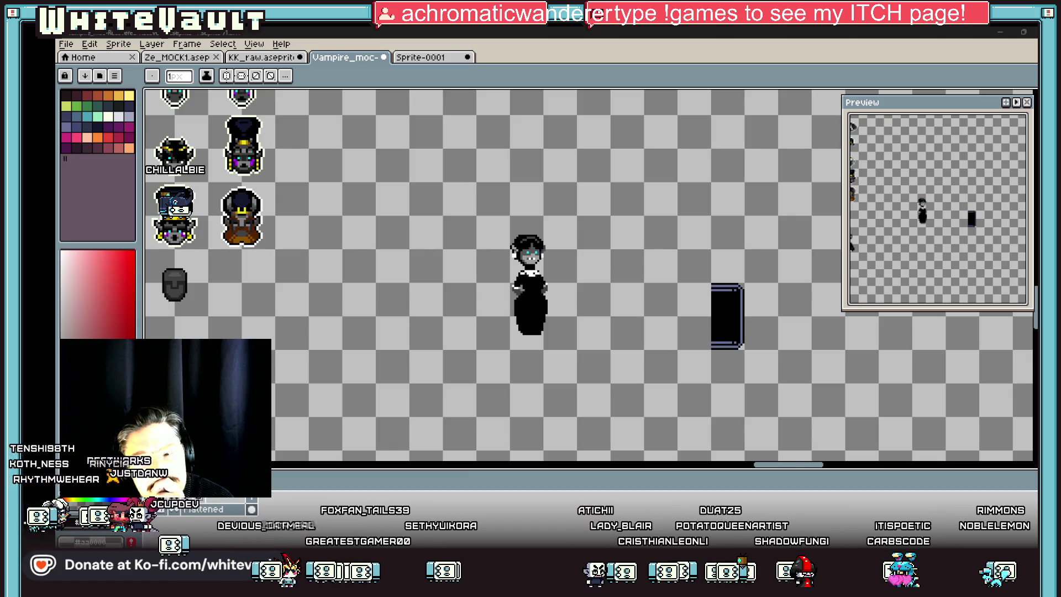
scroll(743, 224, down, 5)
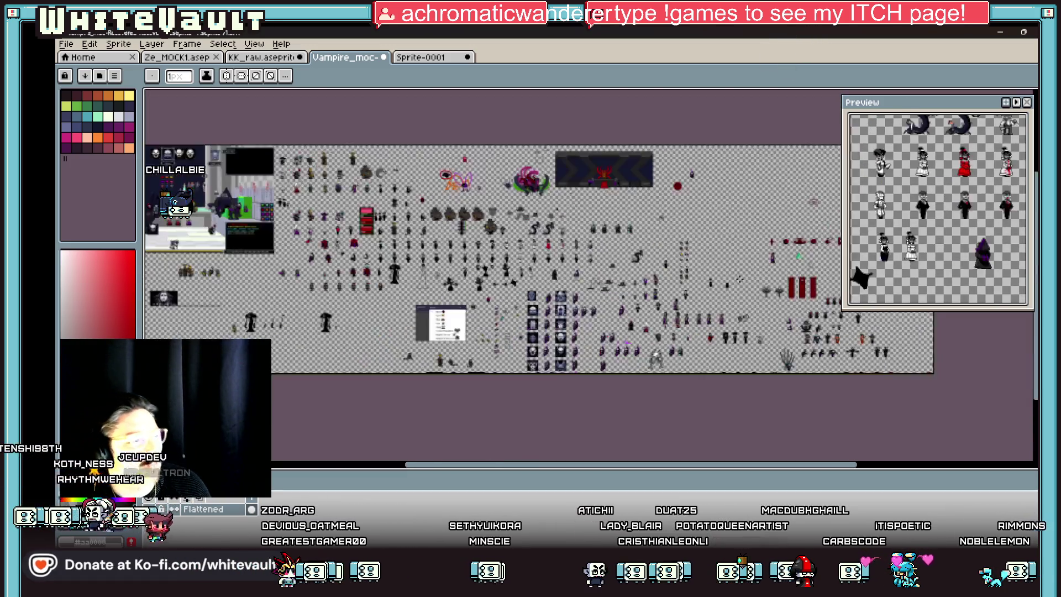
- Look through the recent files list without opening any, and pan the view
click(90, 43)
mouse_move(67, 44)
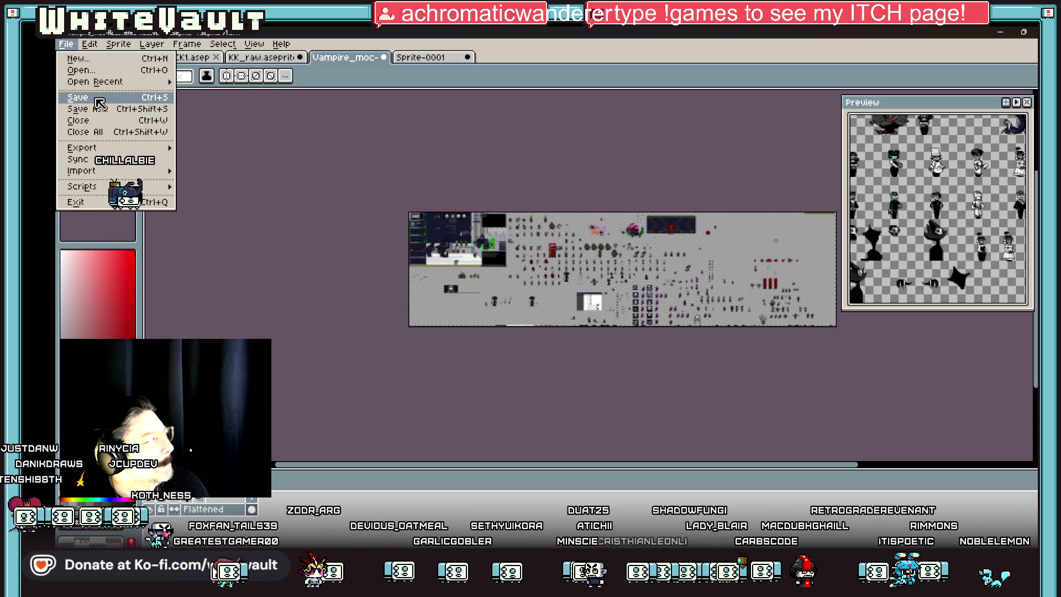
click(115, 82)
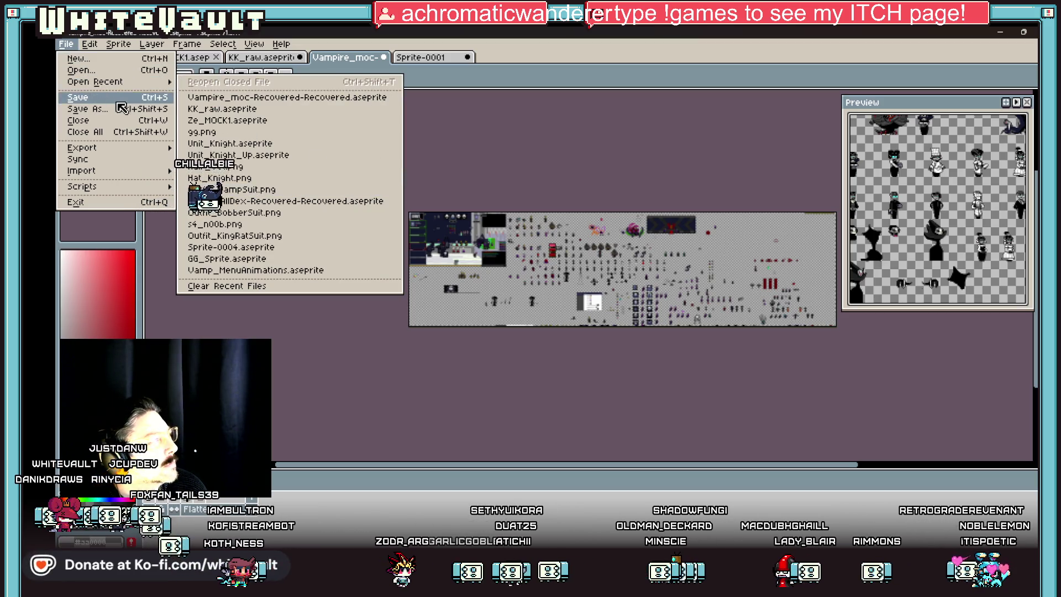
click(474, 124)
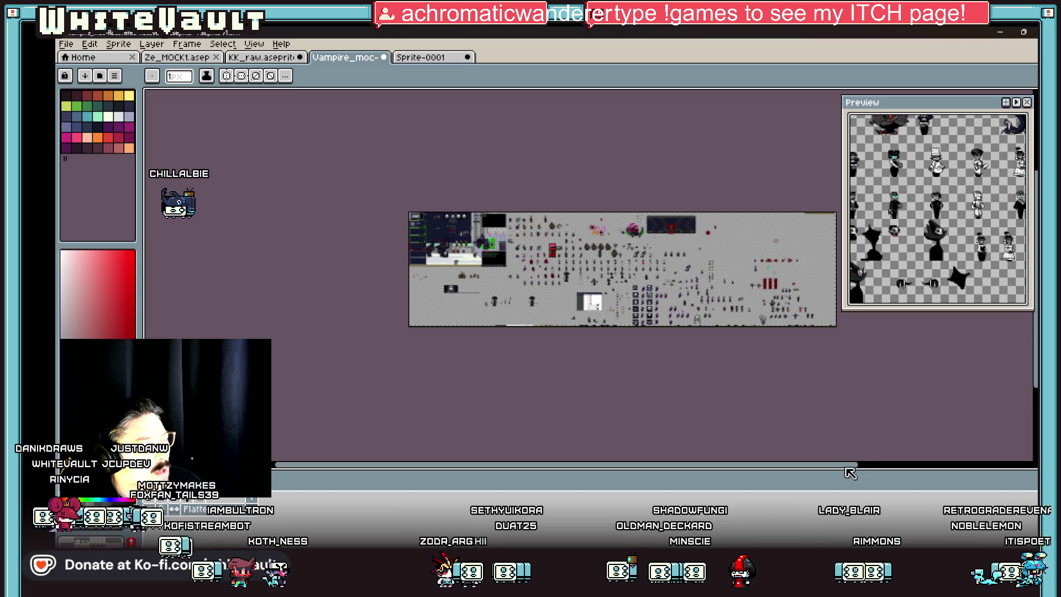
drag(861, 467, 891, 468)
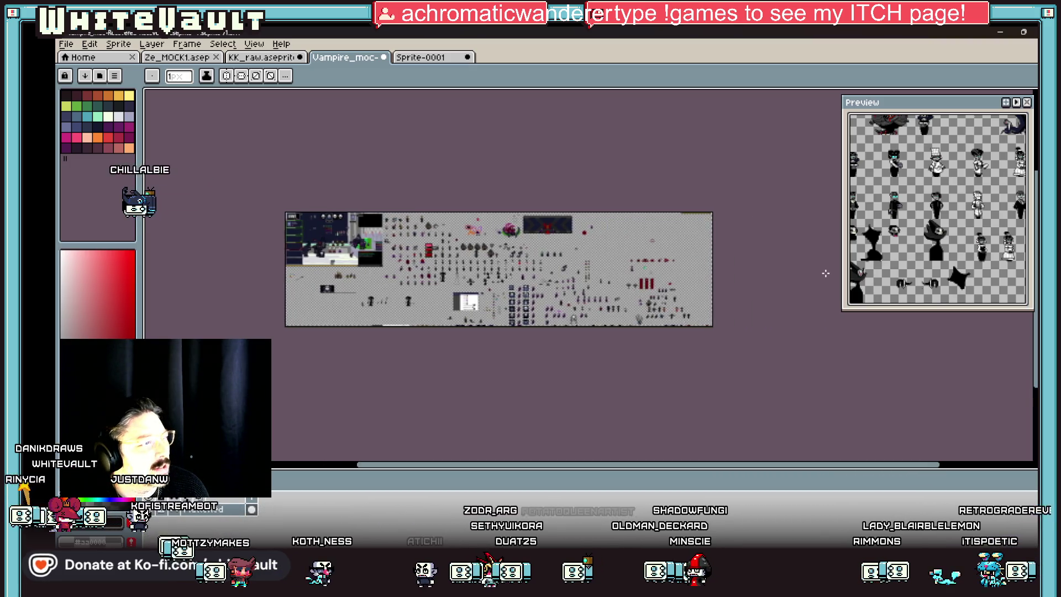
scroll(774, 260, up, 4)
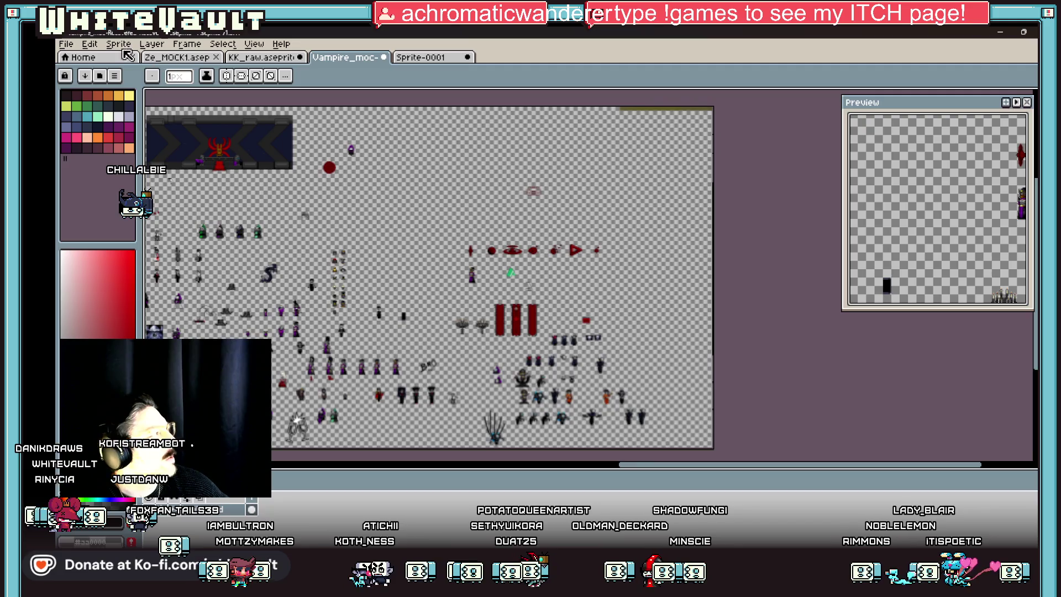
- Widen the sprite canvas to 5402 px through Sprite > Canvas Size
click(89, 43)
mouse_move(118, 44)
click(152, 115)
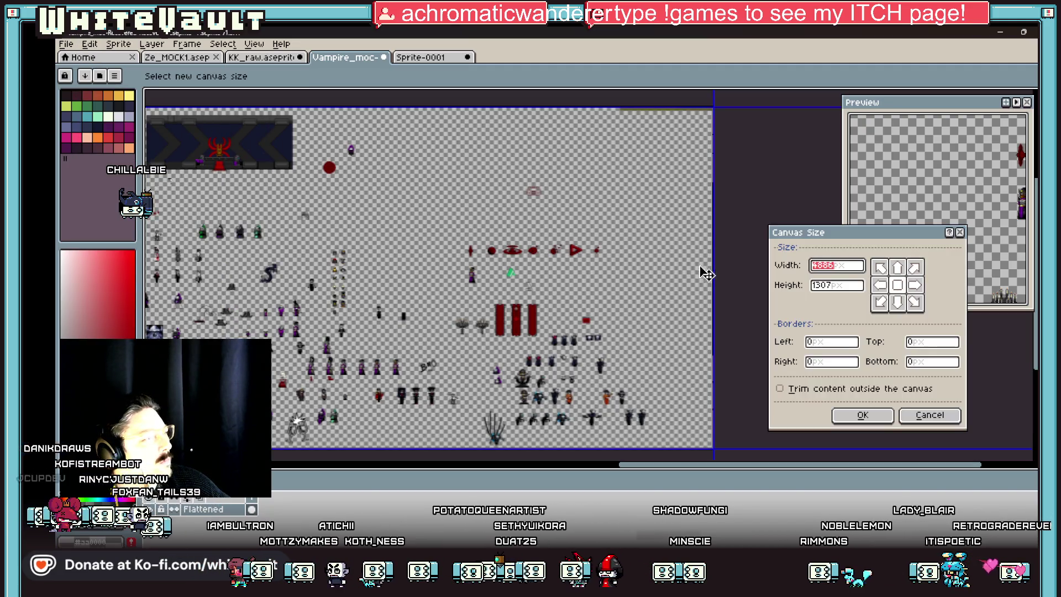
drag(718, 271, 866, 343)
click(876, 421)
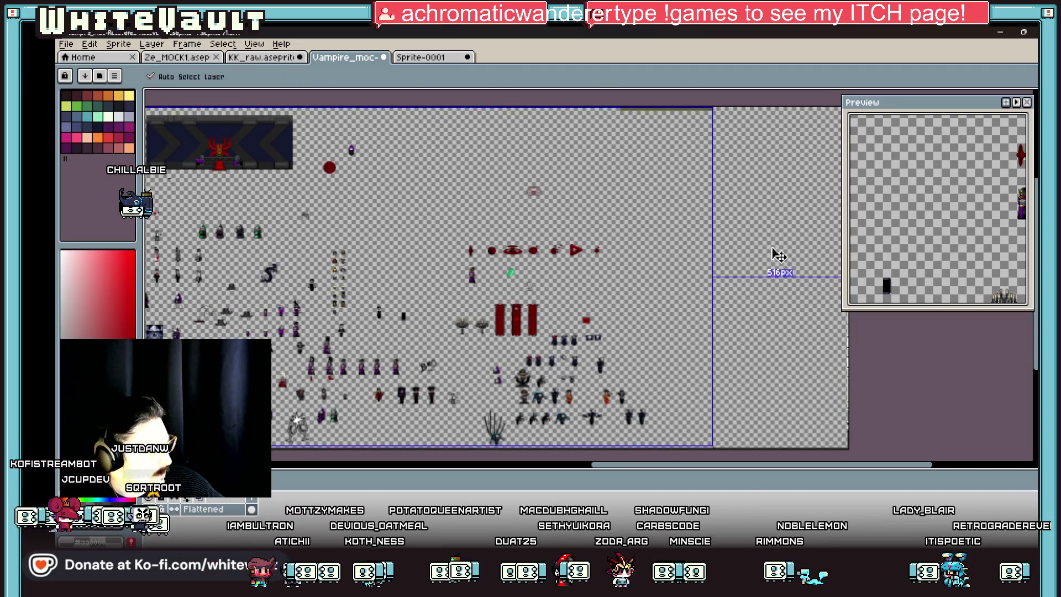
- Paste the first vampire reference image into the new upper-right space
key(ctrl+v)
drag(544, 283, 745, 196)
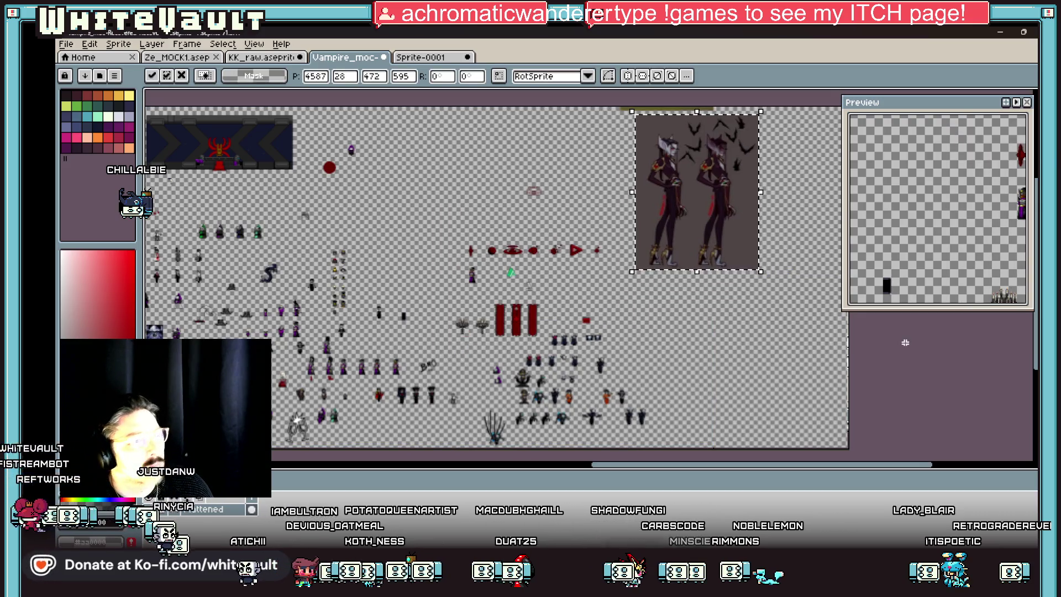
key(Return)
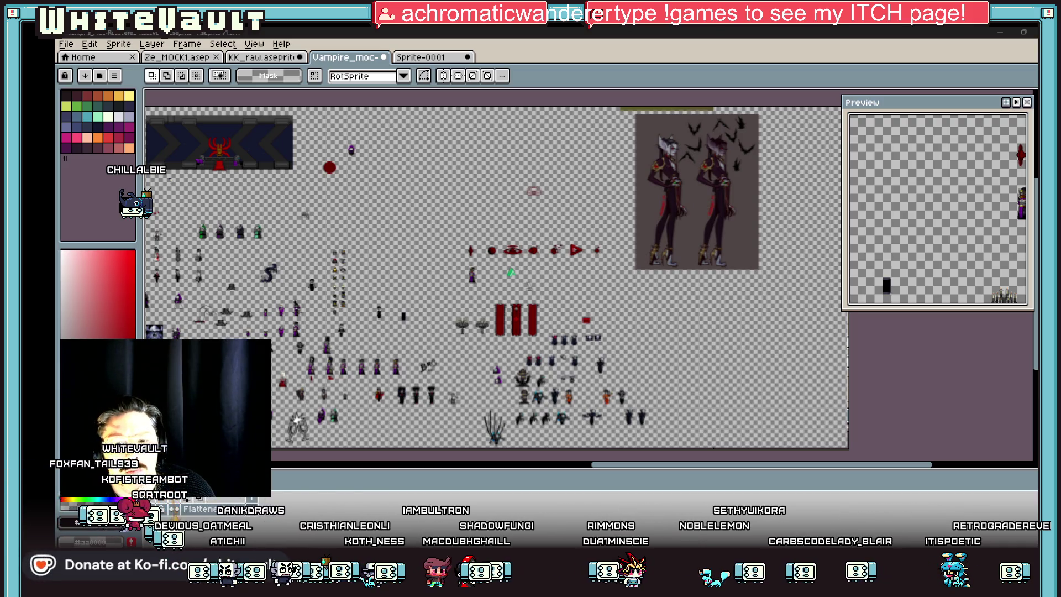
- Paste the red-haired vampire illustration, scale it down and place it below the first reference
key(ctrl+v)
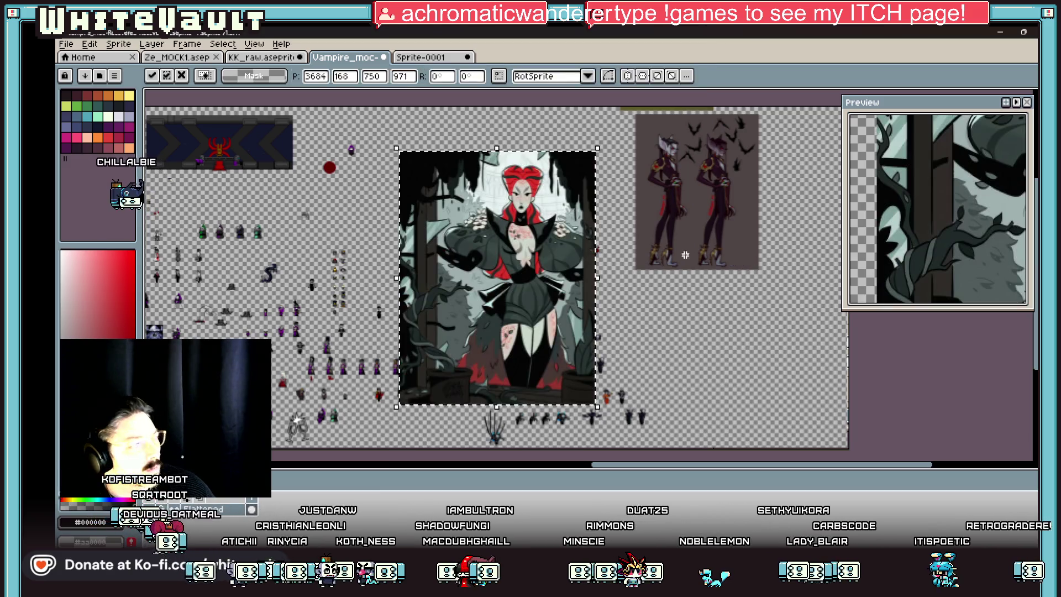
drag(600, 144, 530, 236)
mouse_move(538, 284)
mouse_down()
mouse_move(850, 293)
mouse_move(837, 288)
mouse_up()
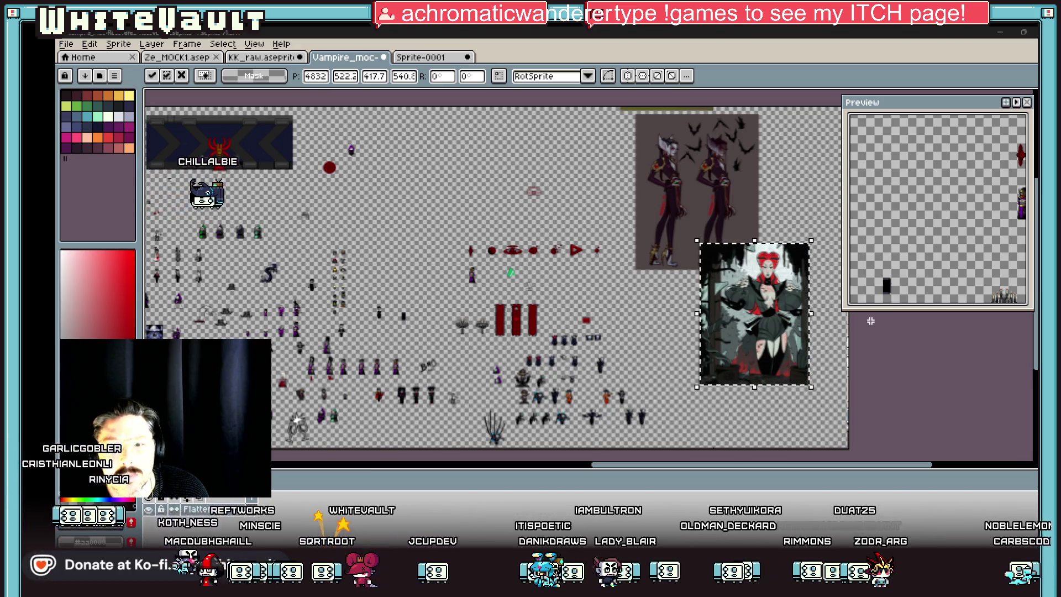
click(842, 360)
scroll(790, 340, down, 1)
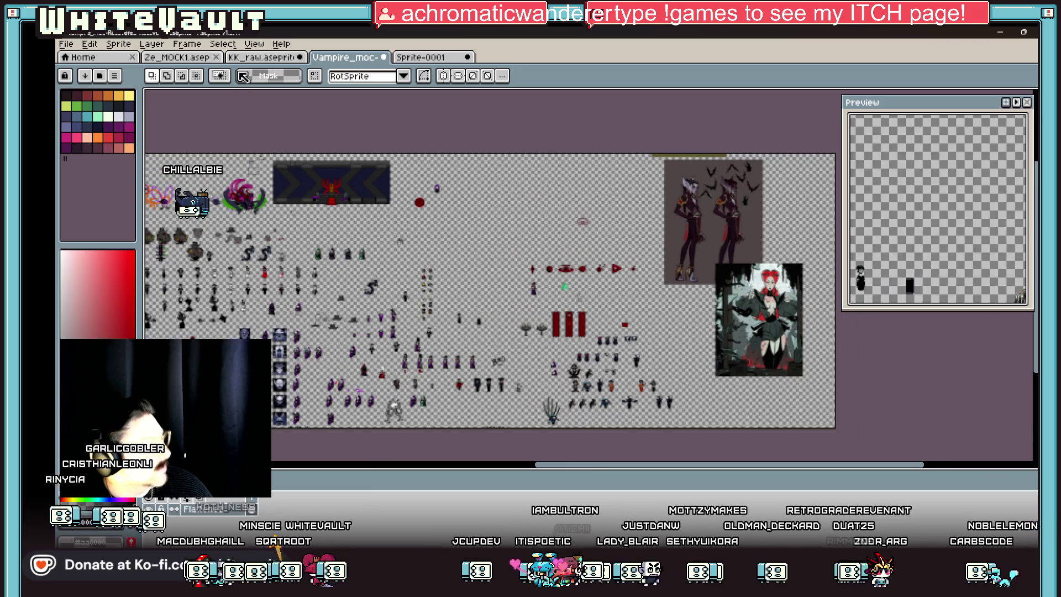
- Extend the canvas width to 6110 px through Canvas Size
click(113, 44)
click(125, 124)
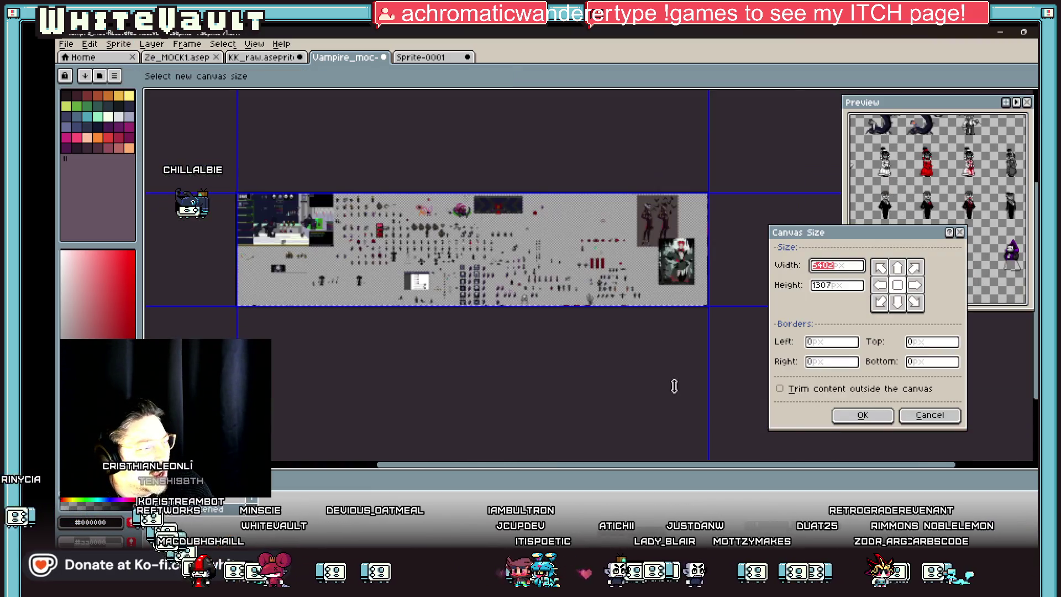
scroll(729, 467, right, 2)
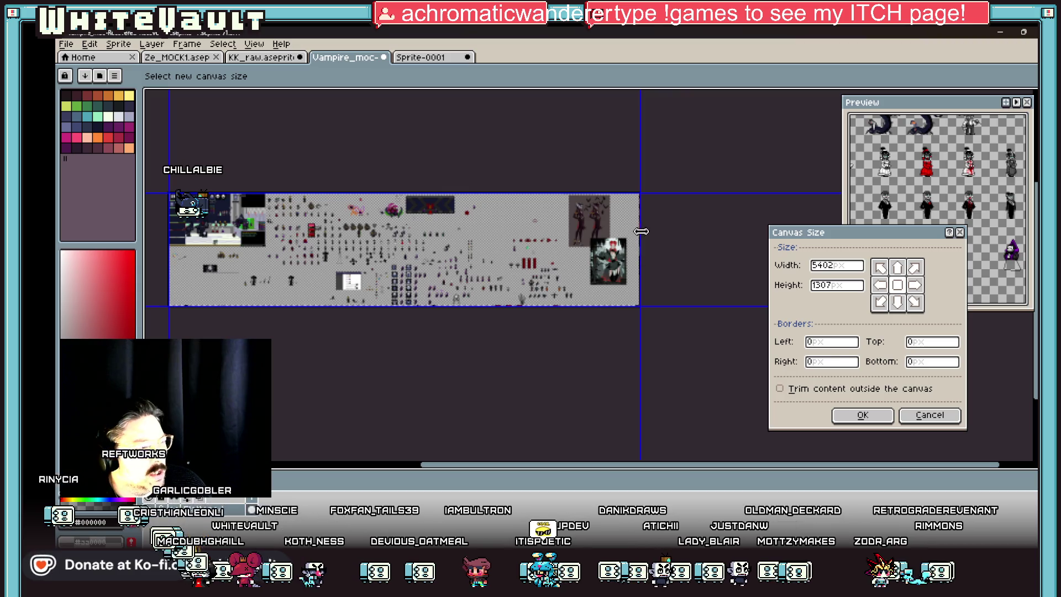
drag(641, 231, 736, 264)
scroll(665, 236, up, 2)
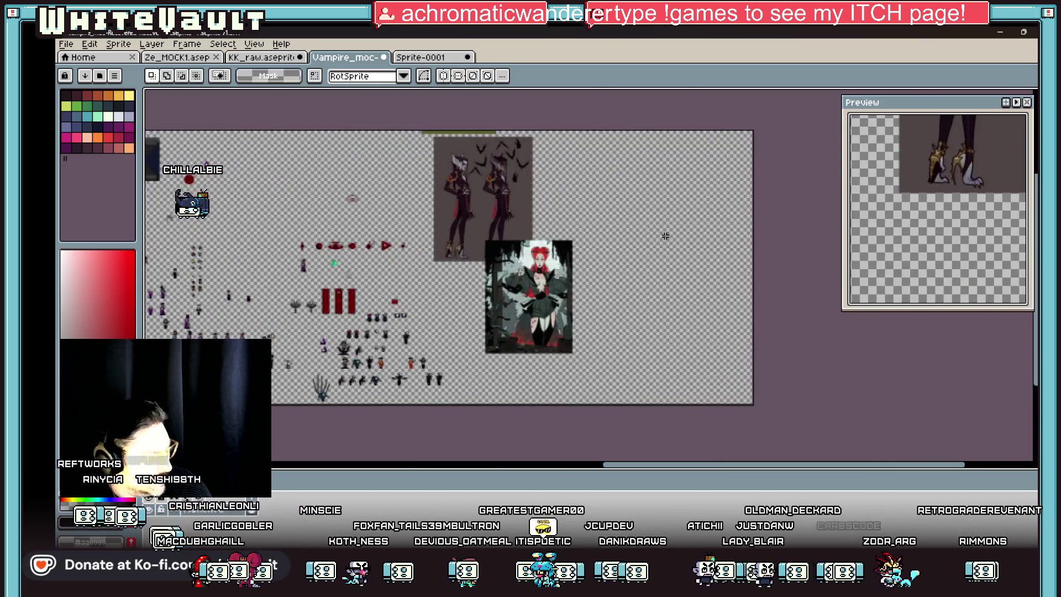
- Paste the spotted figure reference, scale it down and place it beside the red-haired portrait
key(ctrl+v)
drag(540, 138, 461, 251)
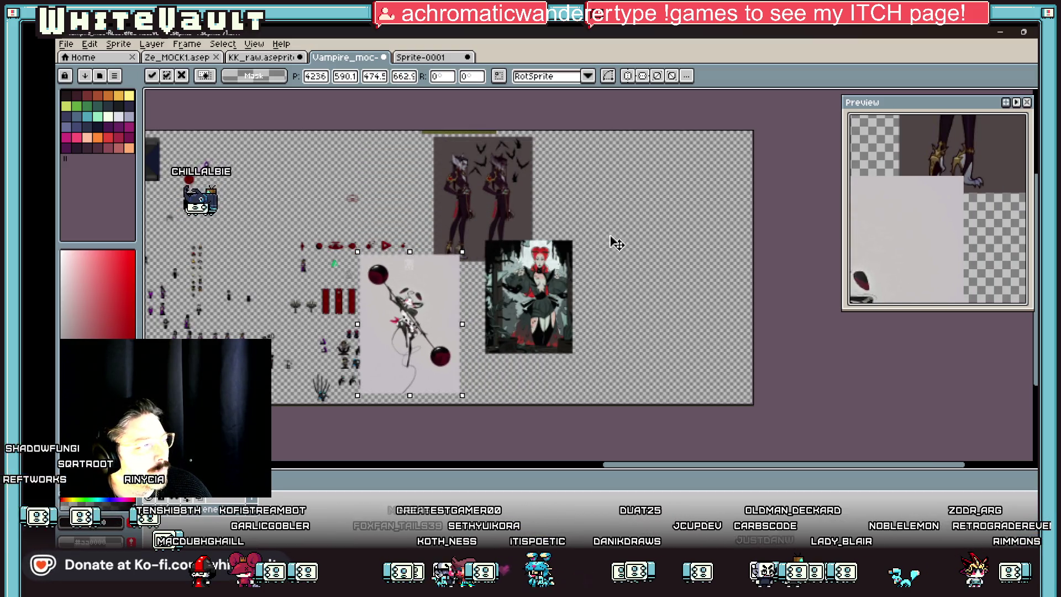
drag(430, 288, 655, 196)
key(Return)
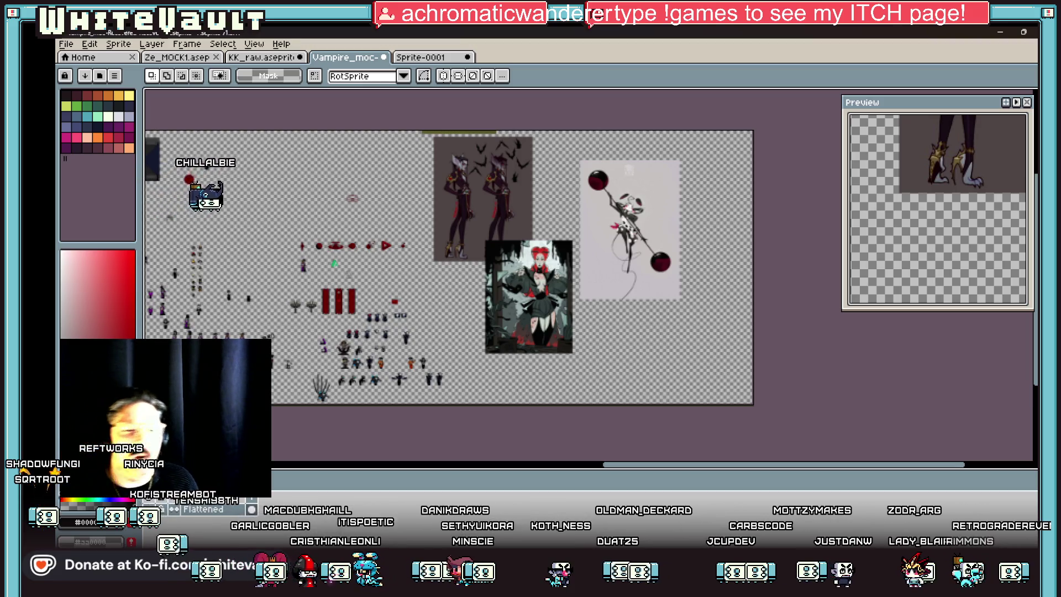
- Zoom the preview onto the spotted staff-wielding figure, then pan back toward the vampire sprite
scroll(446, 371, up, 5)
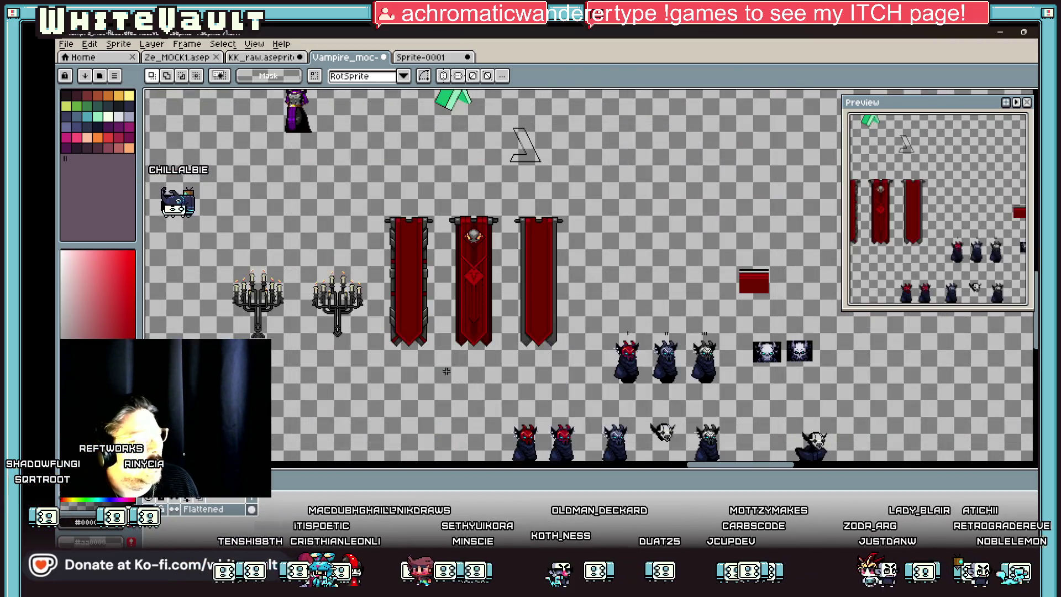
scroll(937, 209, down, 3)
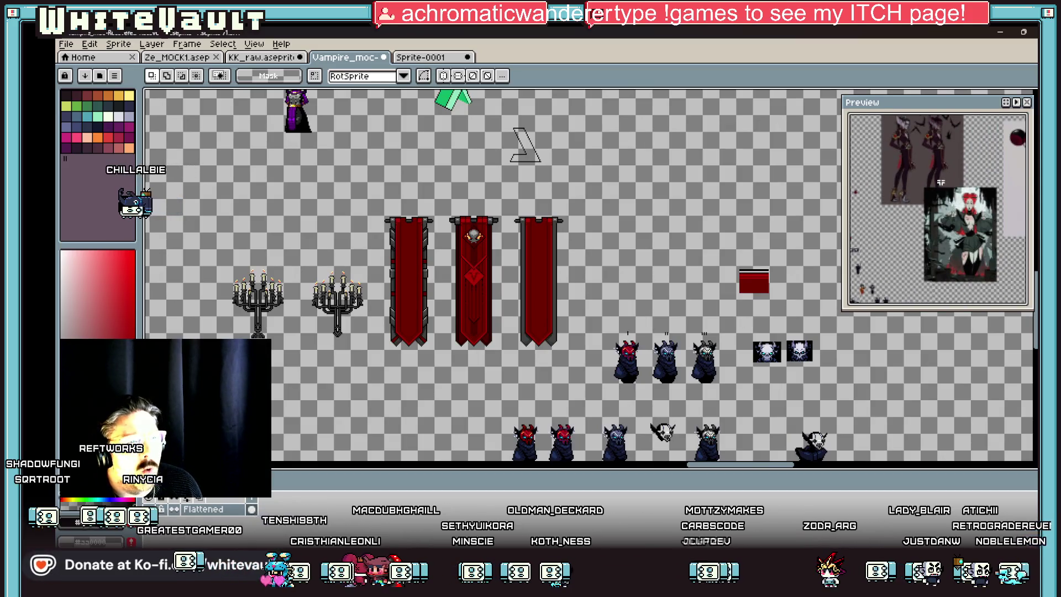
scroll(940, 183, up, 3)
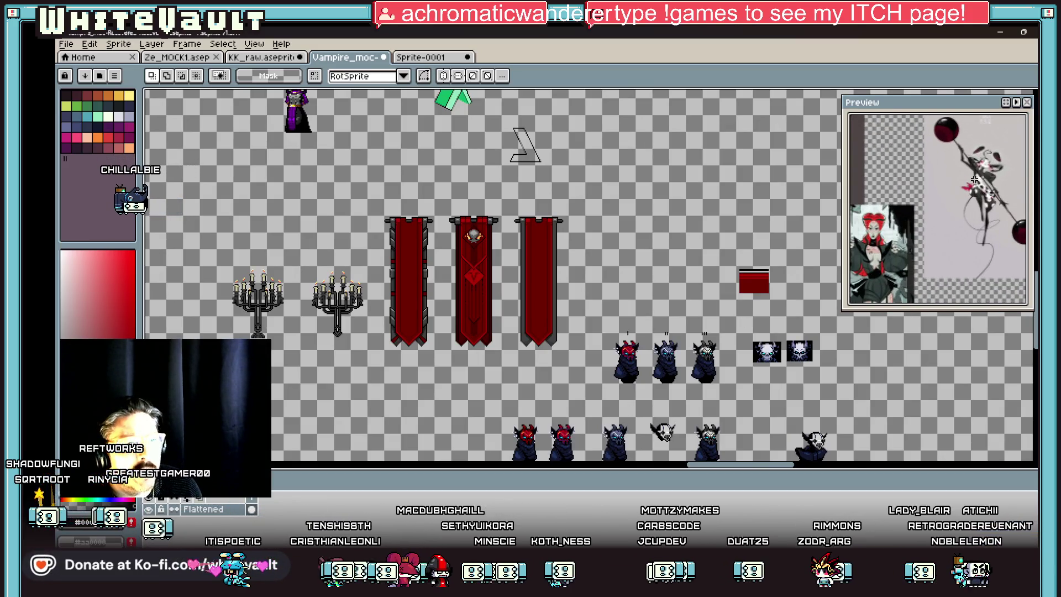
scroll(986, 166, up, 3)
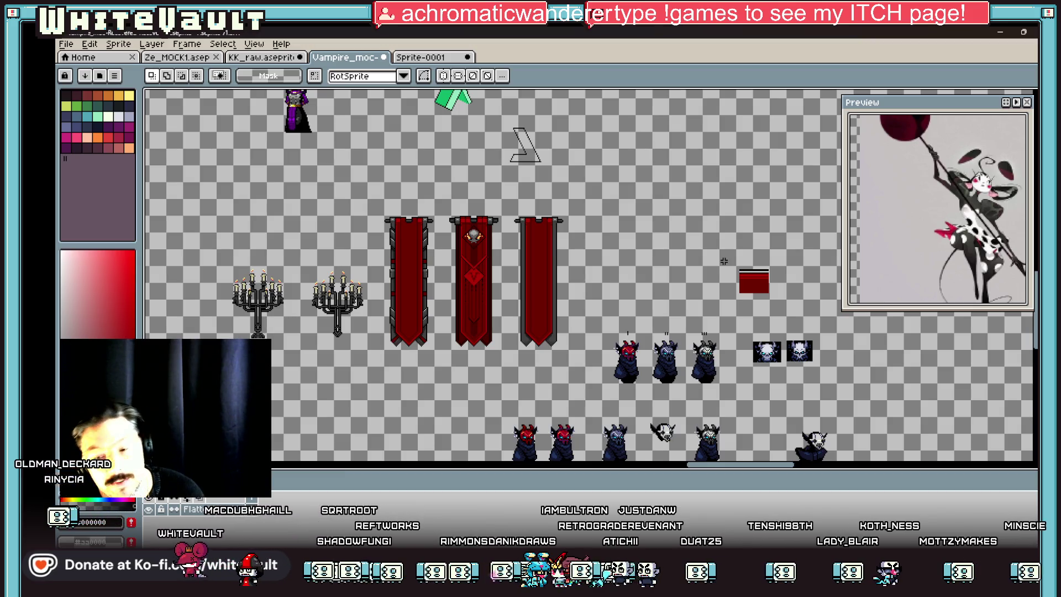
drag(776, 465, 740, 467)
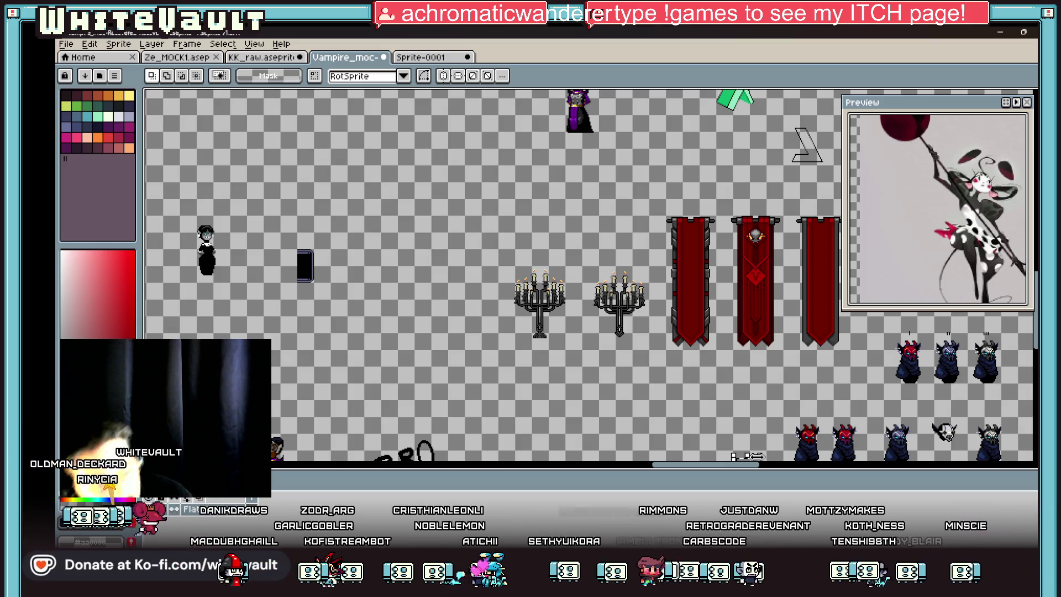
- Zoom in close on the grayscale vampire woman sprite
scroll(294, 267, up, 2)
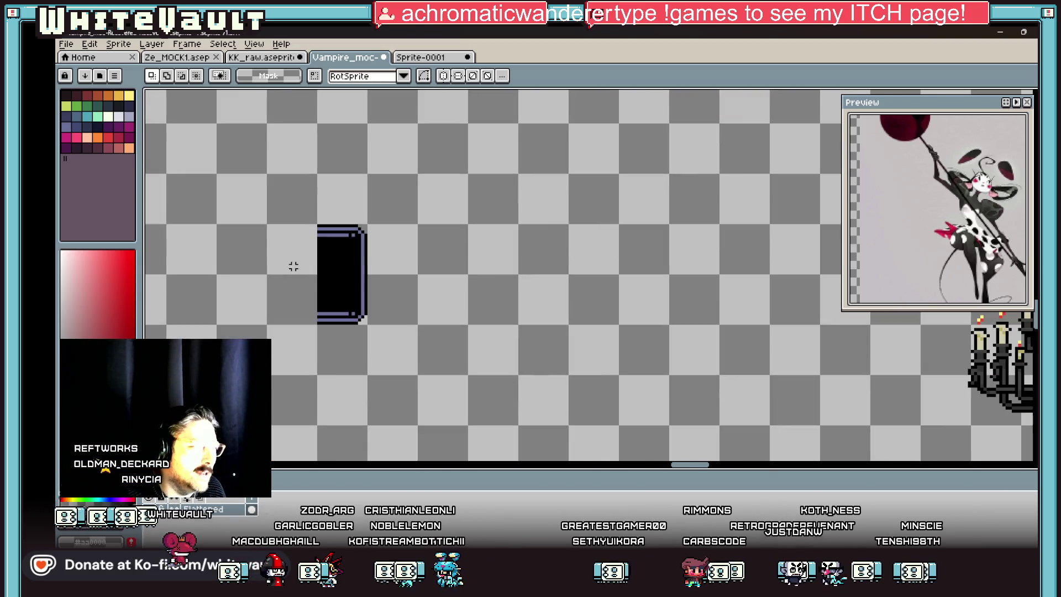
key(i)
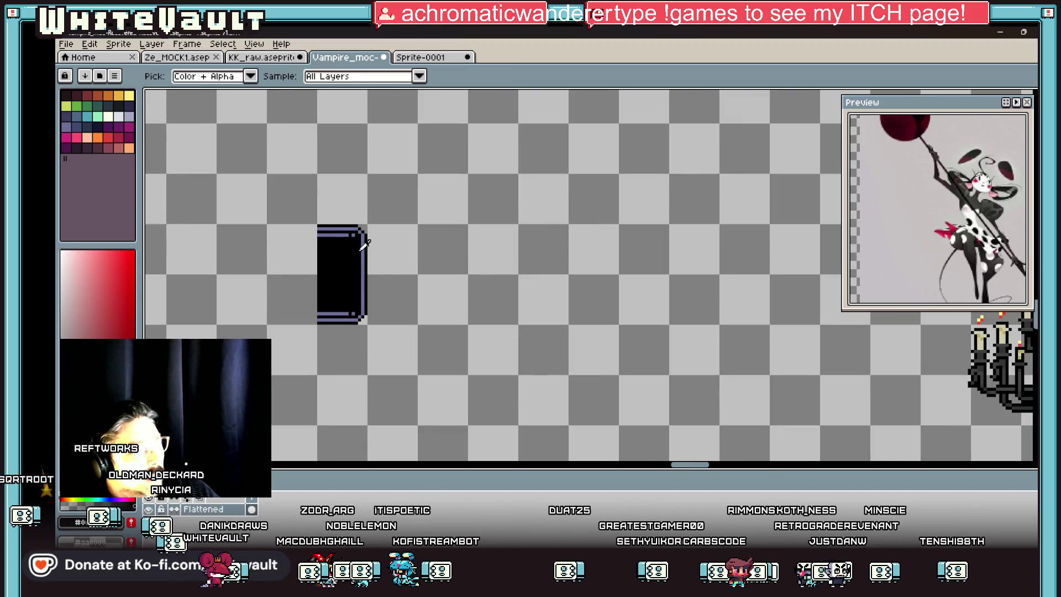
scroll(374, 251, up, 1)
key(b)
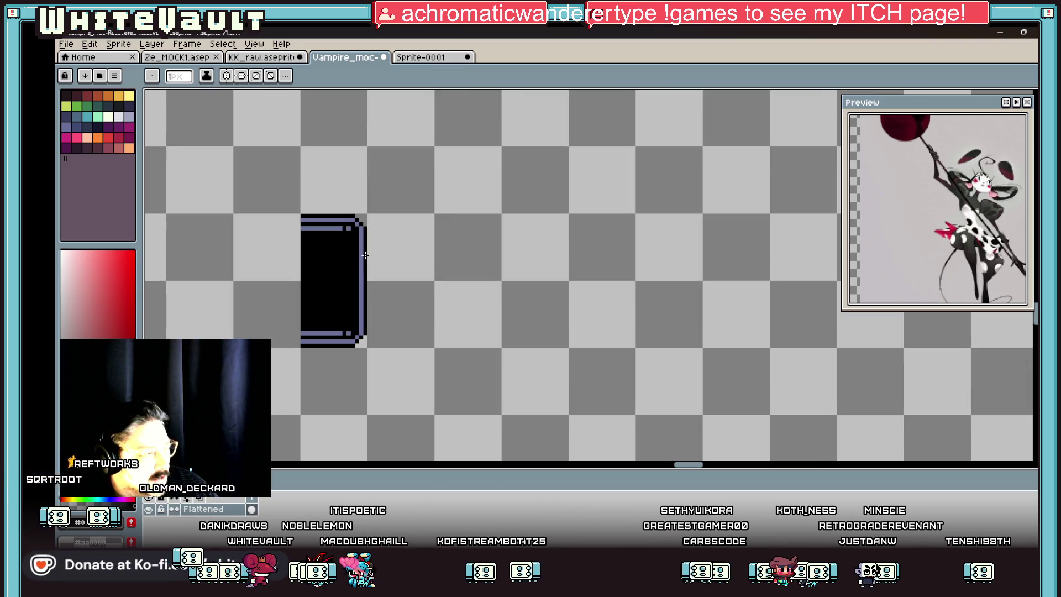
scroll(374, 256, up, 1)
scroll(373, 257, up, 1)
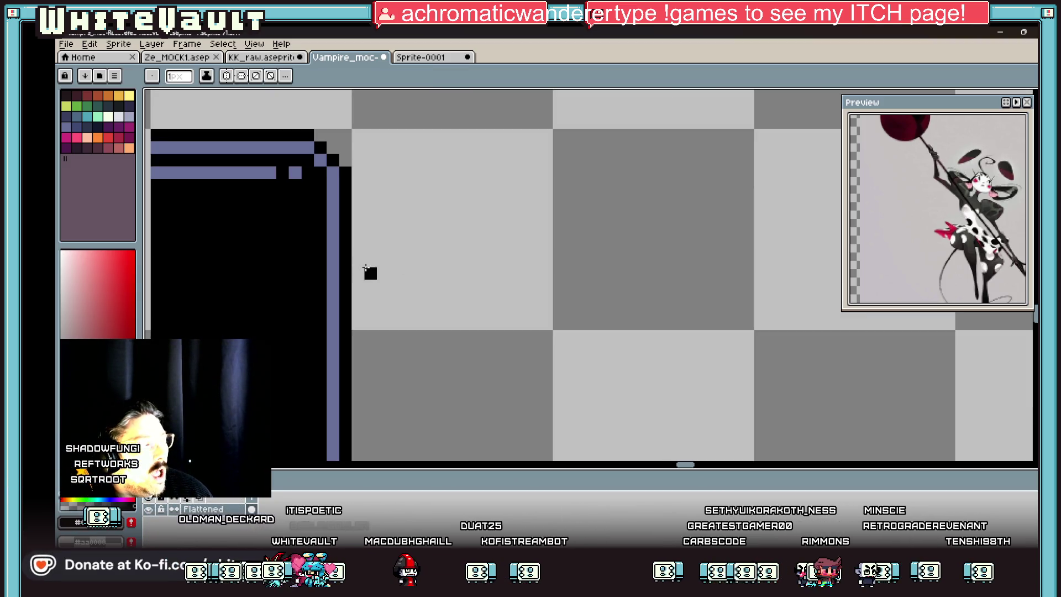
scroll(365, 269, down, 5)
scroll(566, 272, up, 2)
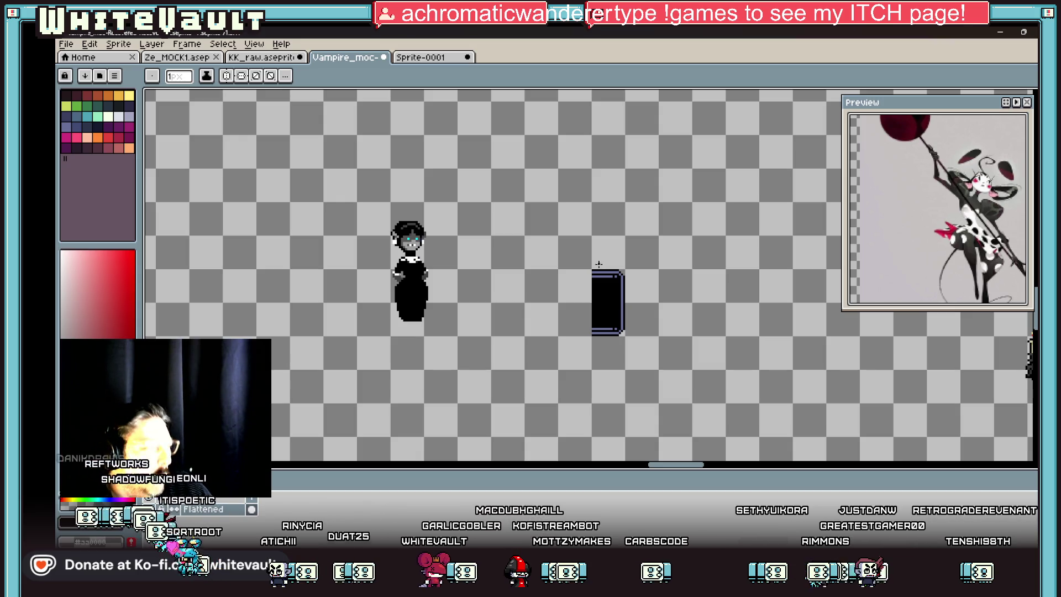
scroll(400, 256, up, 1)
- Select the vampire woman with the Rectangular Marquee, nudge her slightly left and deselect
key(m)
mouse_move(326, 172)
mouse_down()
mouse_move(539, 431)
mouse_move(522, 411)
mouse_up()
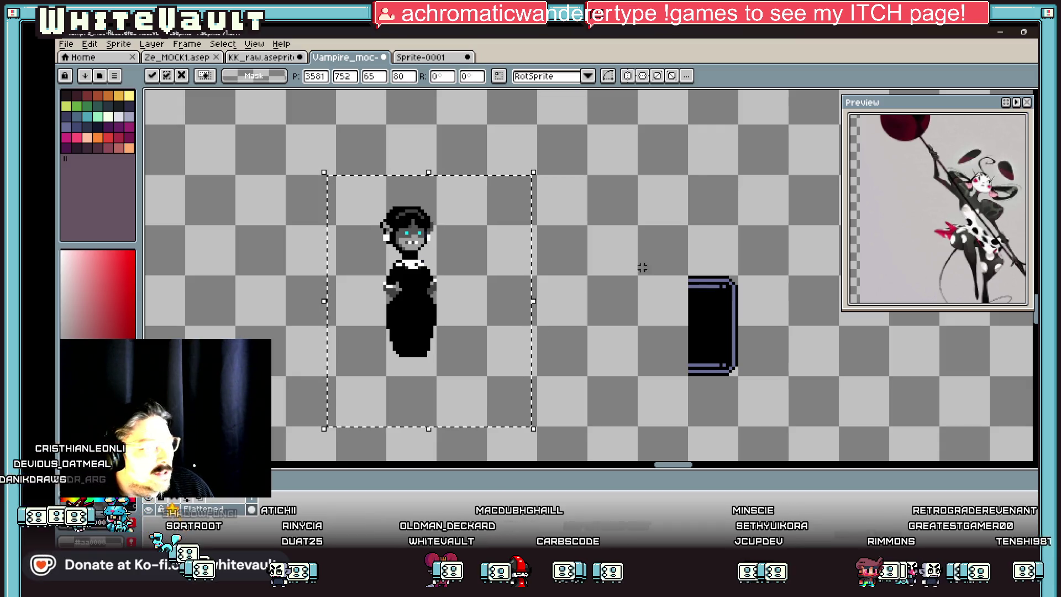
key(ctrl+d)
scroll(946, 216, down, 2)
scroll(946, 216, up, 2)
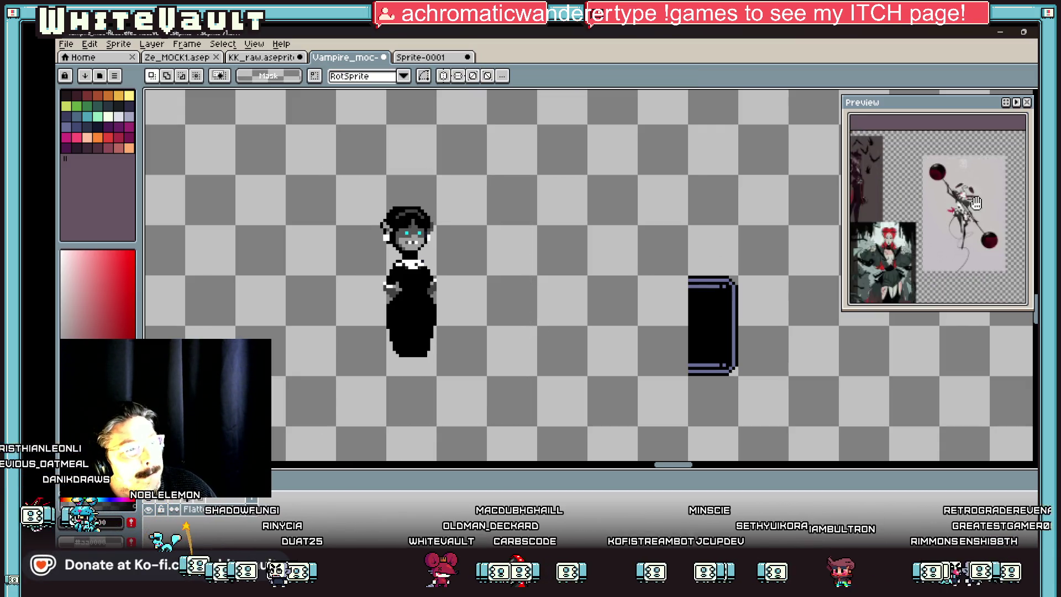
scroll(900, 232, up, 2)
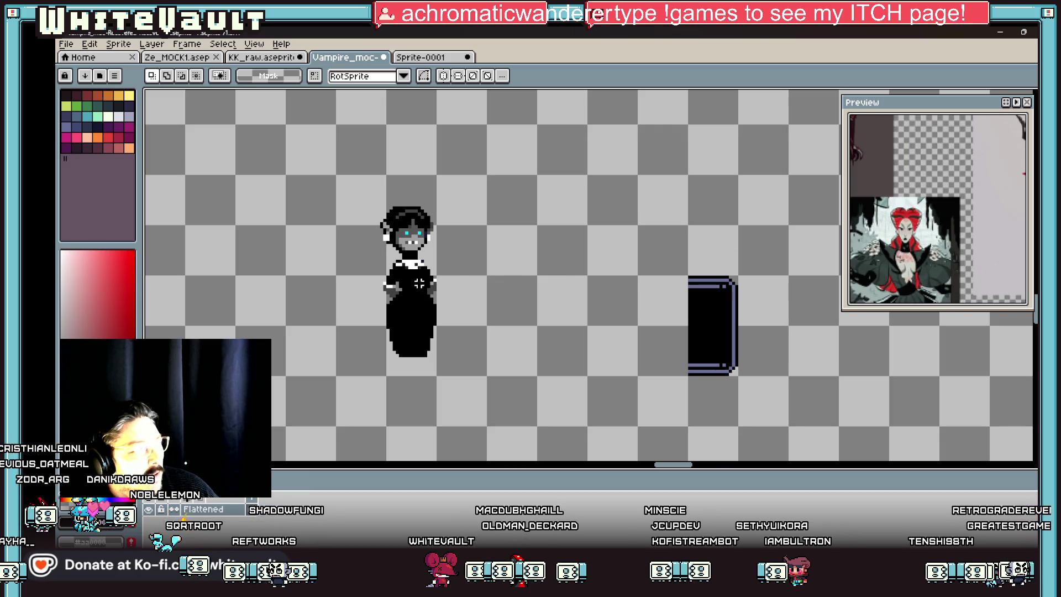
- Pick a grey from the canvas and draw a grey collar row at her neck
key(i)
scroll(416, 244, up, 1)
key(b)
scroll(404, 267, up, 2)
drag(395, 264, 446, 271)
- Add light grey collar pixels and grey lines down the black bodice
click(462, 282)
click(495, 315)
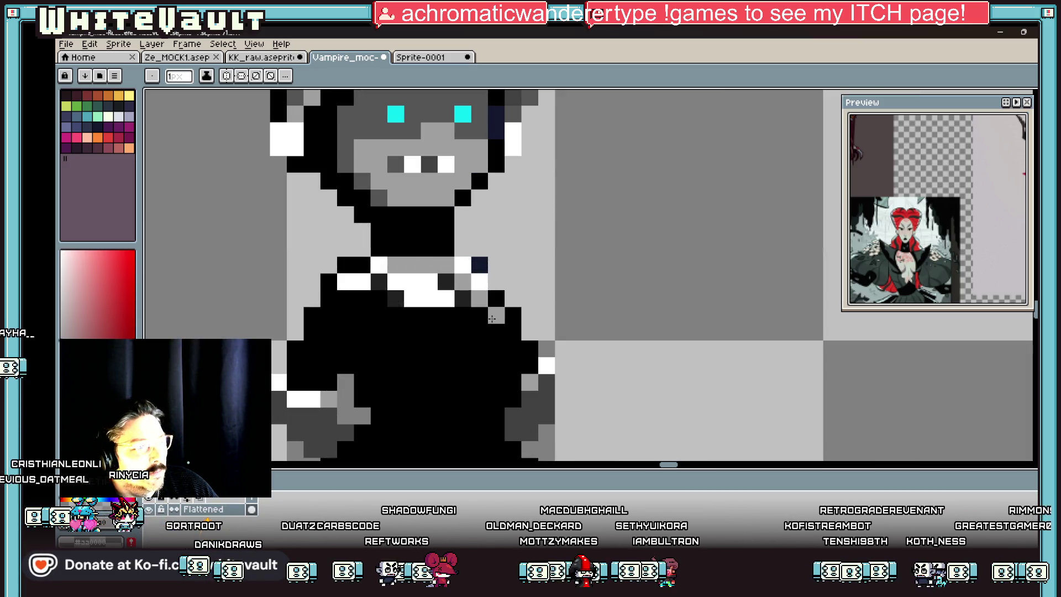
click(496, 348)
click(496, 331)
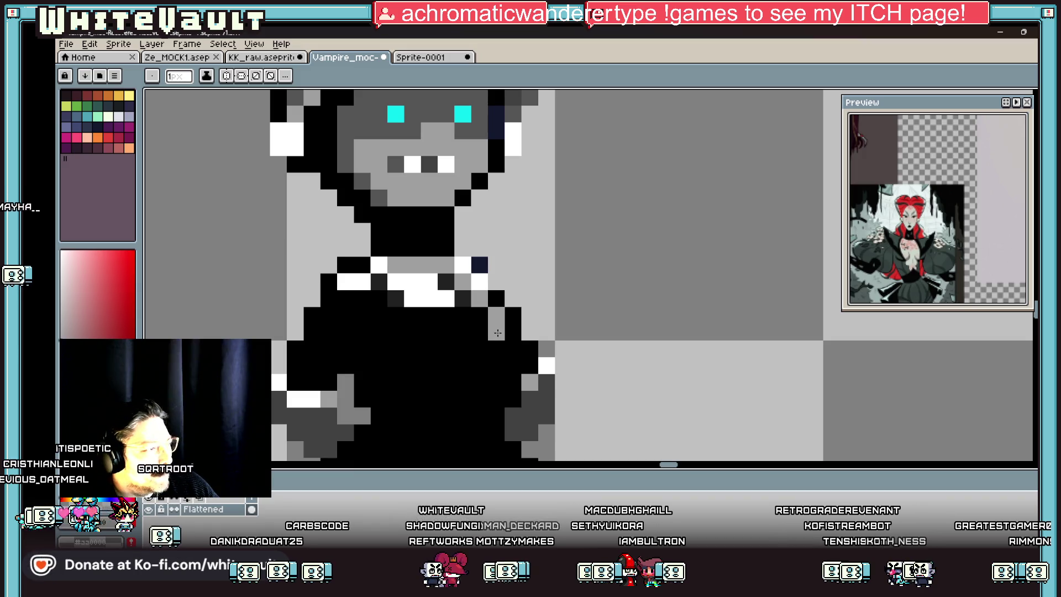
drag(478, 366, 463, 433)
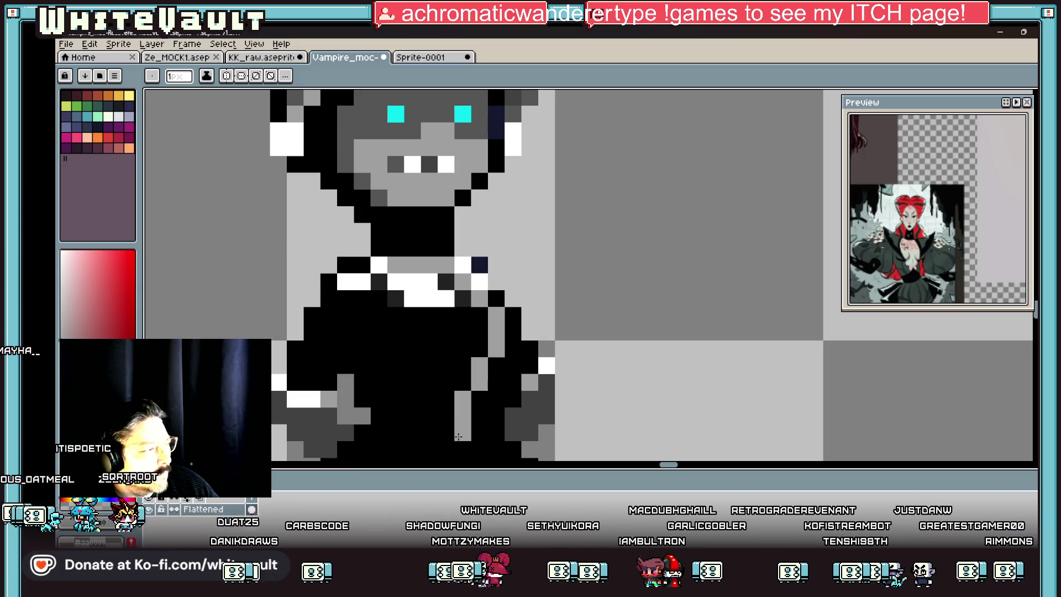
drag(445, 393, 445, 345)
click(395, 282)
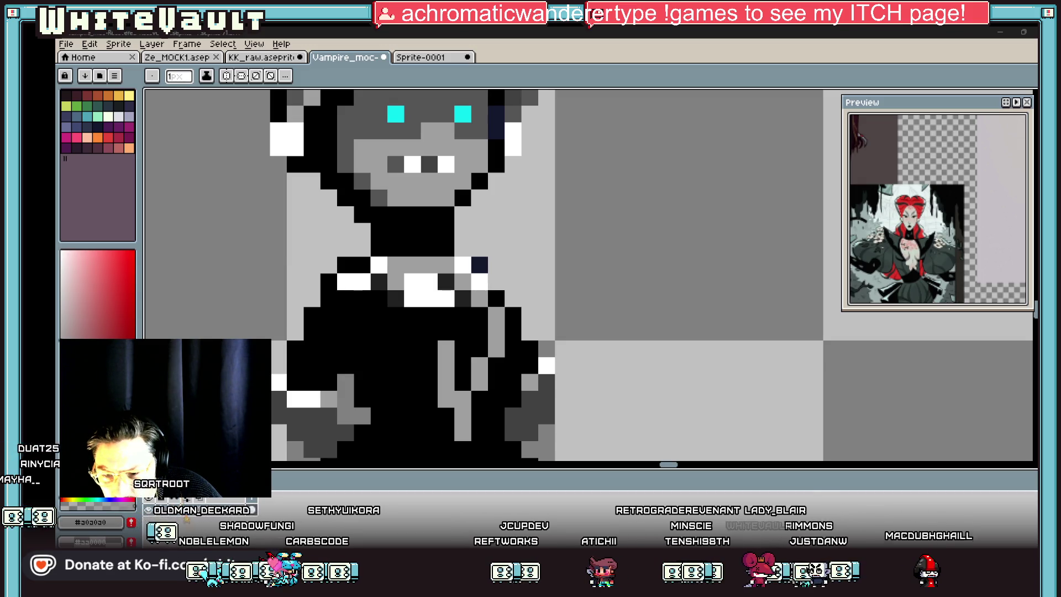
scroll(493, 375, down, 1)
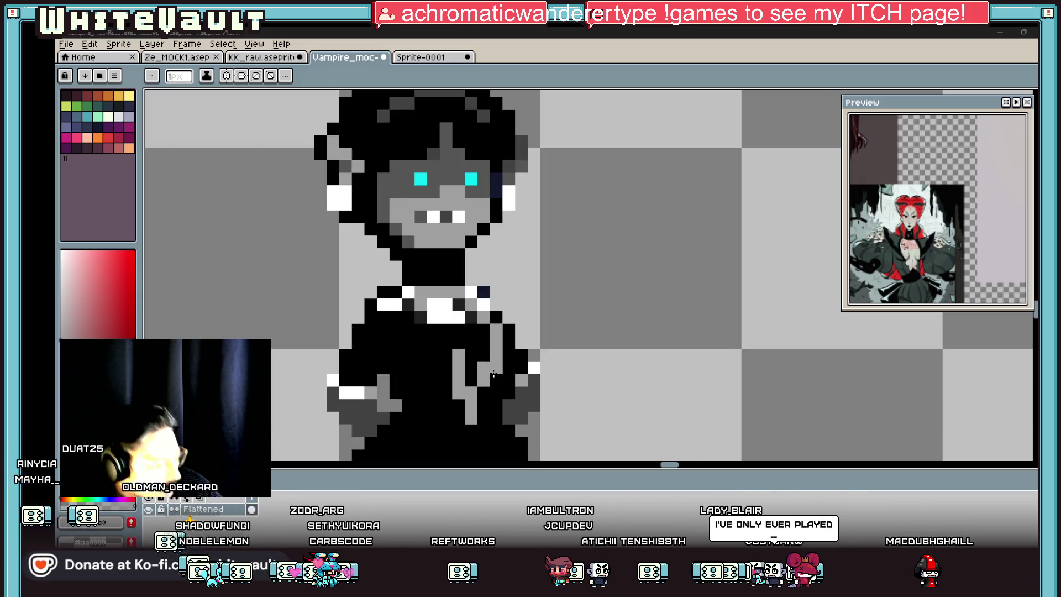
- Fill only the V-shaped chest area grey using a contiguous Paint Bucket fill
click(426, 316)
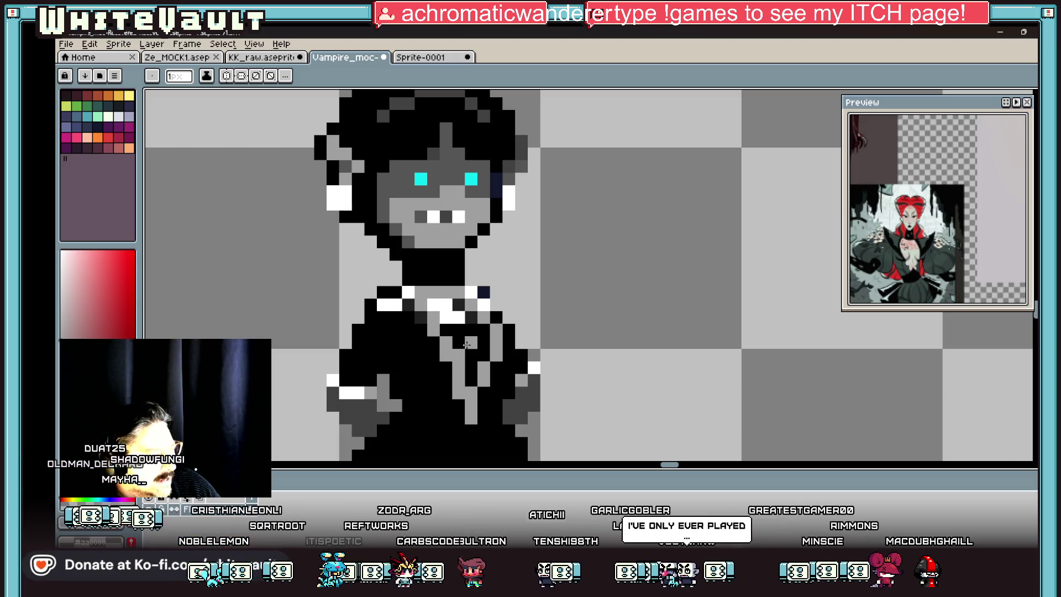
key(g)
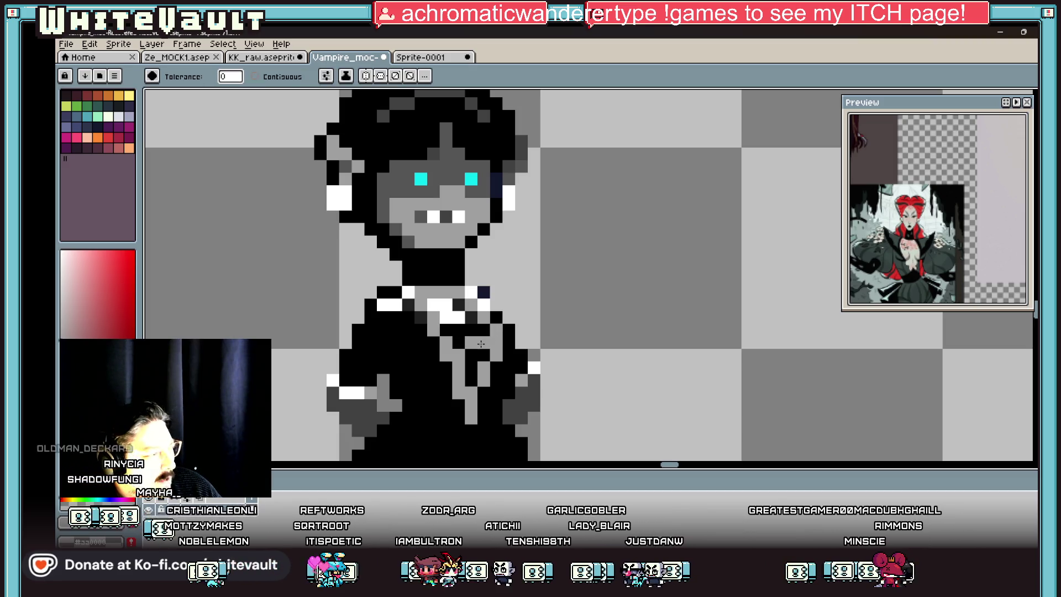
click(452, 329)
click(254, 77)
key(ctrl+z)
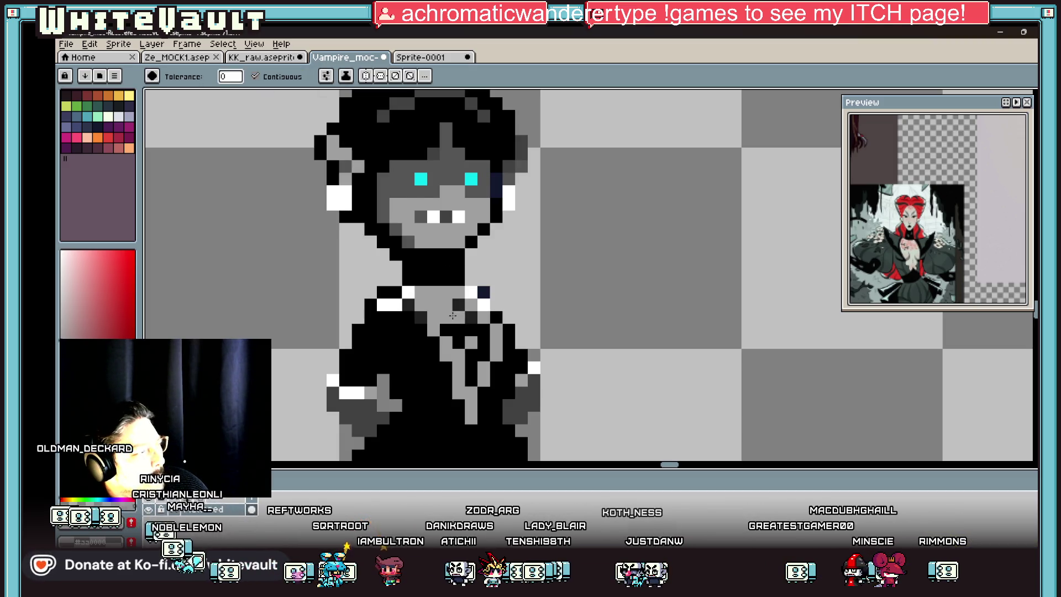
click(464, 307)
scroll(464, 307, down, 2)
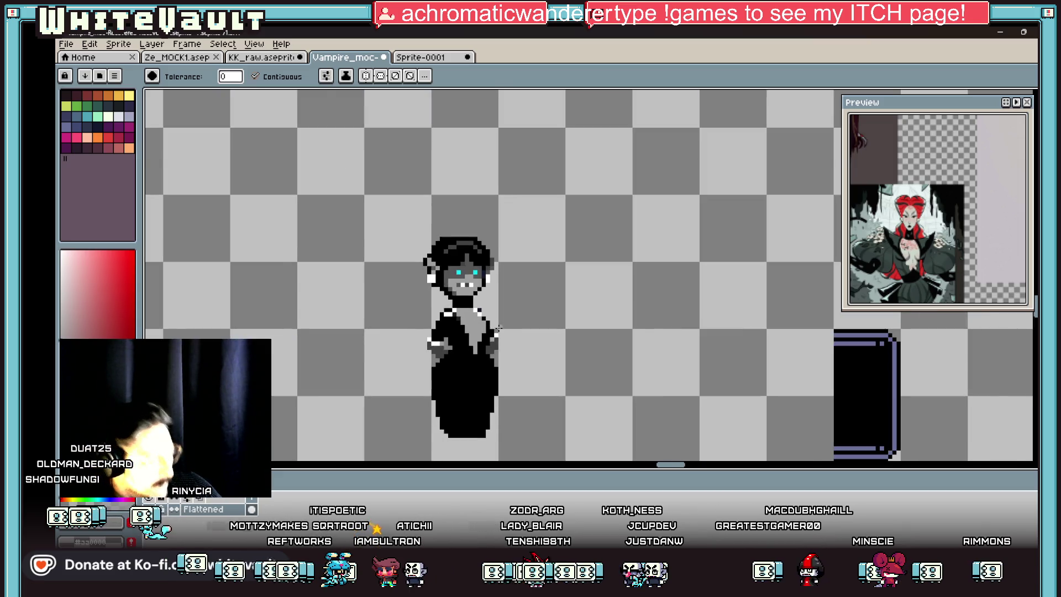
scroll(486, 329, up, 1)
scroll(491, 332, up, 2)
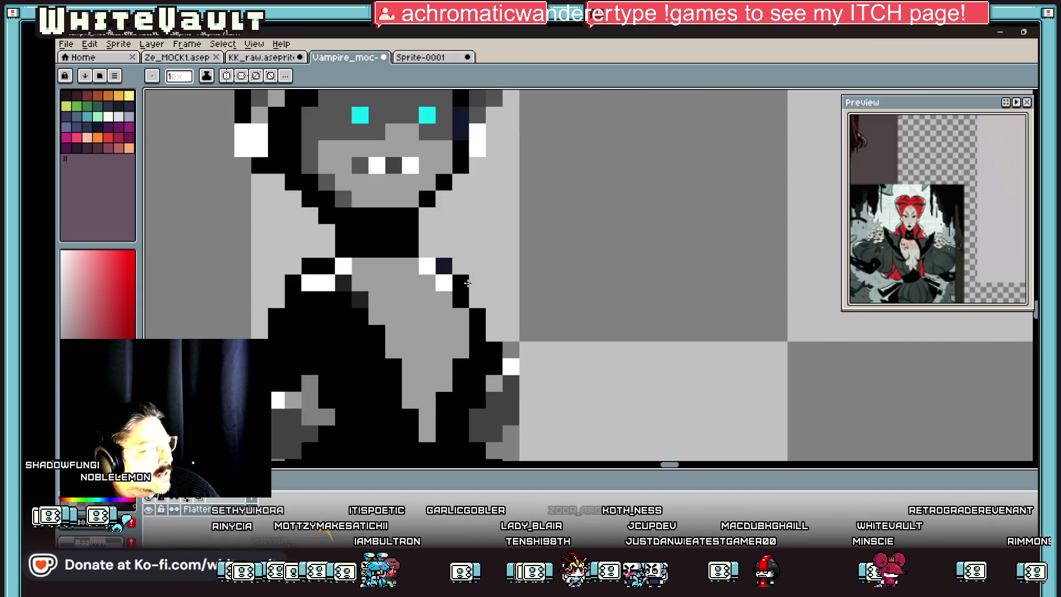
key(b)
click(477, 282)
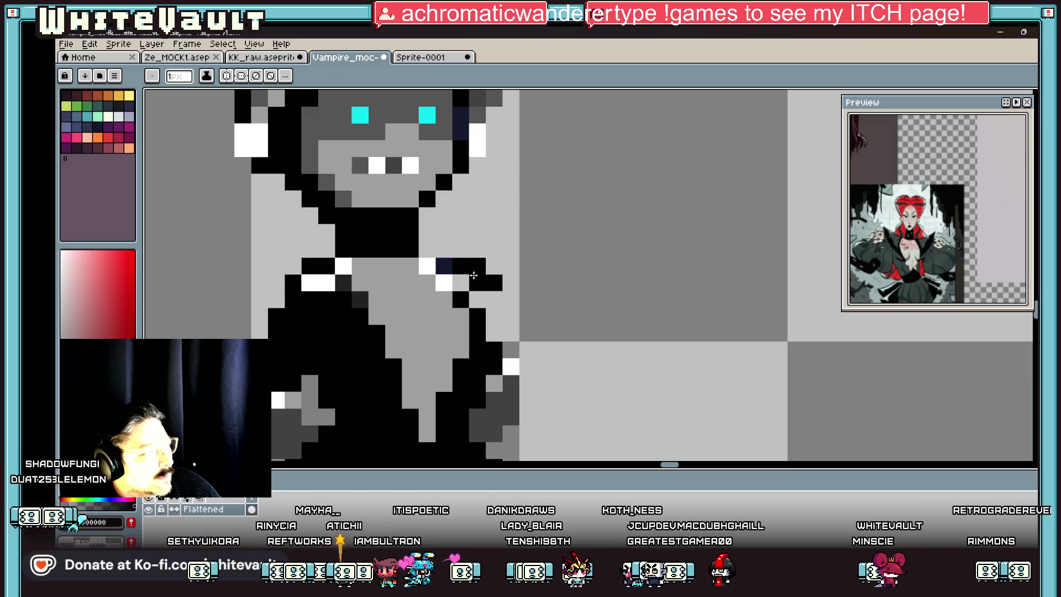
- Outline the right shoulder in black and paint it magenta
key(alt)
mouse_move(428, 232)
mouse_down()
mouse_move(511, 198)
mouse_move(527, 279)
mouse_move(527, 320)
mouse_move(510, 333)
mouse_up()
key(alt)
click(130, 128)
mouse_move(494, 232)
mouse_down()
mouse_move(462, 232)
mouse_move(442, 249)
mouse_move(493, 249)
mouse_move(511, 270)
mouse_move(494, 332)
mouse_move(496, 303)
mouse_up()
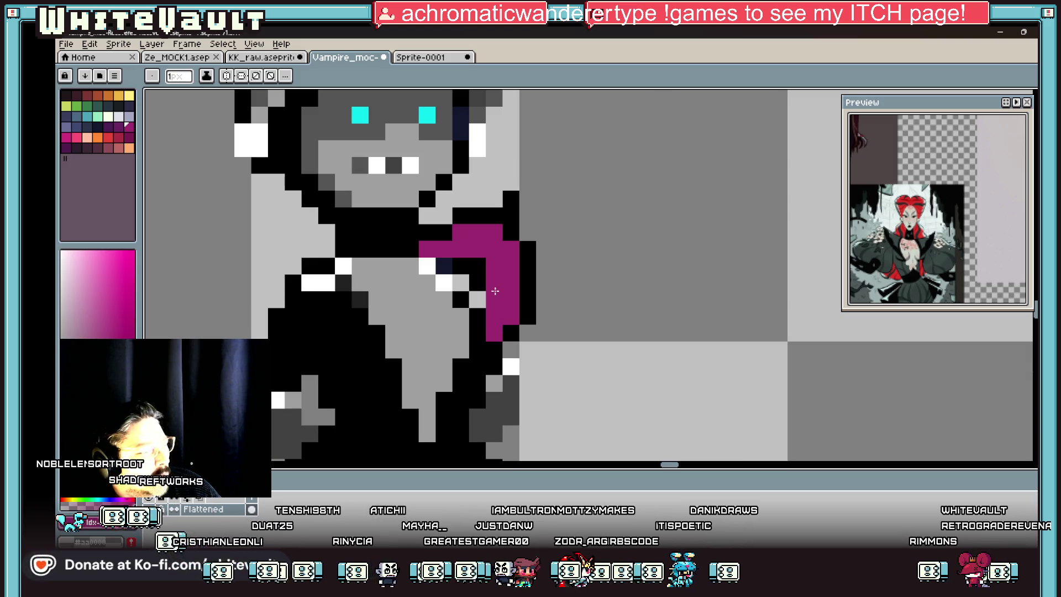
scroll(495, 291, down, 5)
scroll(506, 290, up, 4)
- Outline in black an arm and hand reaching out to the right
key(g)
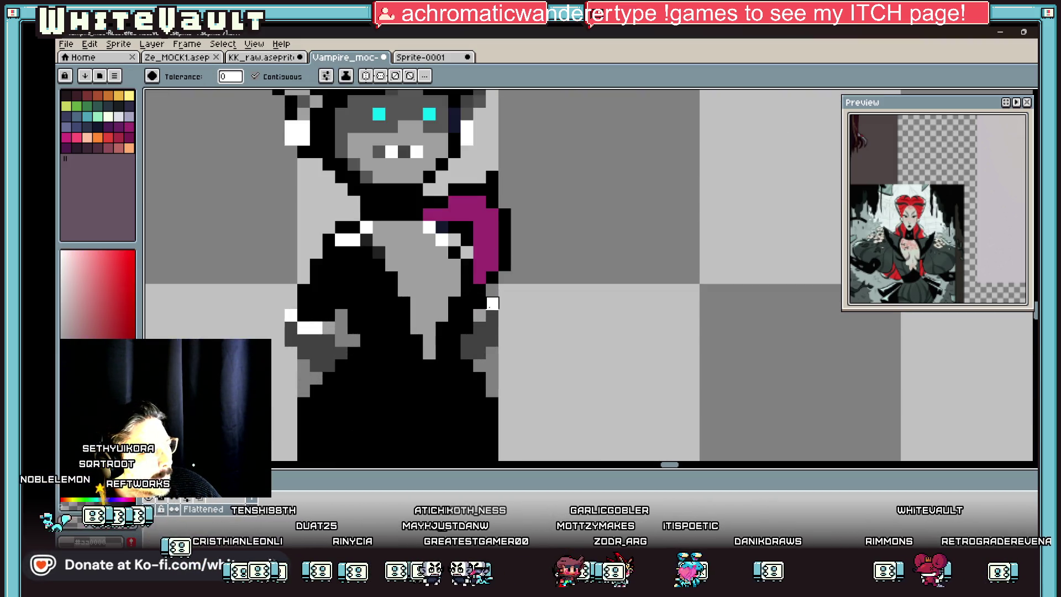
key(b)
mouse_move(529, 289)
mouse_down()
mouse_move(562, 289)
mouse_move(615, 263)
mouse_move(630, 290)
mouse_up()
click(492, 314)
mouse_move(505, 328)
mouse_down()
mouse_move(591, 341)
mouse_move(643, 302)
mouse_up()
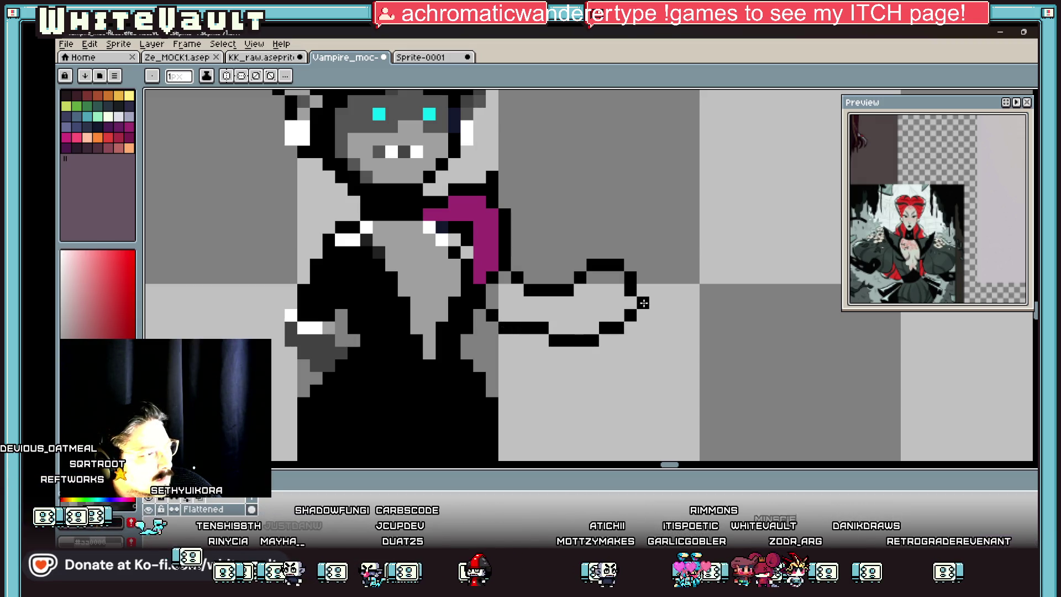
click(643, 303)
scroll(643, 303, down, 3)
scroll(597, 279, up, 3)
- Extend the left shoulder outline and fill that shoulder with the same magenta
key(alt)
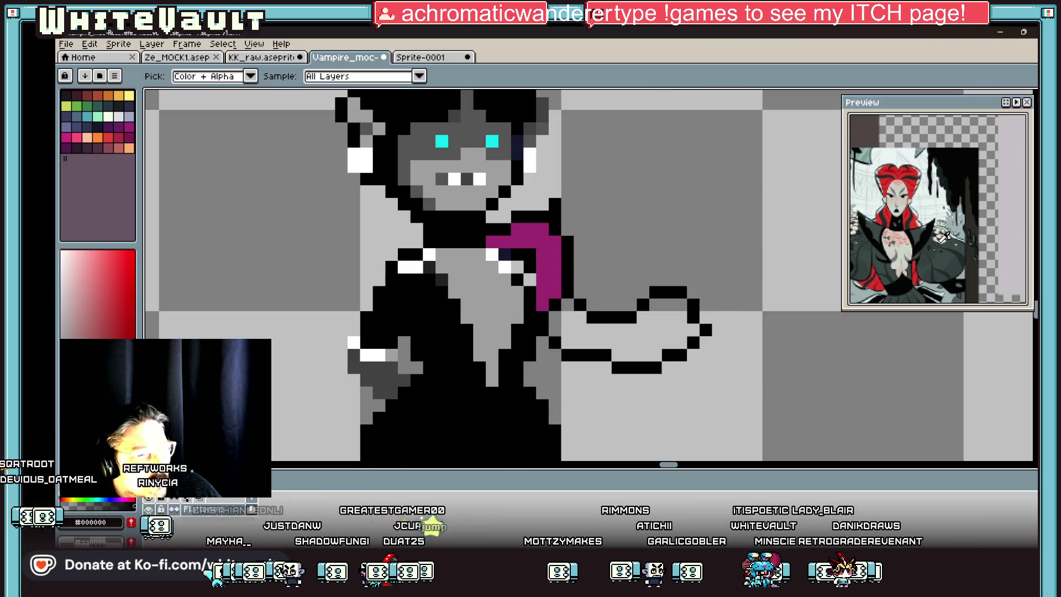
scroll(942, 238, down, 1)
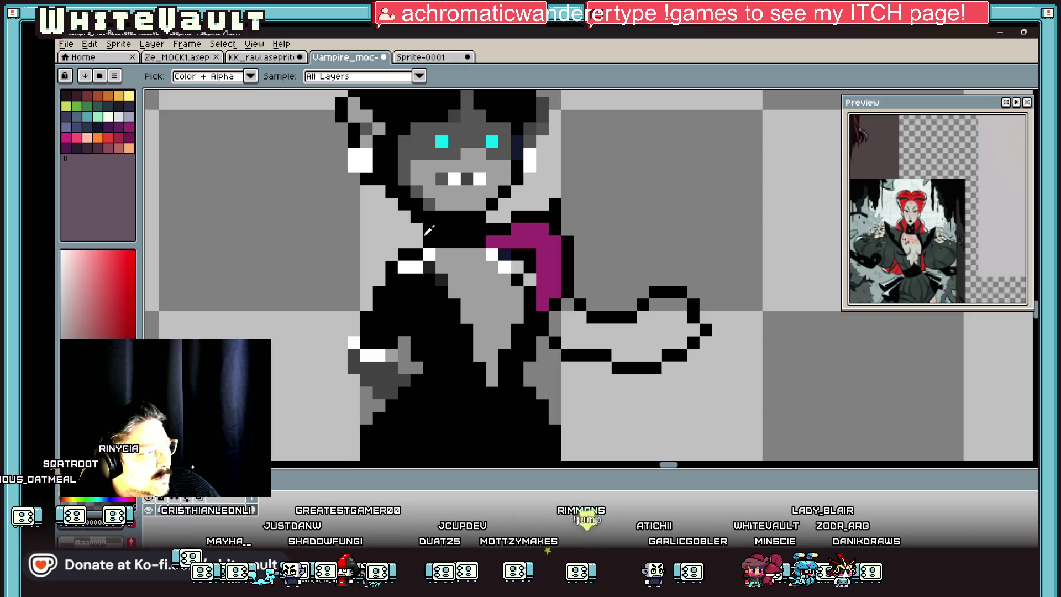
key(b)
mouse_move(376, 229)
mouse_down()
mouse_move(354, 222)
mouse_move(328, 269)
mouse_move(354, 306)
mouse_up()
key(i)
click(538, 229)
click(437, 283)
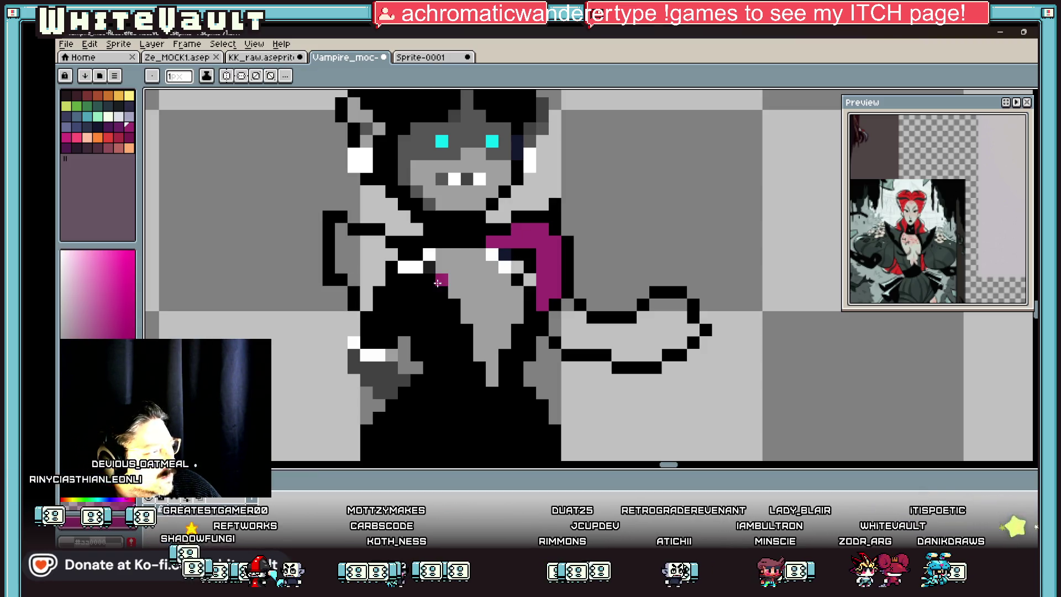
key(g)
click(386, 264)
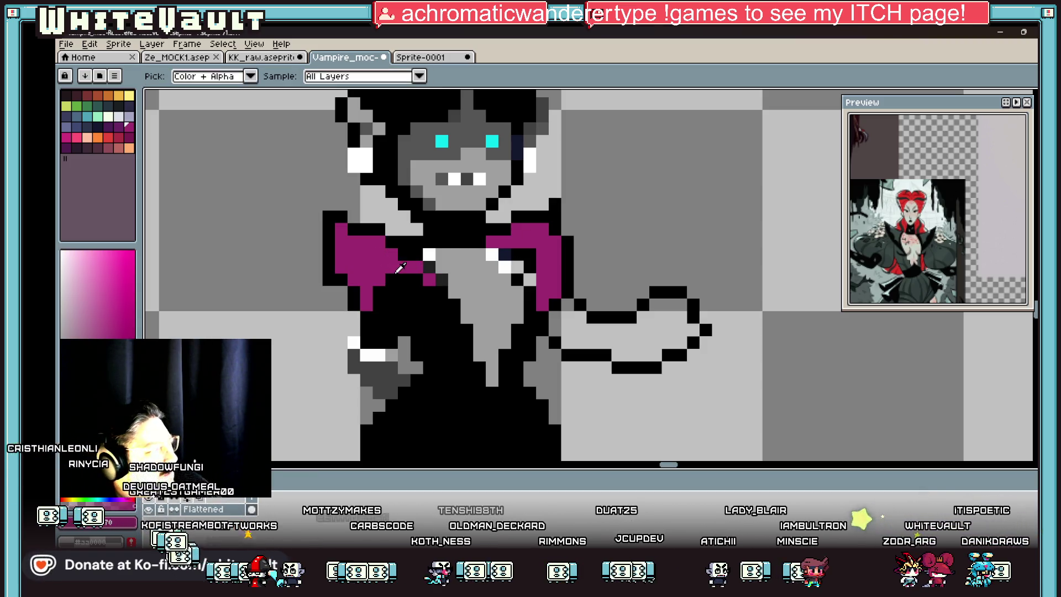
- Shade the left sleeve dark purple and sample black from the sprite again
click(118, 127)
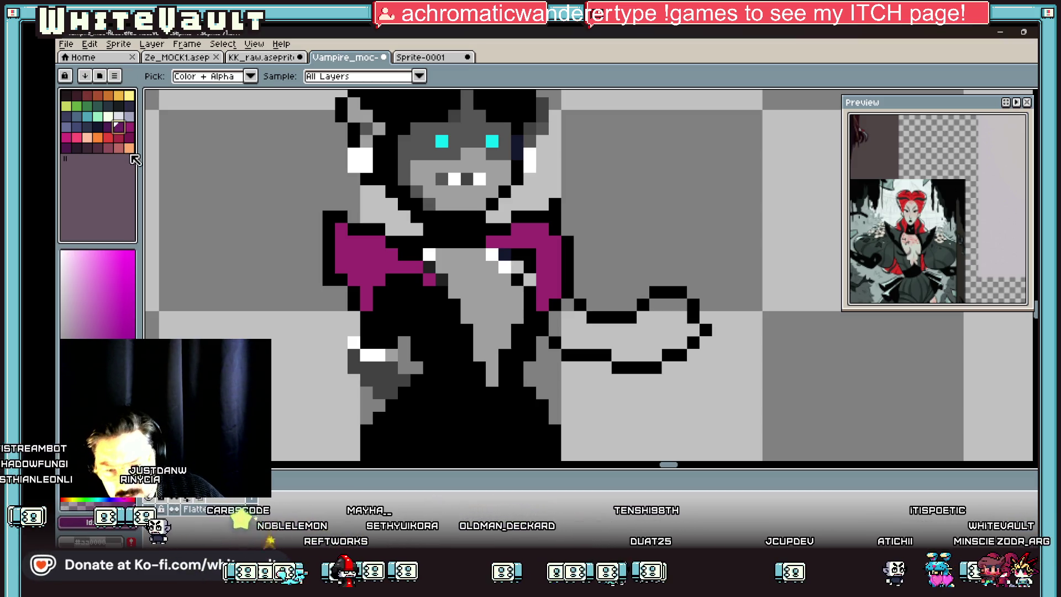
key(b)
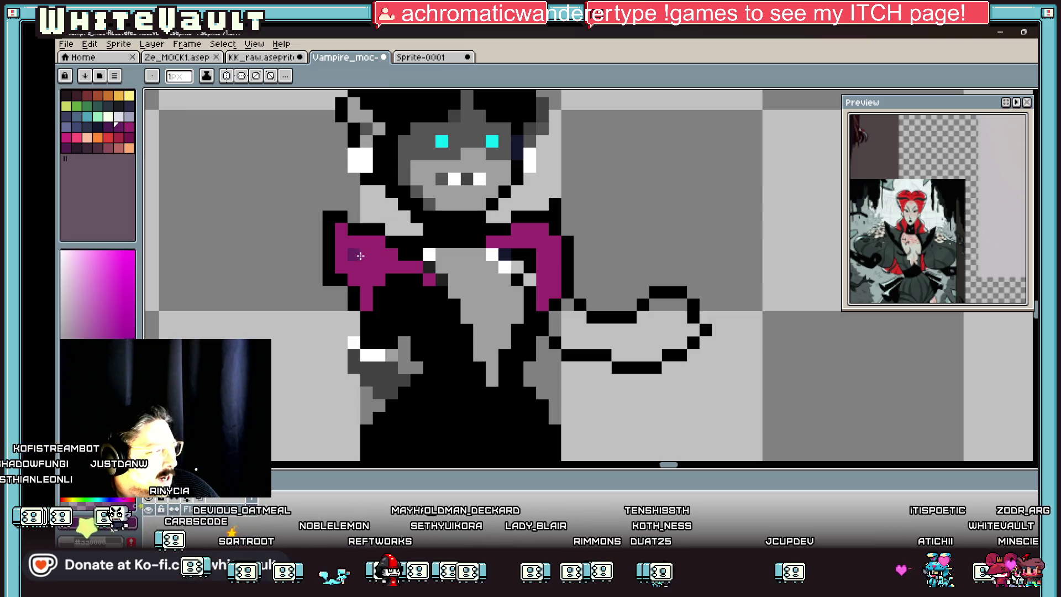
drag(346, 253, 362, 304)
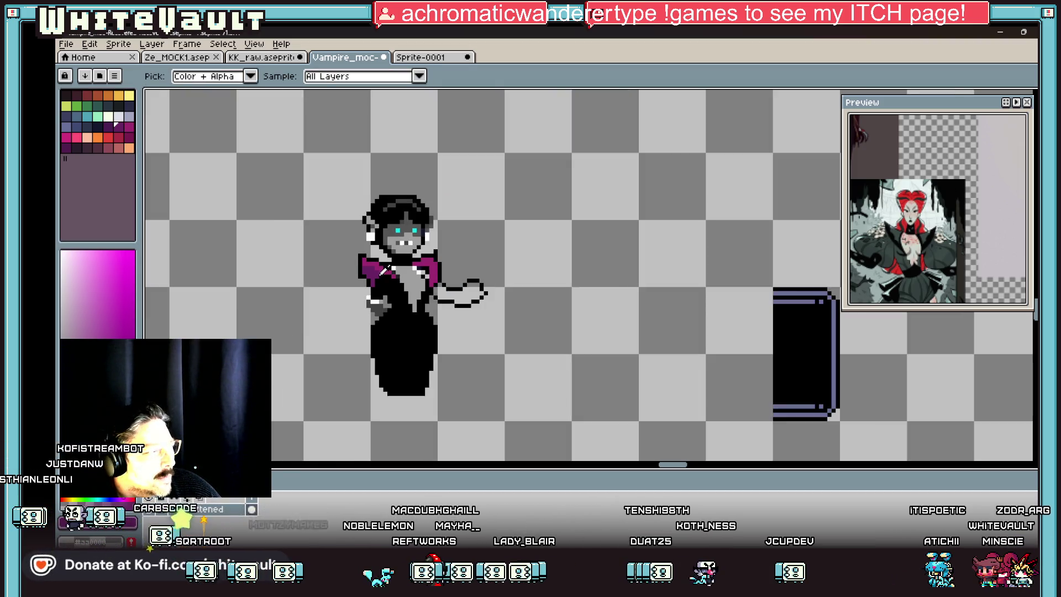
scroll(387, 270, down, 3)
scroll(409, 276, up, 4)
key(i)
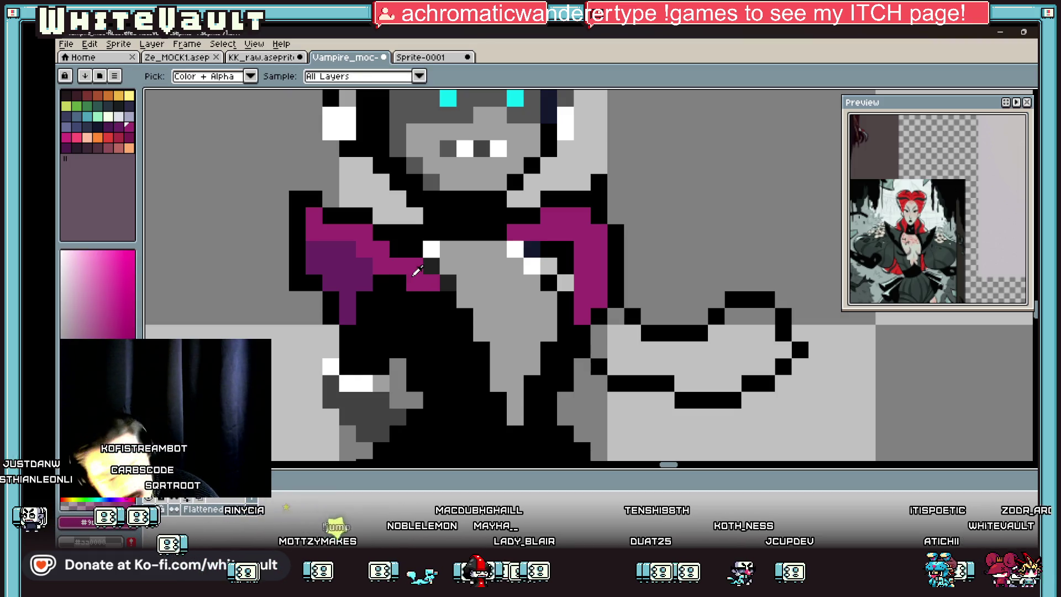
scroll(420, 279, down, 3)
scroll(425, 276, up, 3)
click(399, 239)
key(b)
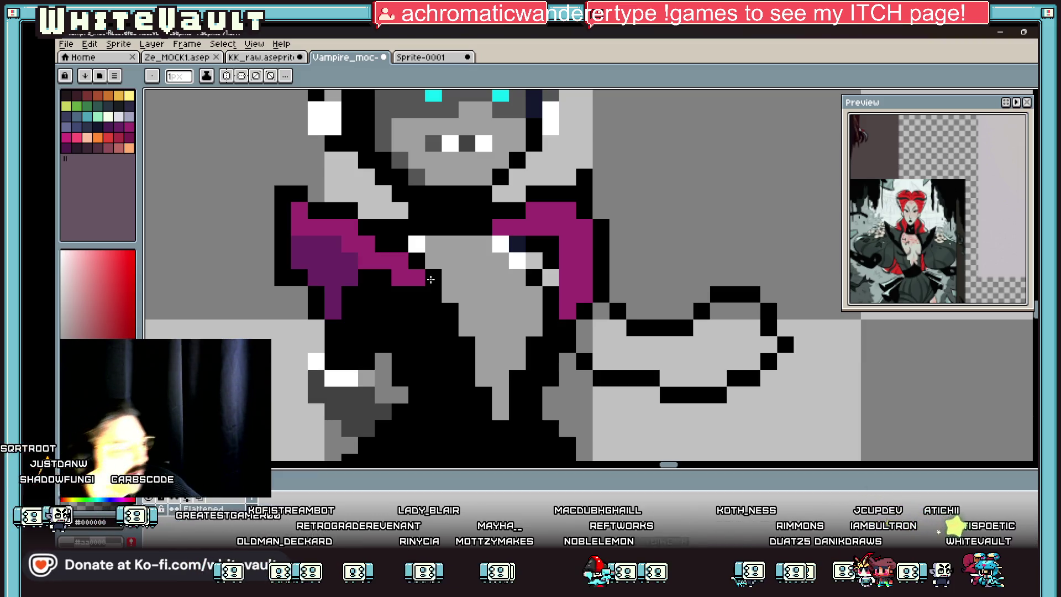
key(i)
scroll(623, 265, down, 4)
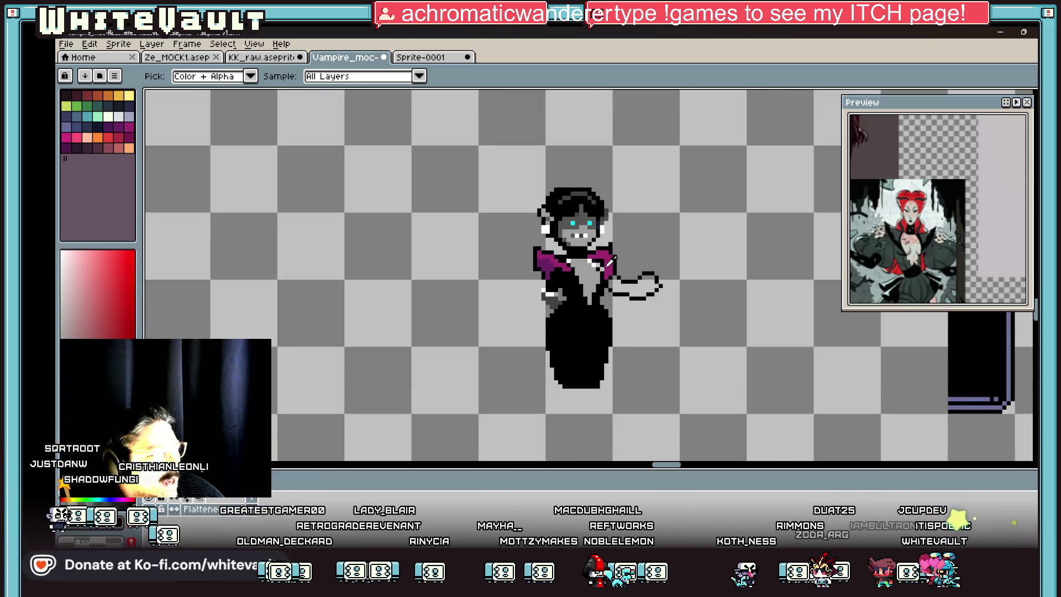
scroll(610, 262, up, 2)
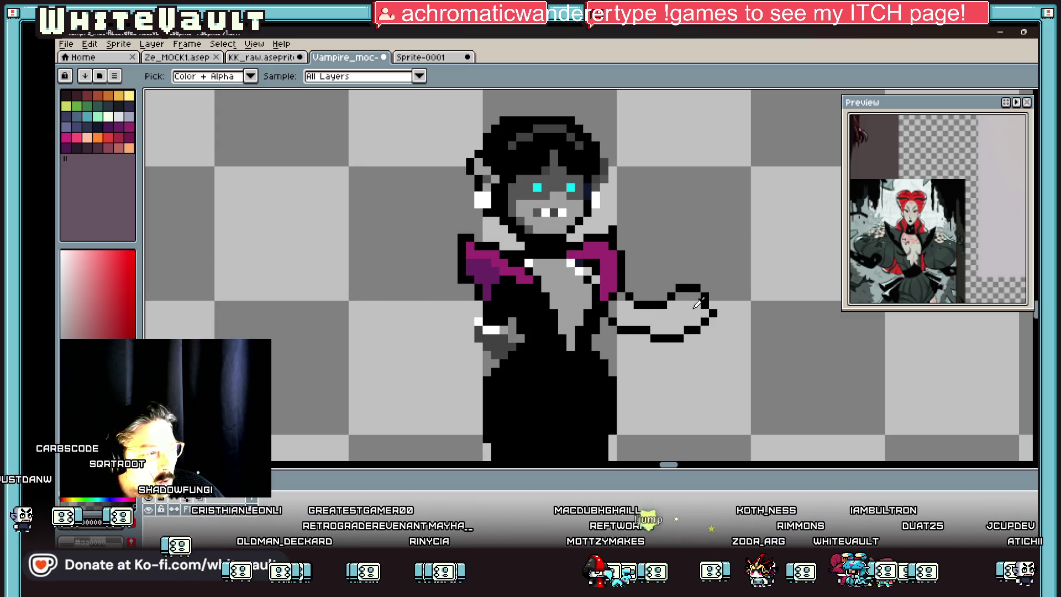
- Marquee-select the extended hand area, drop the selection and zoom in on the hand
key(m)
mouse_move(791, 269)
mouse_down()
mouse_move(784, 287)
mouse_move(636, 388)
mouse_move(691, 374)
mouse_move(696, 386)
mouse_up()
key(ctrl+d)
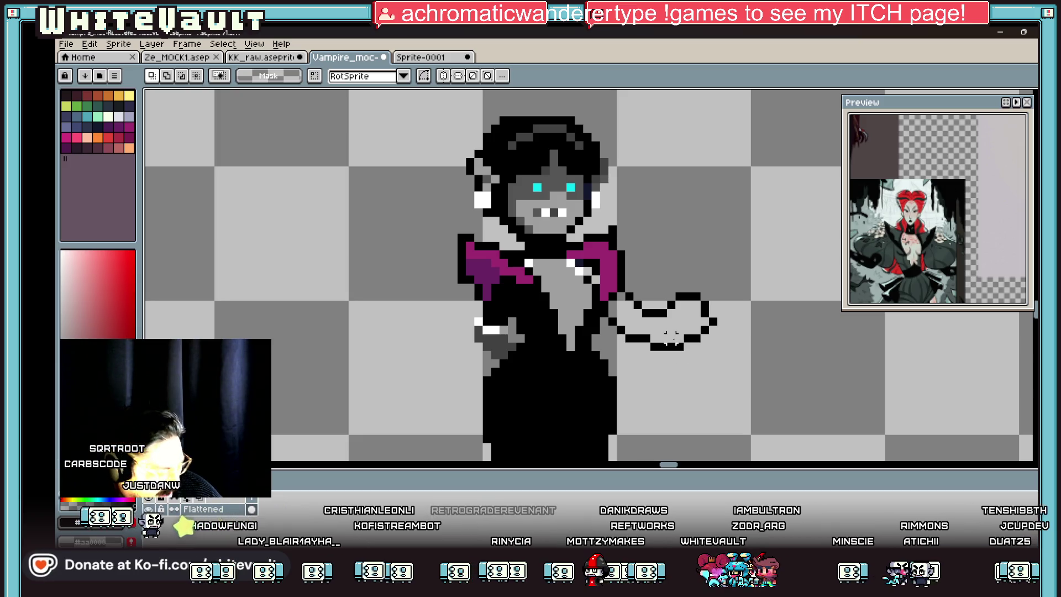
key(b)
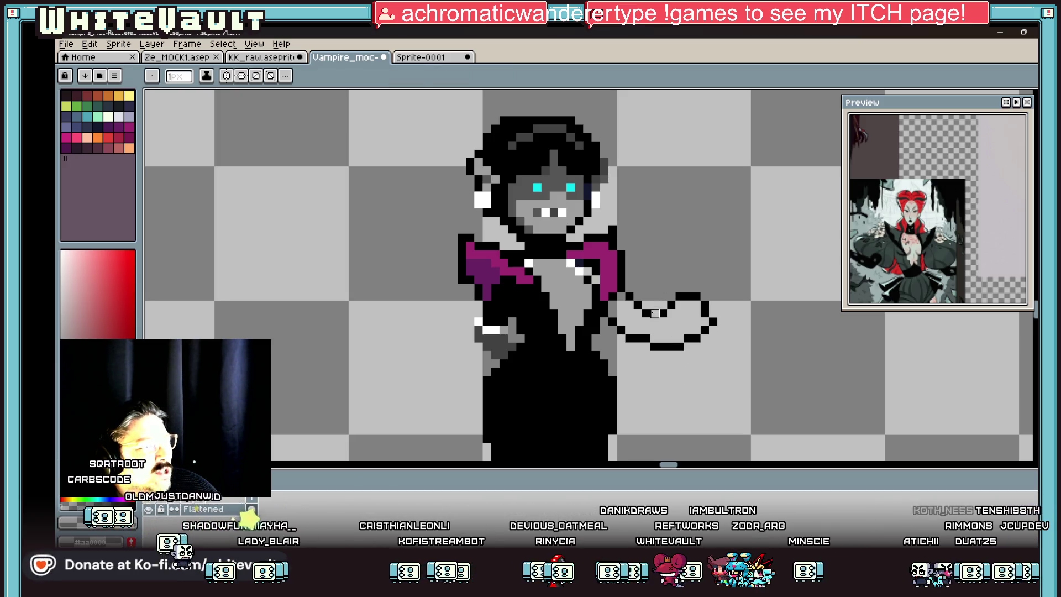
scroll(654, 313, up, 2)
scroll(874, 184, up, 3)
scroll(875, 189, down, 4)
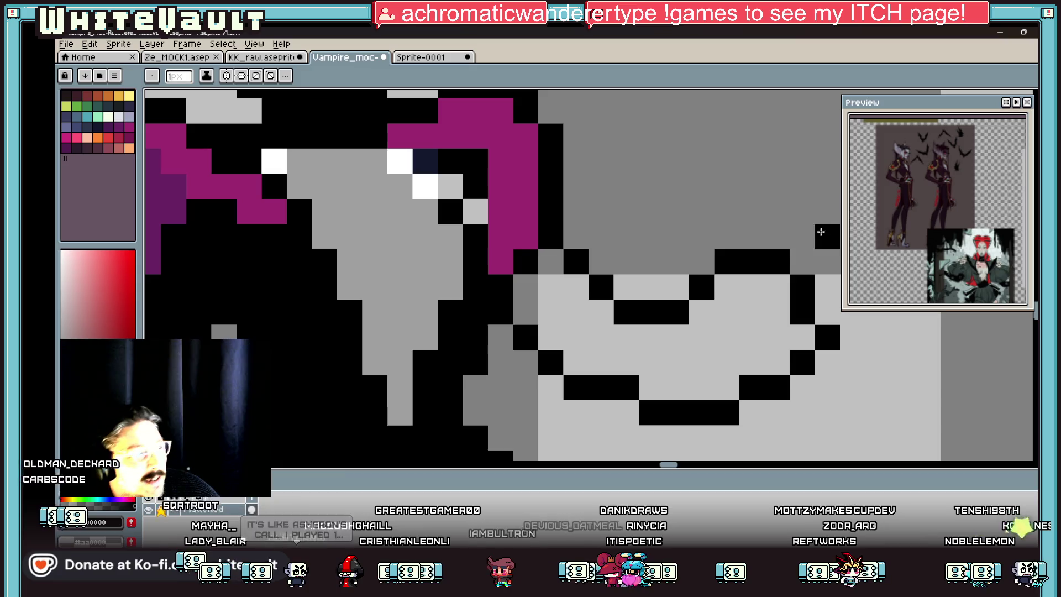
scroll(598, 264, down, 4)
scroll(906, 193, up, 3)
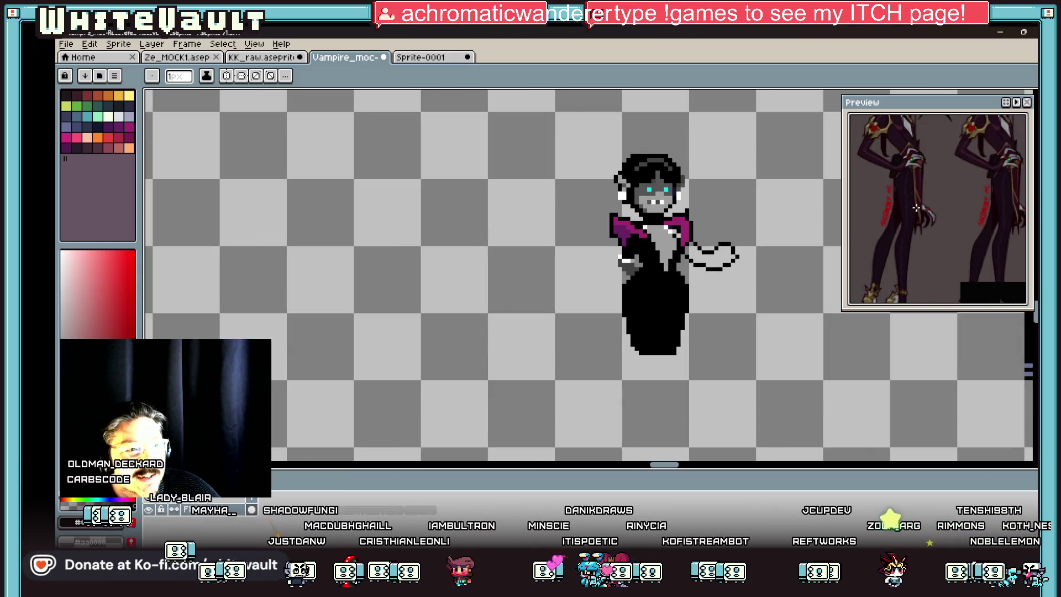
scroll(710, 250, up, 5)
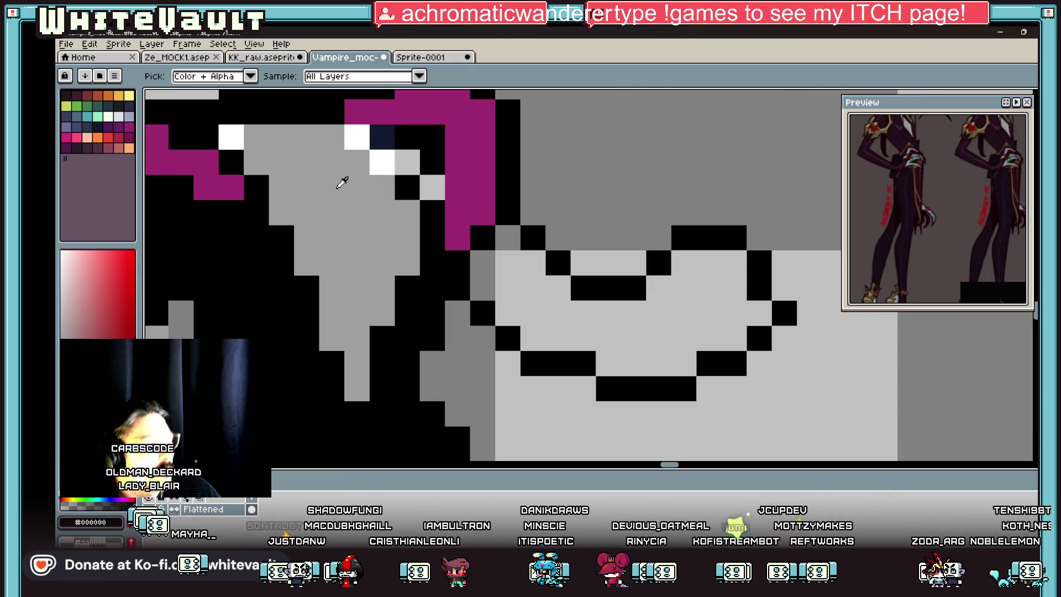
- Outline a raised finger in black, paint light grey along it, and clear stray pixels
mouse_move(710, 250)
mouse_down()
mouse_move(685, 236)
mouse_move(711, 182)
mouse_up()
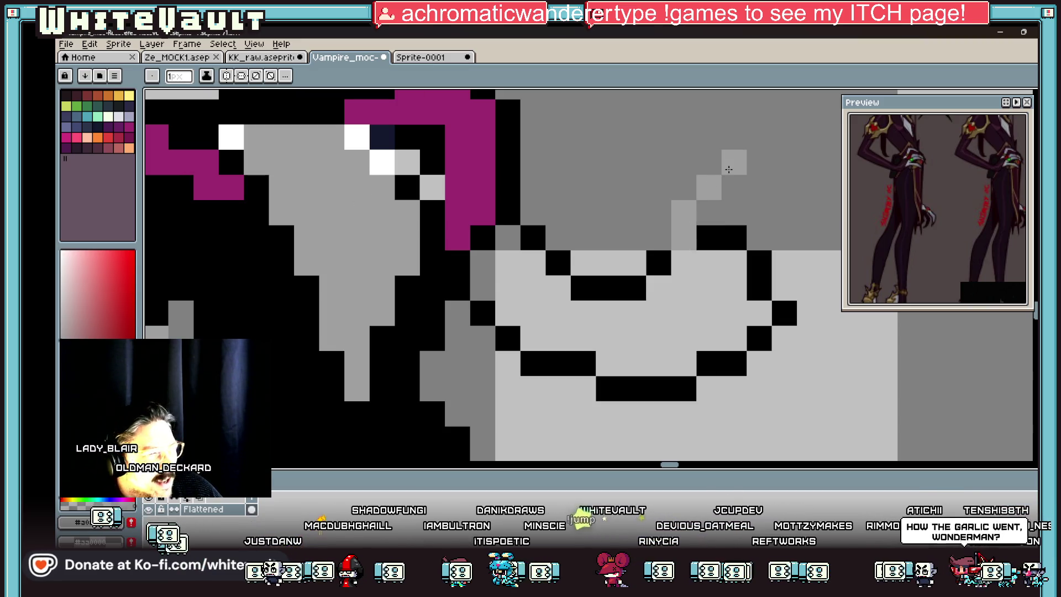
click(684, 187)
alt+click(658, 259)
mouse_move(660, 240)
mouse_down()
mouse_move(680, 162)
mouse_move(758, 138)
mouse_move(707, 214)
mouse_up()
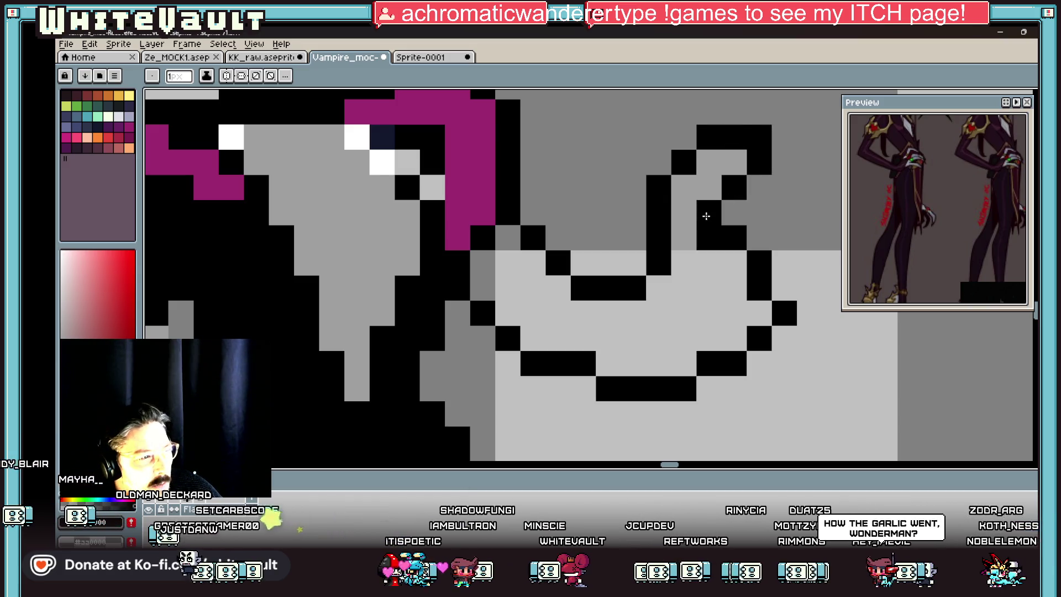
scroll(753, 212, down, 5)
scroll(753, 212, up, 3)
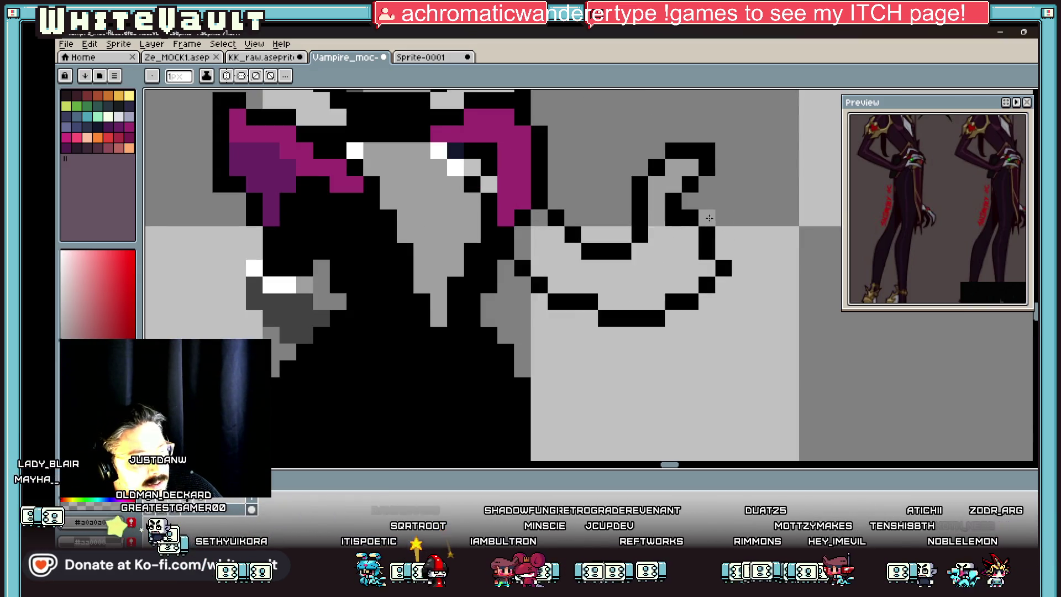
drag(739, 195, 770, 173)
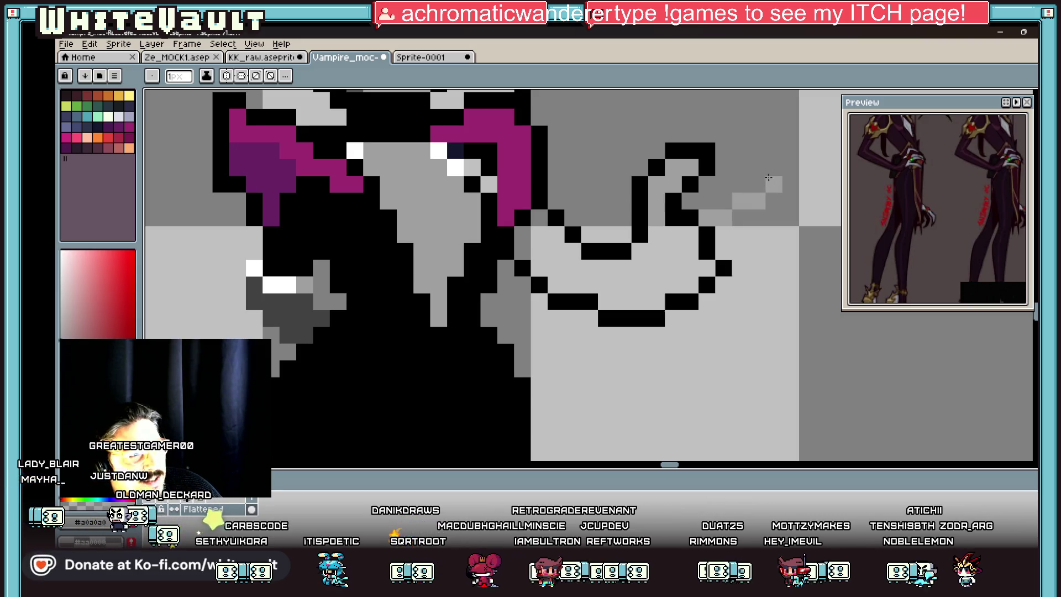
drag(725, 244, 730, 197)
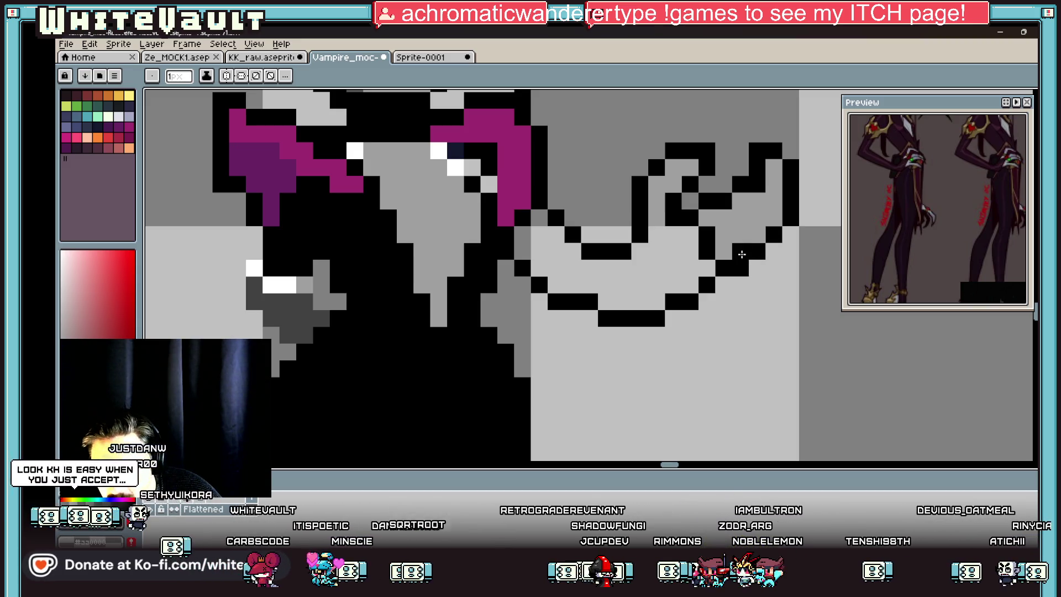
- Add black outline and grey edging along the hand's right and lower-right edges
key(i)
scroll(737, 237, down, 4)
scroll(734, 226, up, 3)
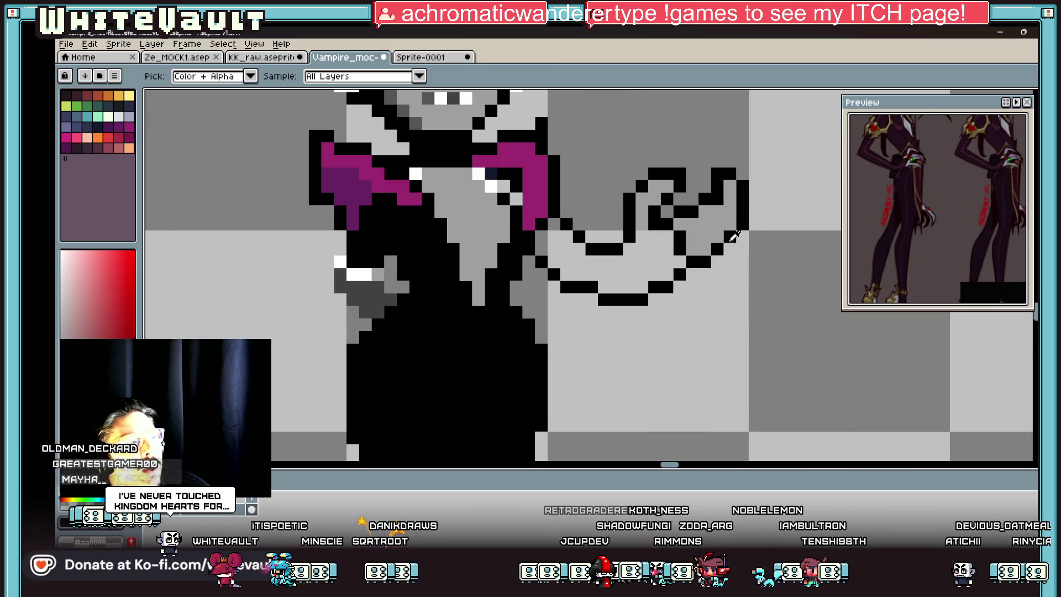
key(b)
drag(729, 224, 694, 254)
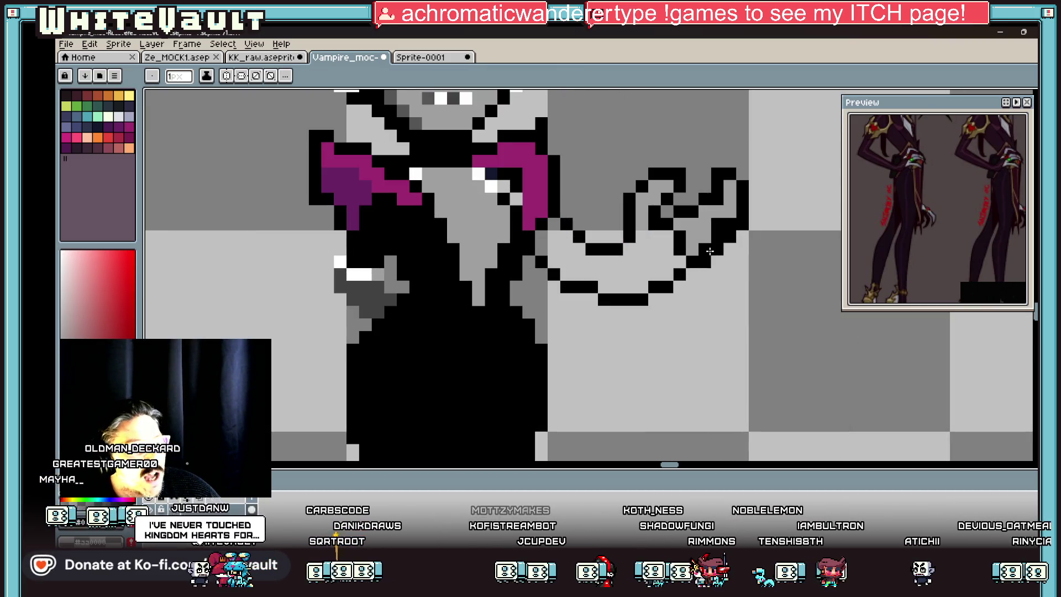
key(i)
key(b)
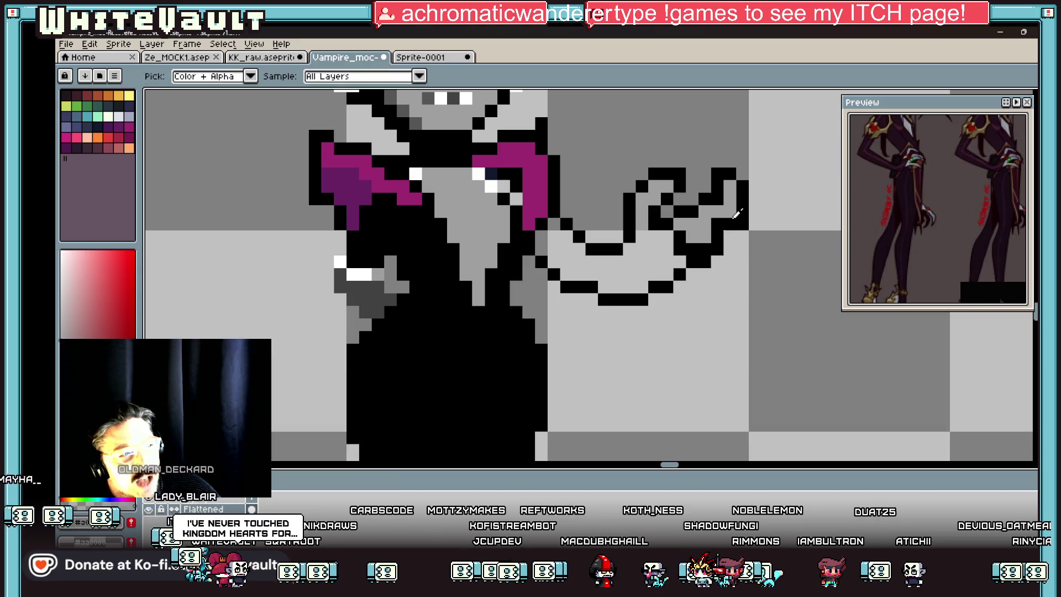
drag(729, 239, 703, 273)
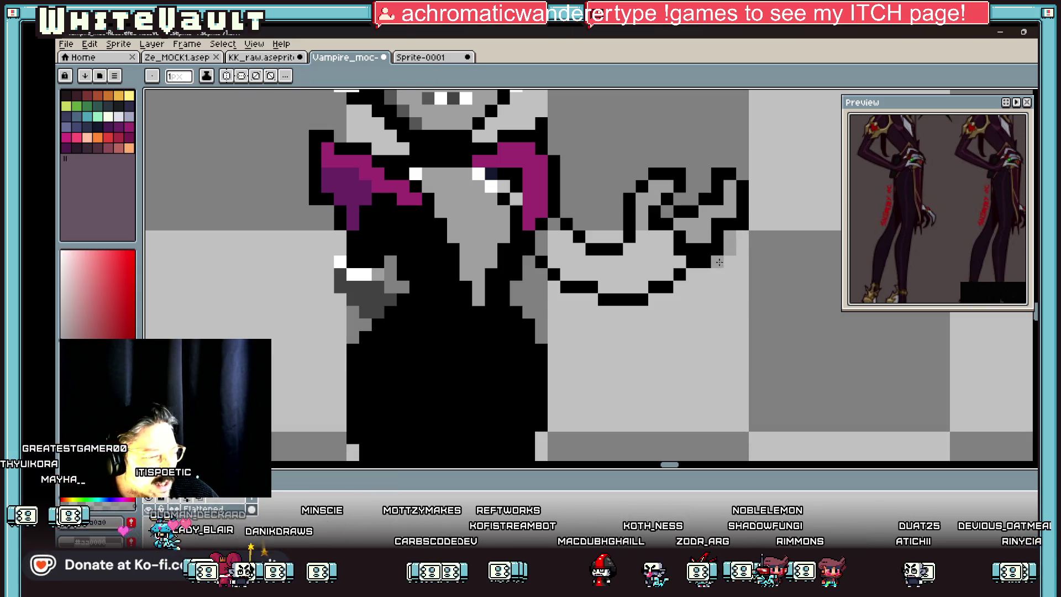
click(730, 261)
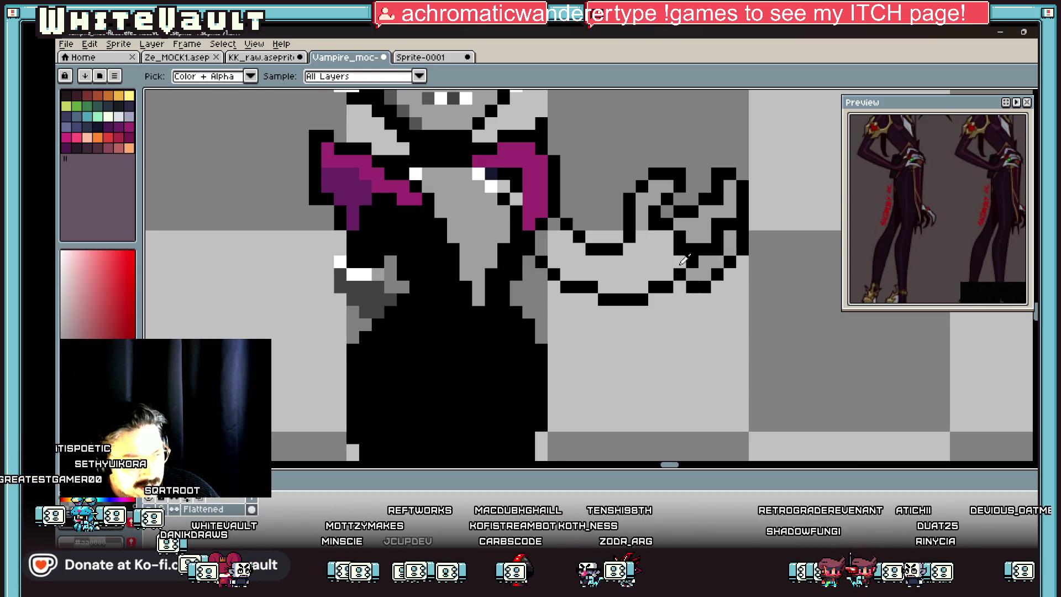
scroll(717, 276, down, 3)
scroll(692, 258, up, 2)
- Fill the palm with medium grey and shade the fingers with dark grey
key(g)
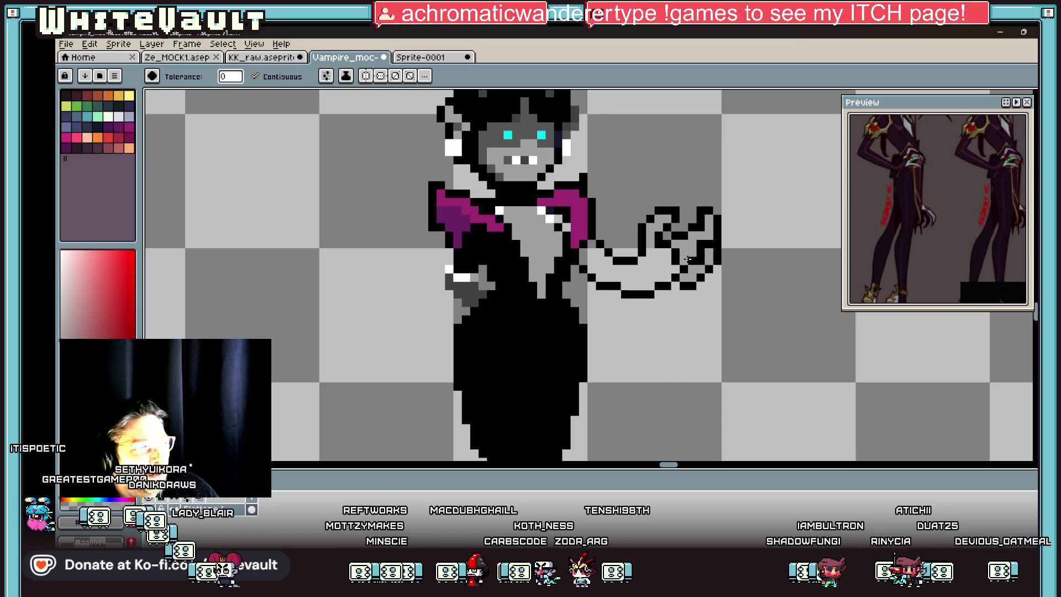
scroll(640, 262, up, 3)
click(640, 262)
key(b)
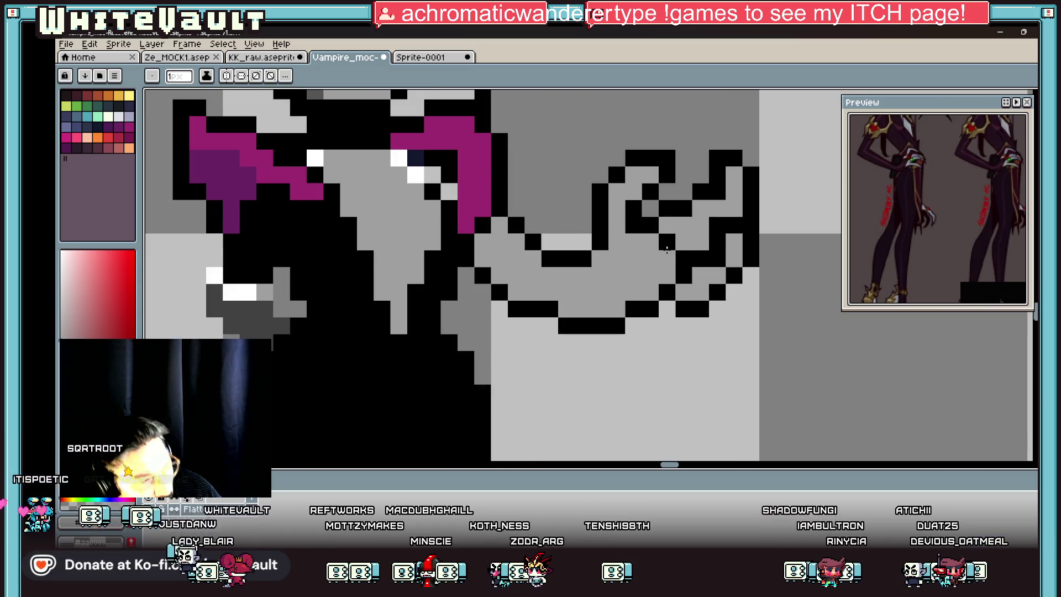
drag(649, 224, 683, 257)
click(683, 258)
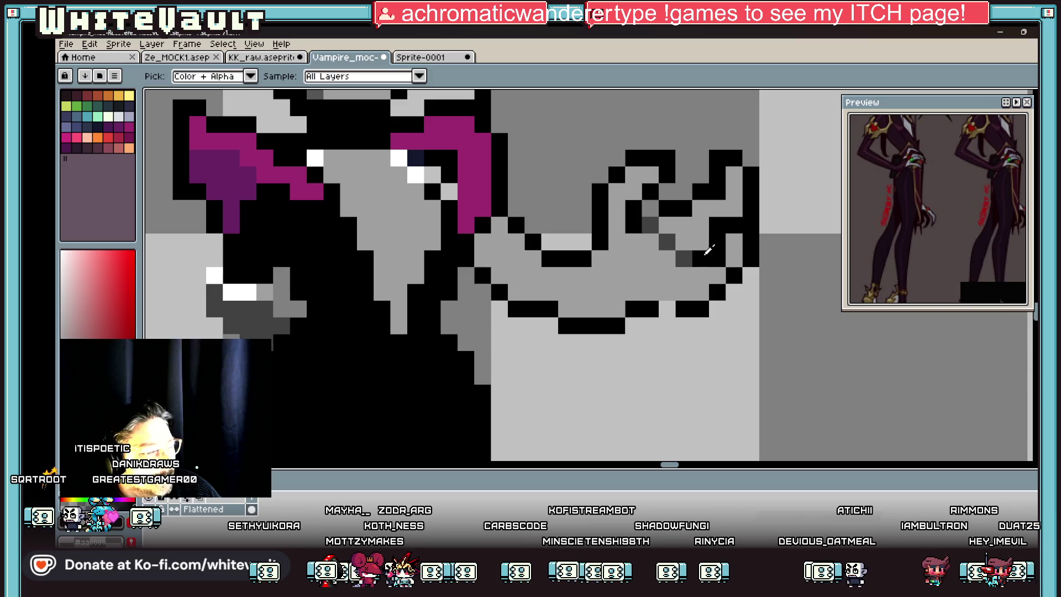
scroll(718, 246, down, 5)
scroll(717, 251, up, 5)
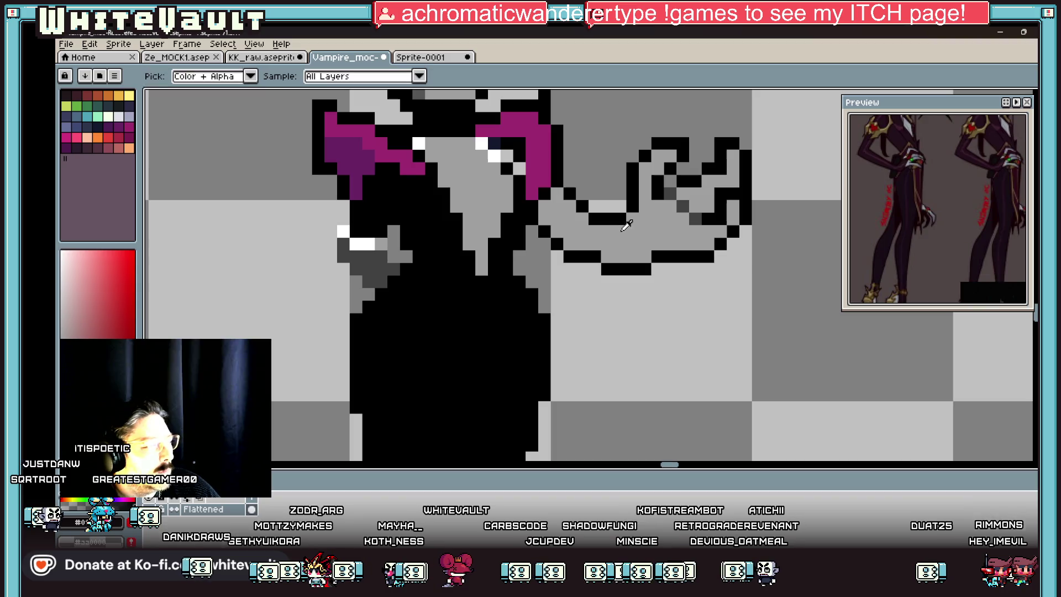
click(644, 206)
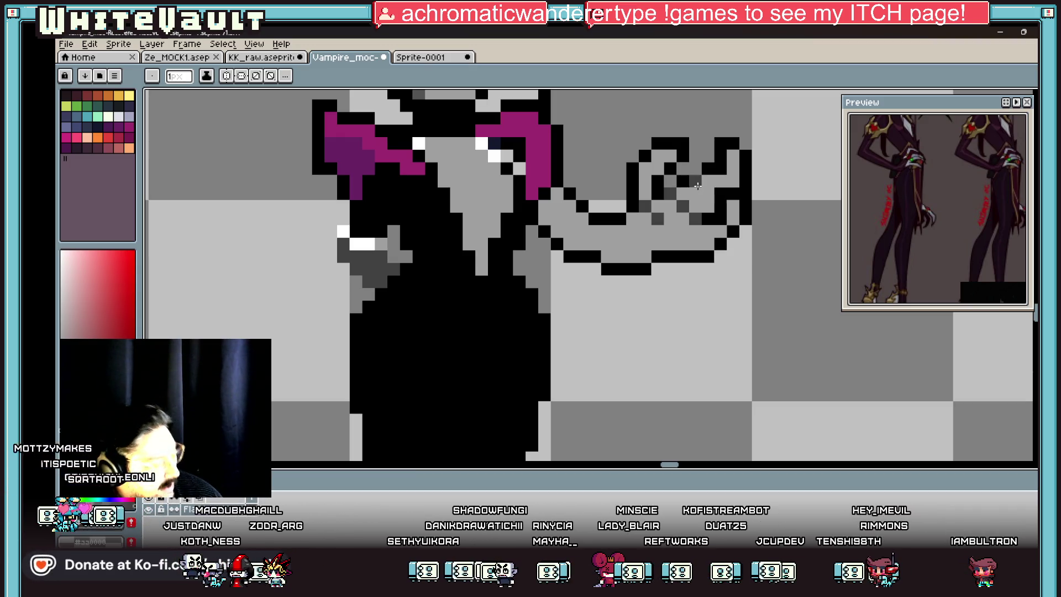
key(i)
key(m)
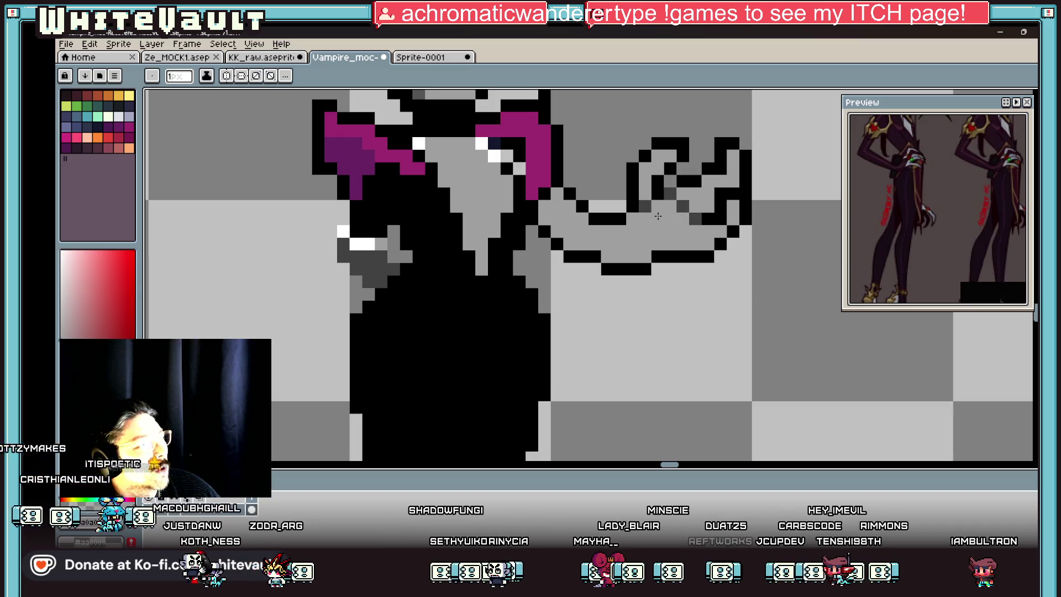
scroll(678, 210, down, 5)
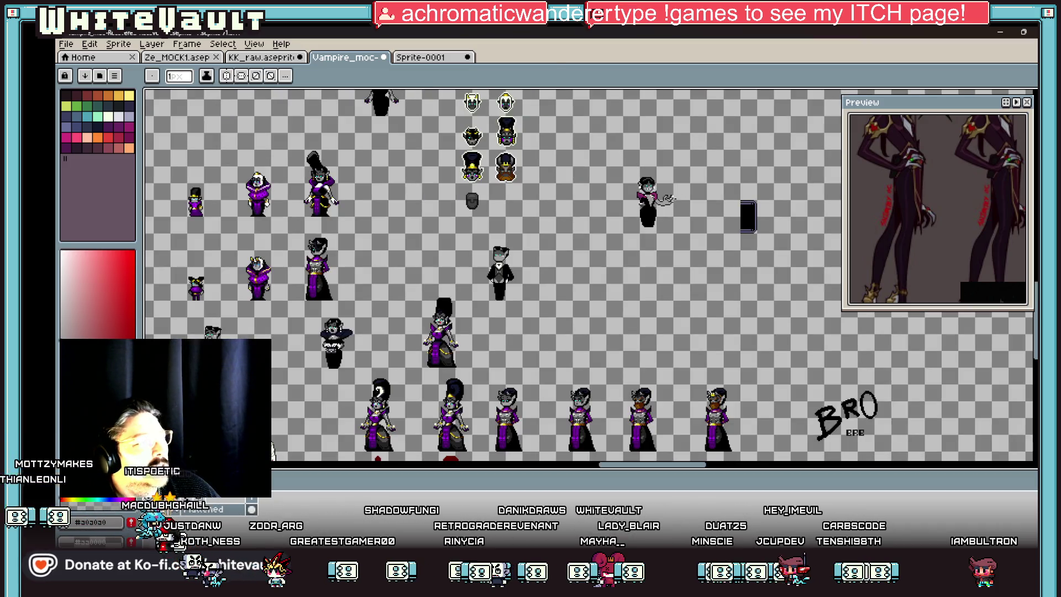
scroll(634, 212, up, 5)
key(i)
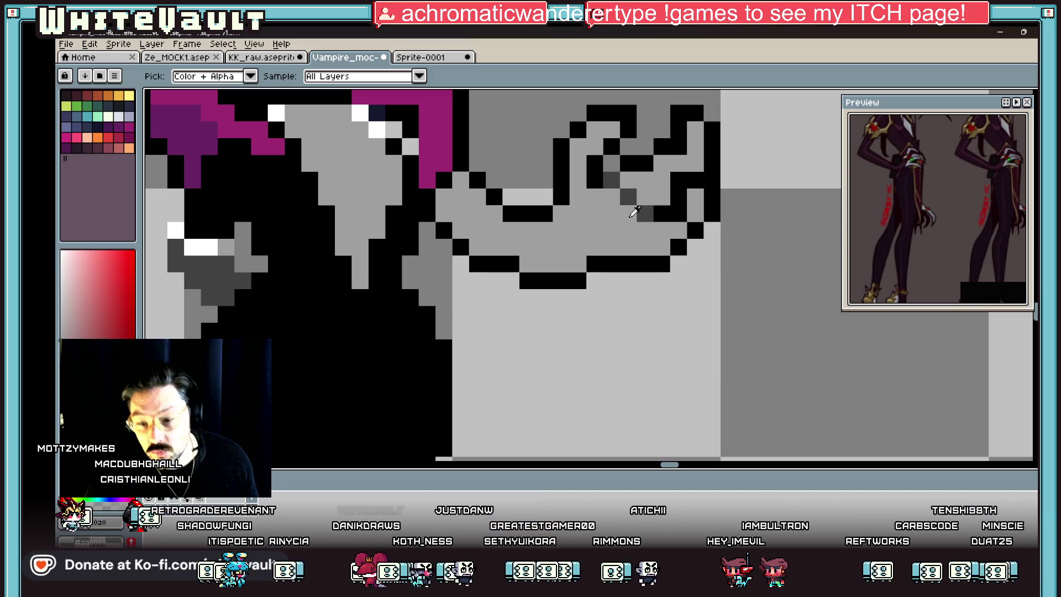
scroll(634, 212, down, 5)
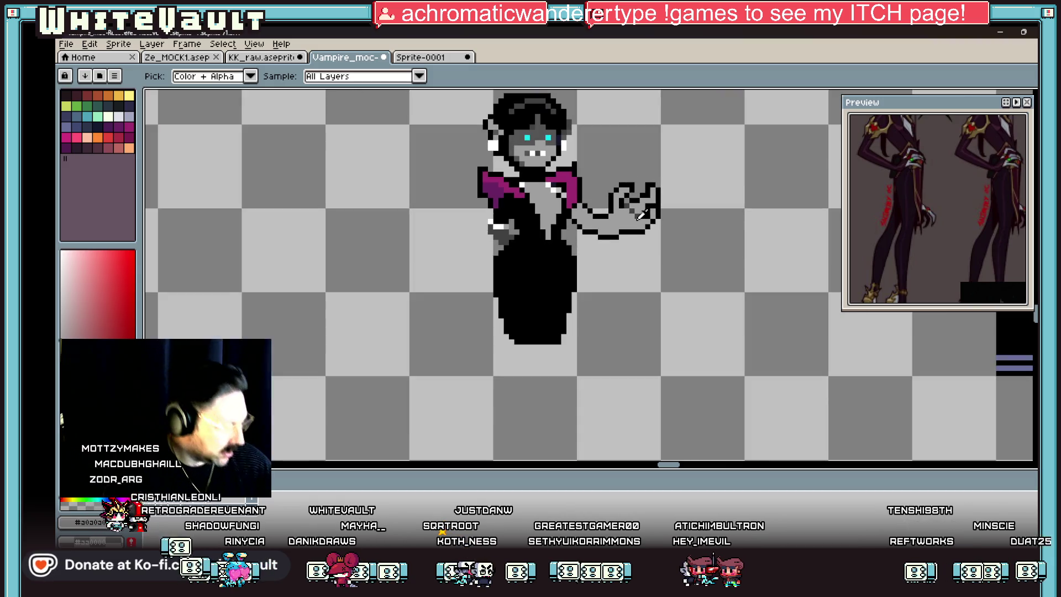
scroll(600, 180, down, 1)
scroll(929, 160, down, 3)
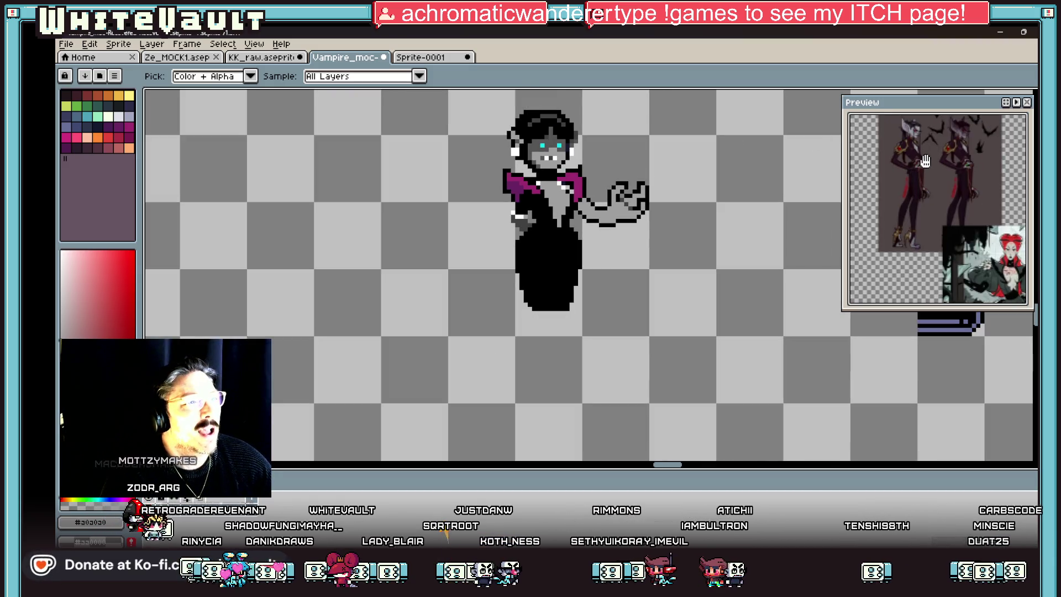
scroll(561, 152, up, 3)
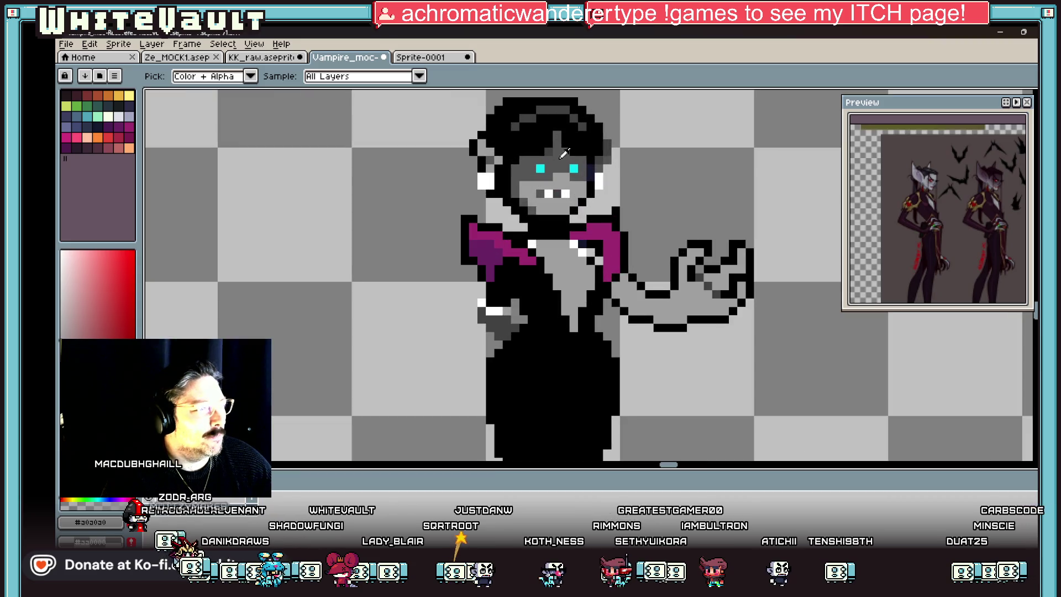
- Paint over the cyan eye with face grey and add a red left-eye pixel
scroll(562, 149, up, 2)
key(g)
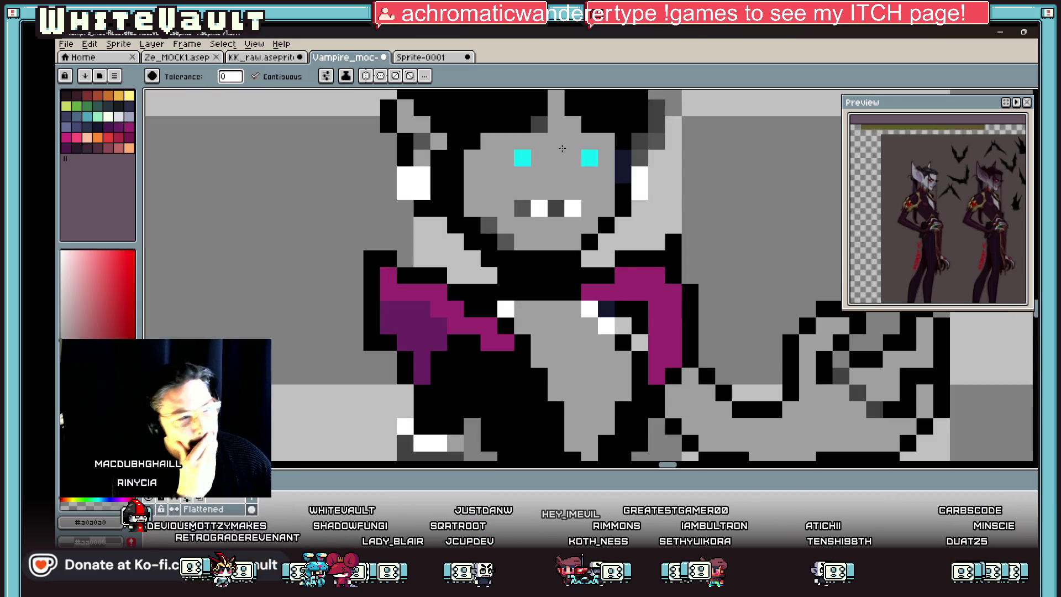
key(i)
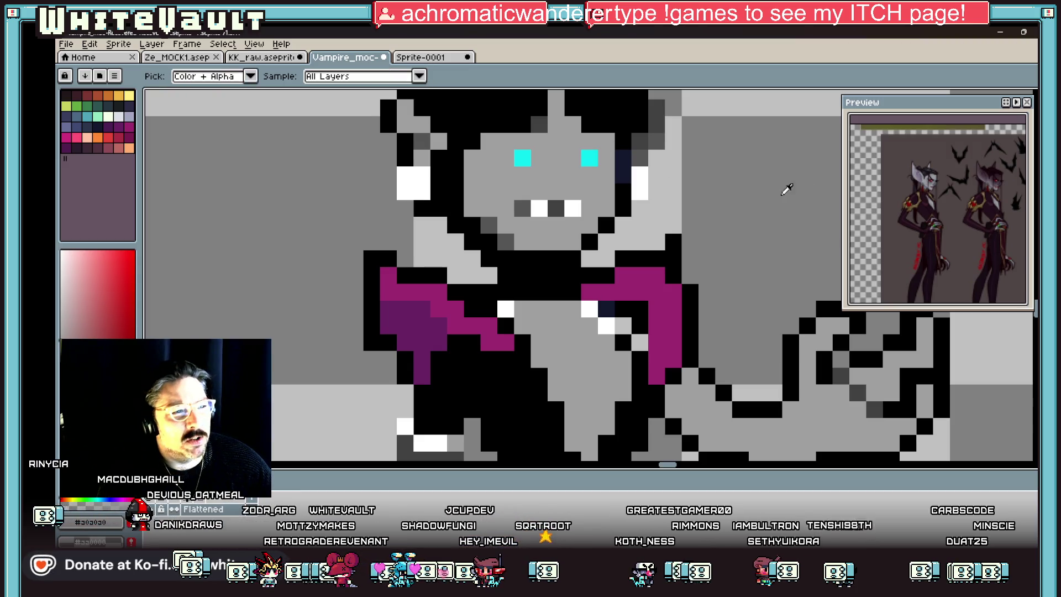
drag(964, 250, 951, 209)
scroll(939, 233, down, 3)
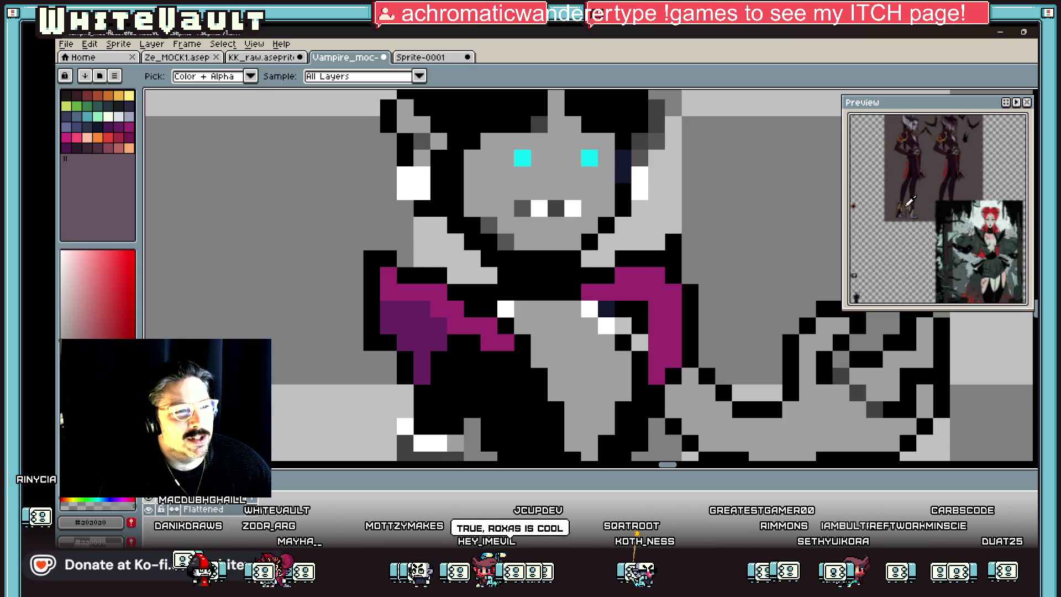
scroll(910, 200, up, 3)
scroll(936, 207, down, 3)
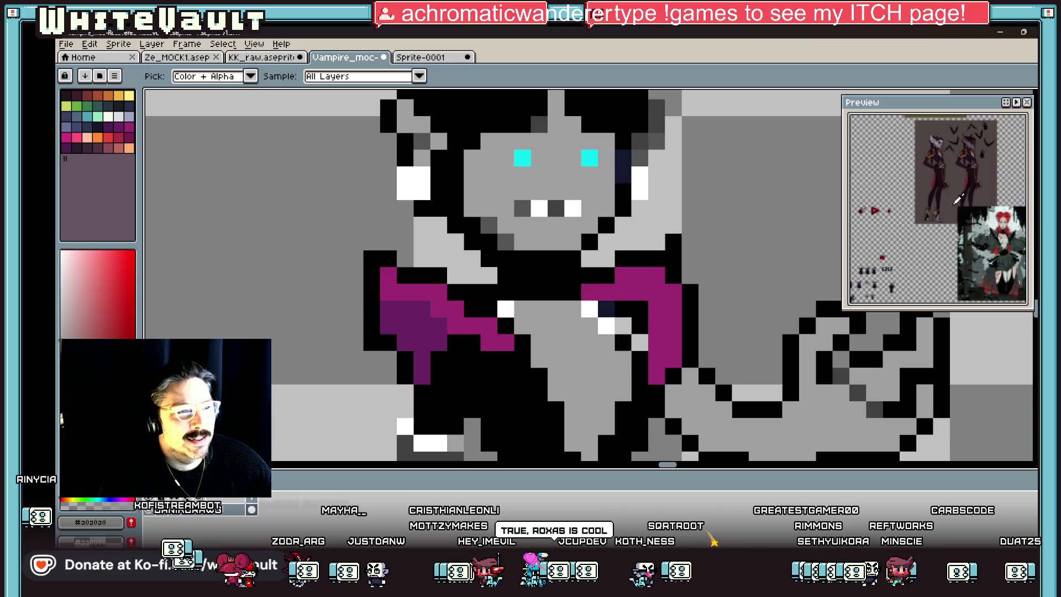
scroll(955, 198, up, 5)
scroll(951, 195, down, 5)
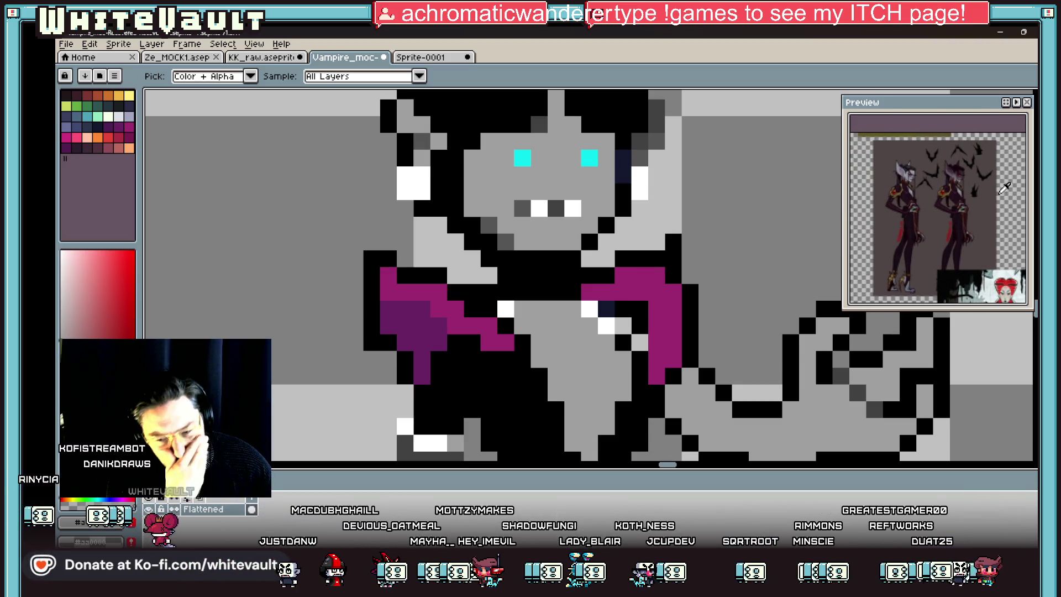
scroll(1005, 194, up, 3)
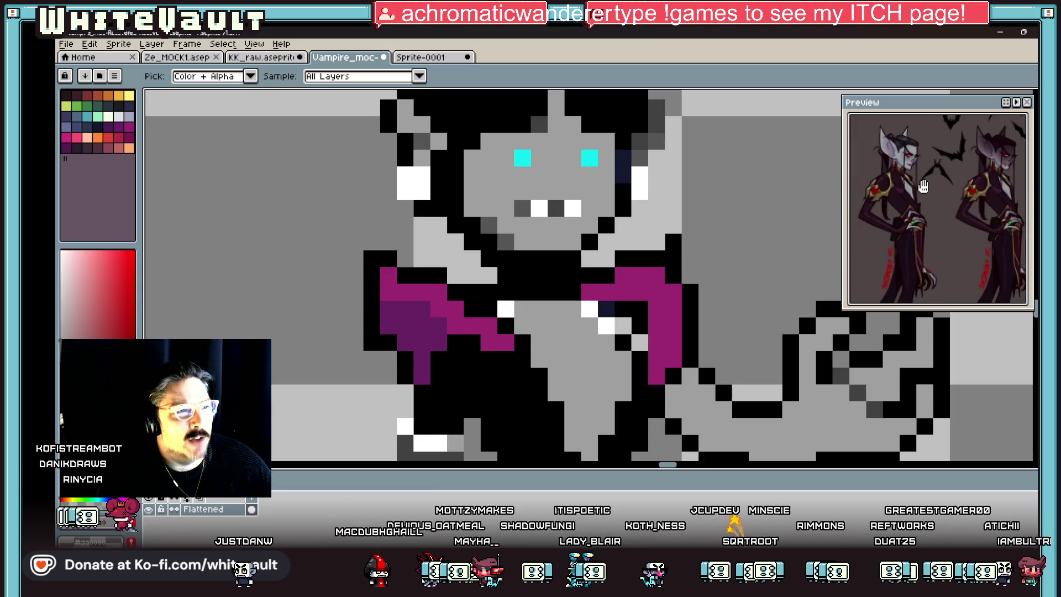
scroll(587, 176, down, 3)
scroll(580, 202, up, 2)
click(644, 165)
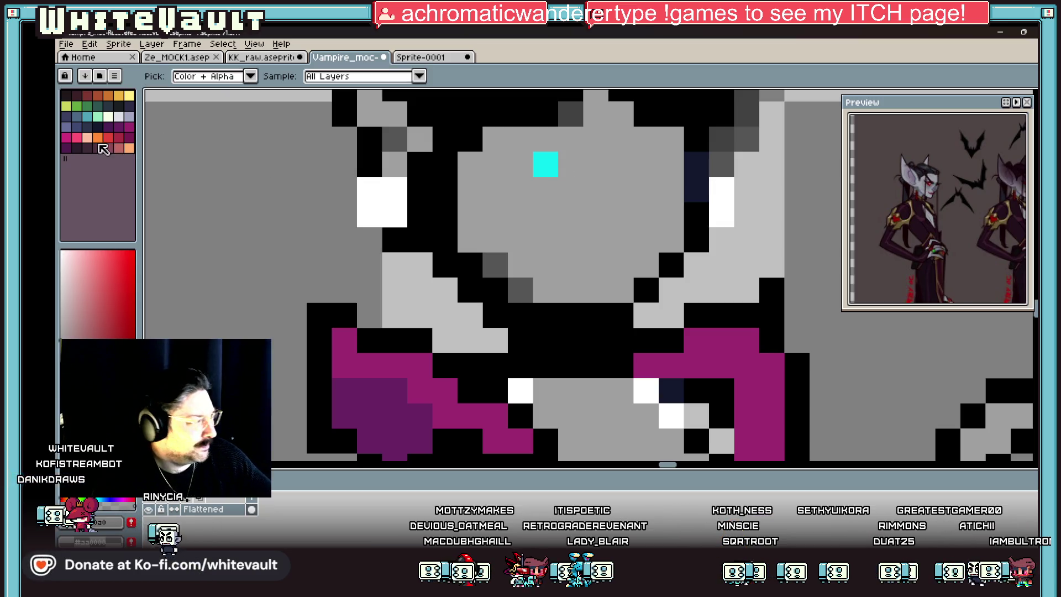
click(528, 195)
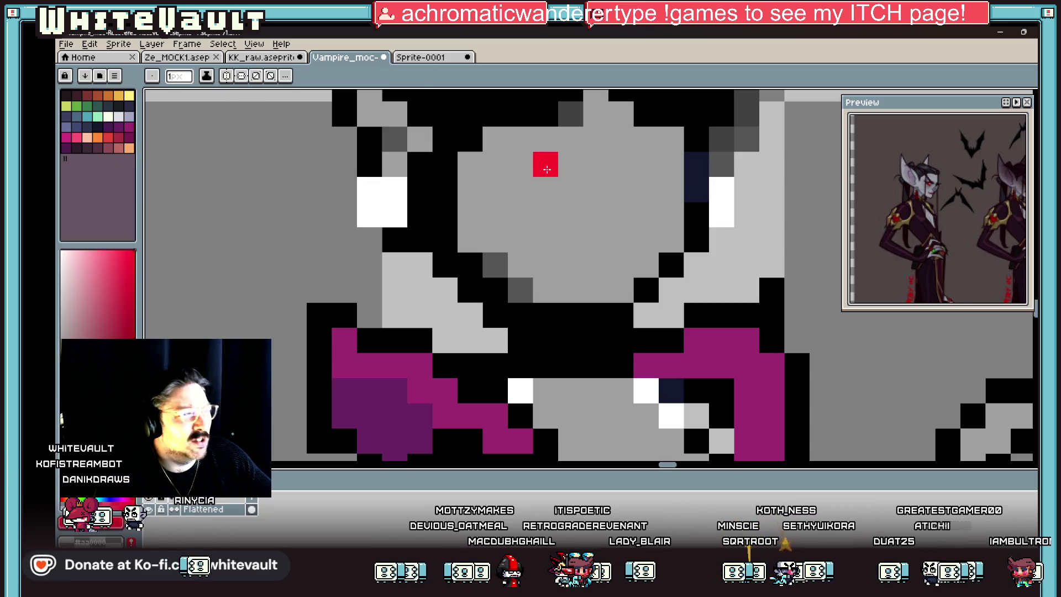
- Extend the face upward over the hair pixels with grey
scroll(539, 169, down, 3)
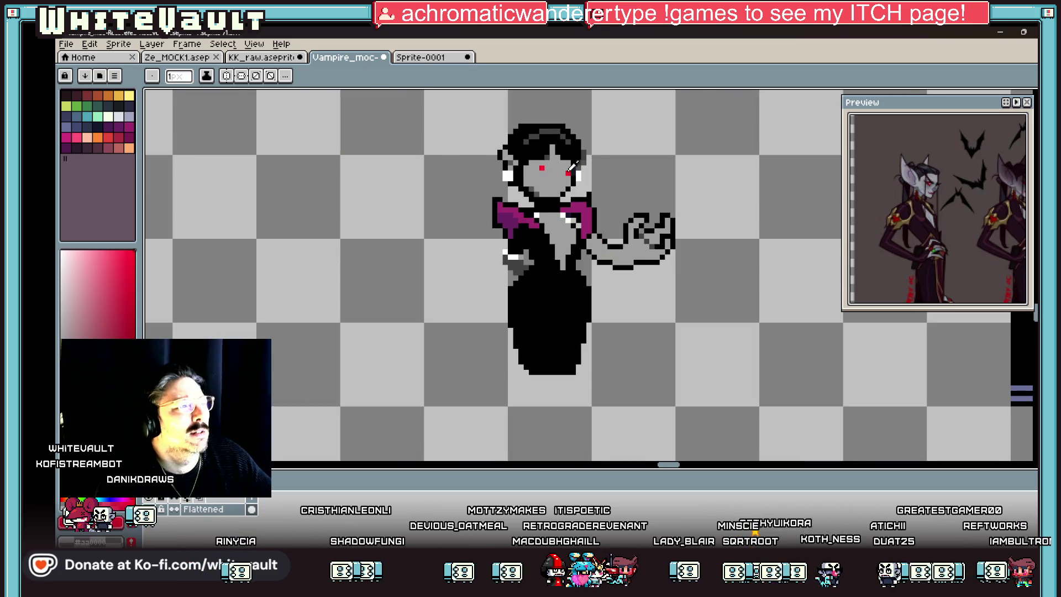
scroll(921, 178, up, 2)
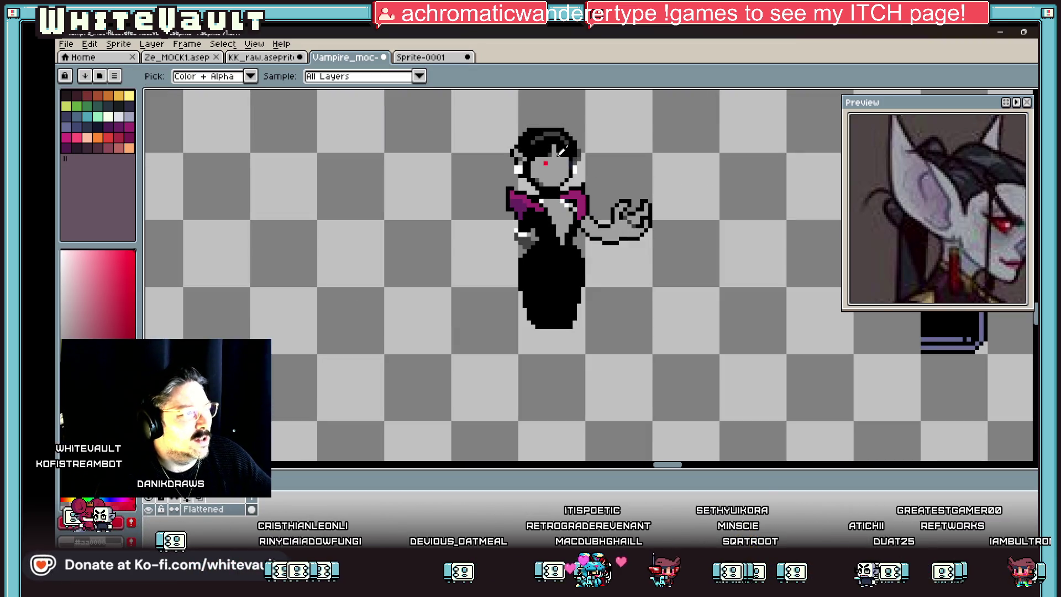
scroll(562, 149, up, 3)
mouse_move(522, 163)
mouse_down()
mouse_move(555, 167)
mouse_move(529, 144)
mouse_up()
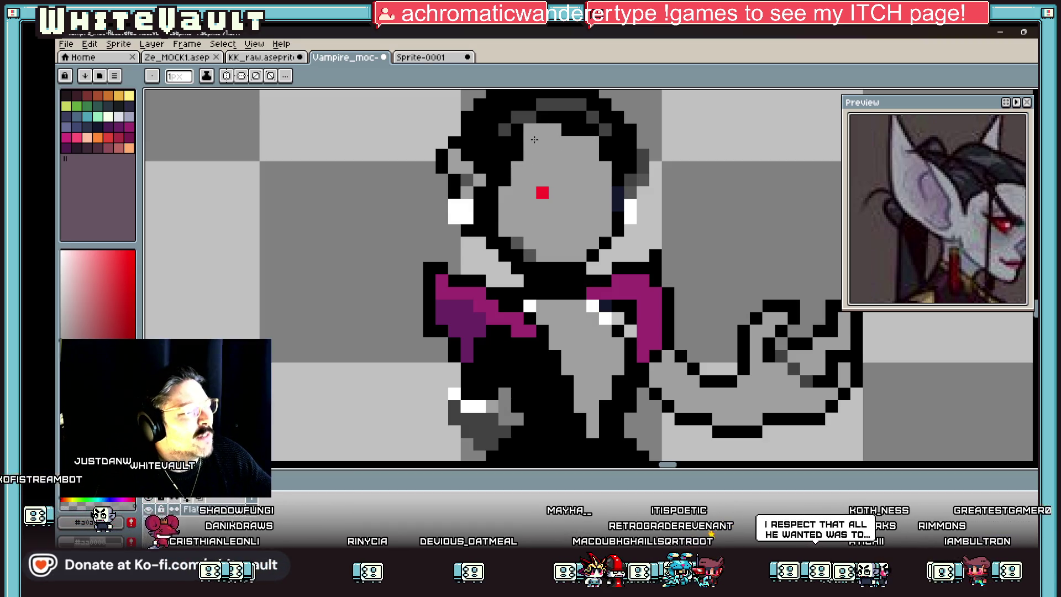
- Draw the right eye with red, dark navy and white pixels
alt+click(542, 192)
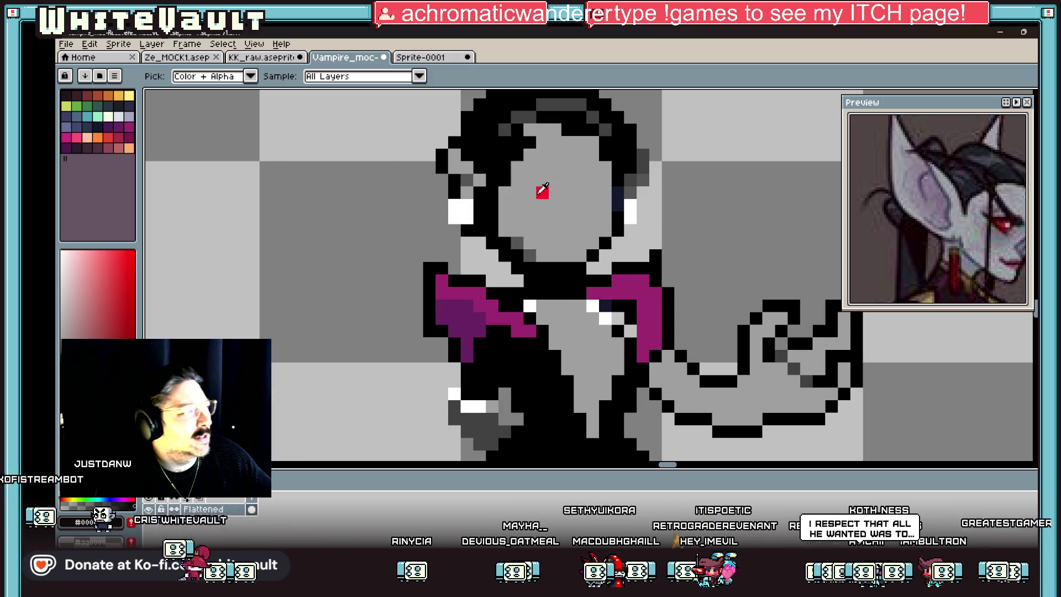
click(630, 192)
key(ctrl+z)
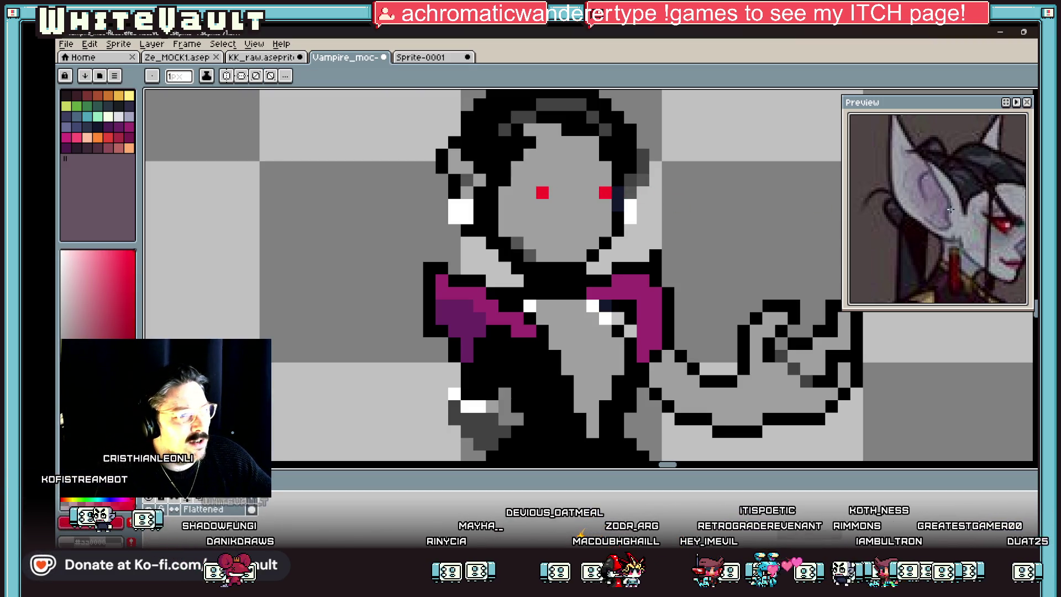
click(605, 192)
key(alt)
alt+click(617, 193)
click(592, 192)
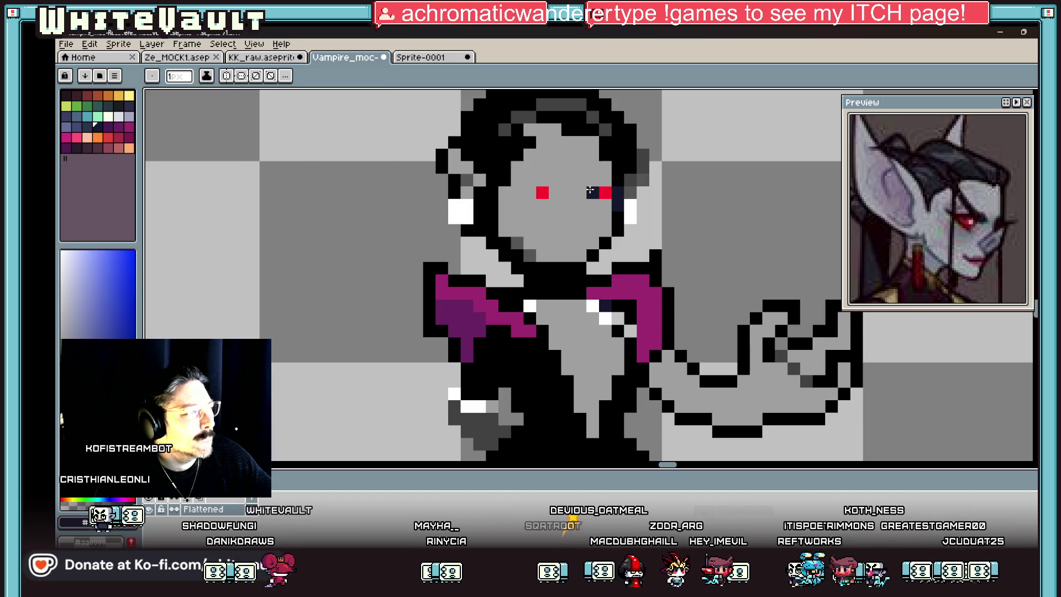
alt+click(630, 205)
click(605, 205)
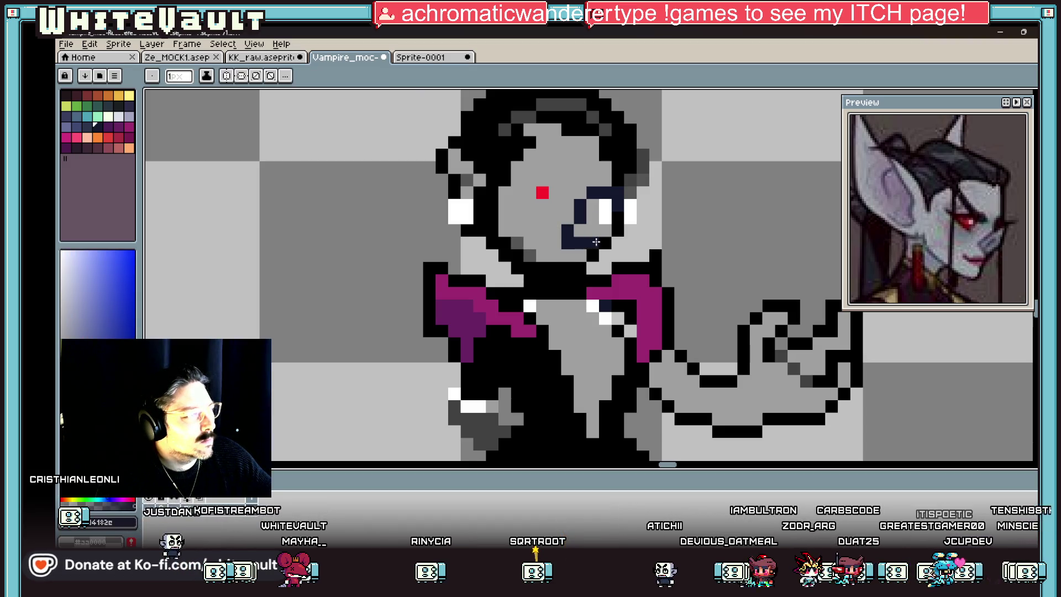
- Select the block around the right eye and move it up one pixel
scroll(596, 242, down, 8)
scroll(602, 234, up, 6)
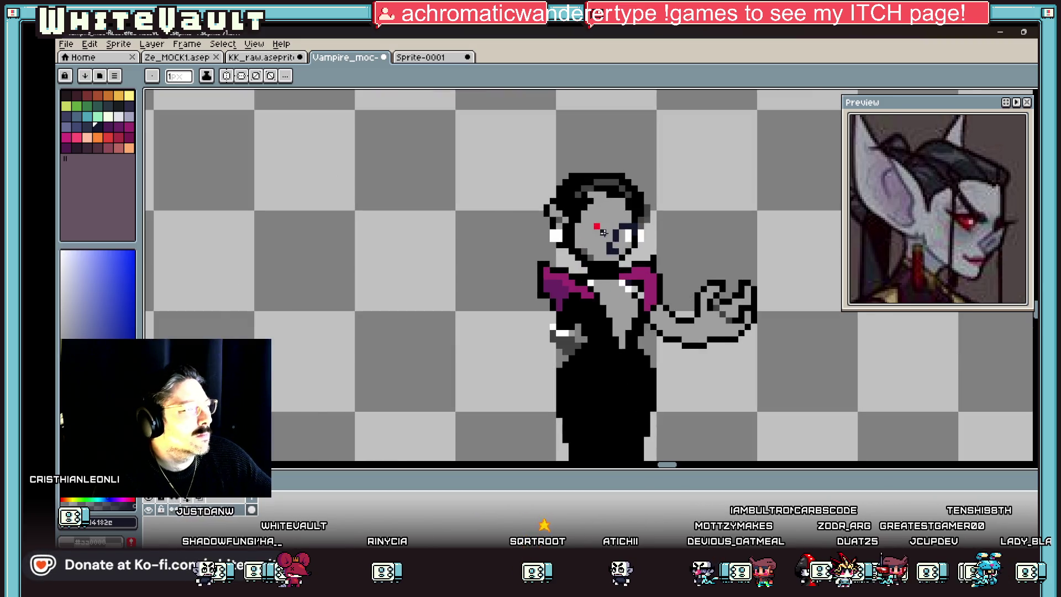
alt+click(600, 227)
scroll(611, 233, up, 2)
click(609, 269)
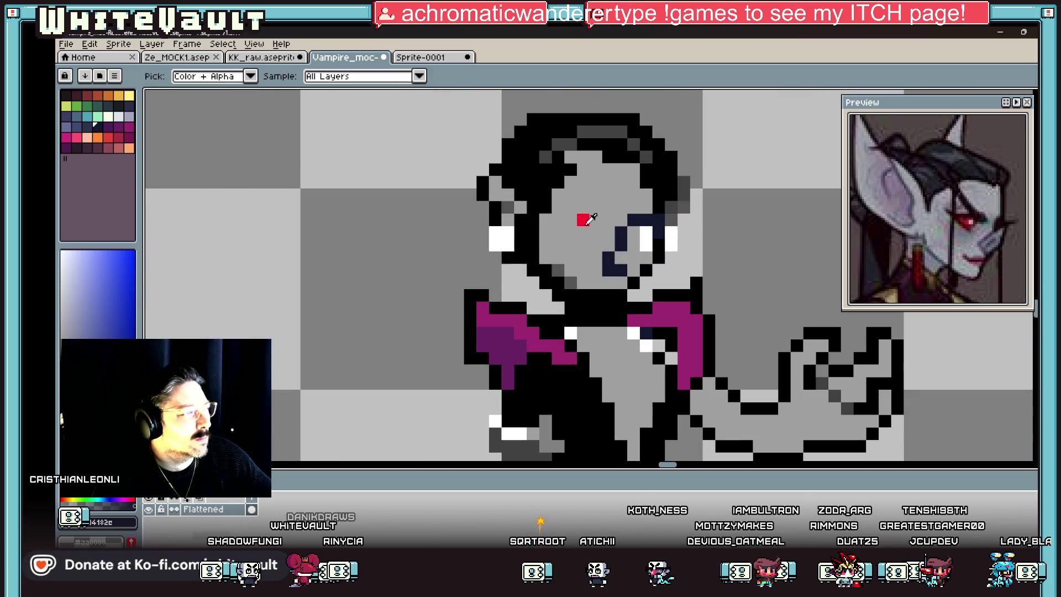
key(ctrl+z)
click(972, 95)
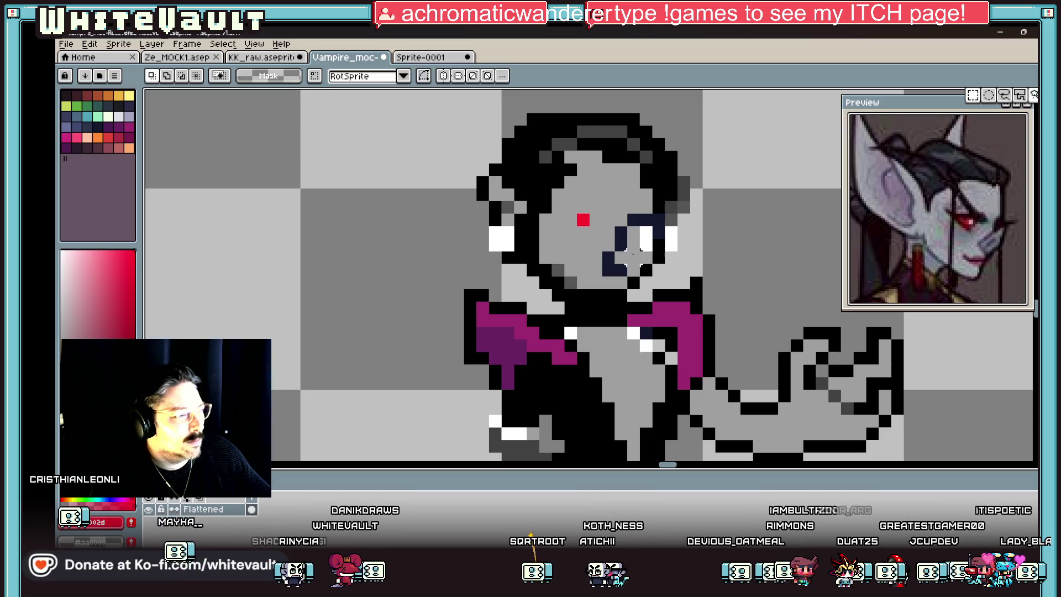
scroll(630, 200, up, 2)
drag(629, 202, 691, 287)
drag(690, 190, 572, 312)
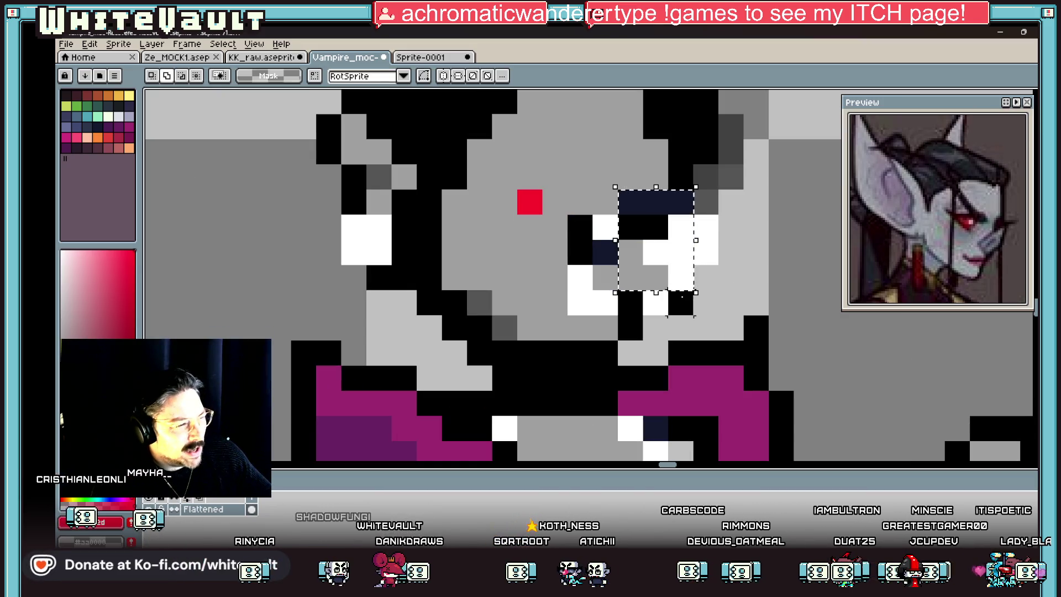
drag(683, 300, 682, 274)
key(Return)
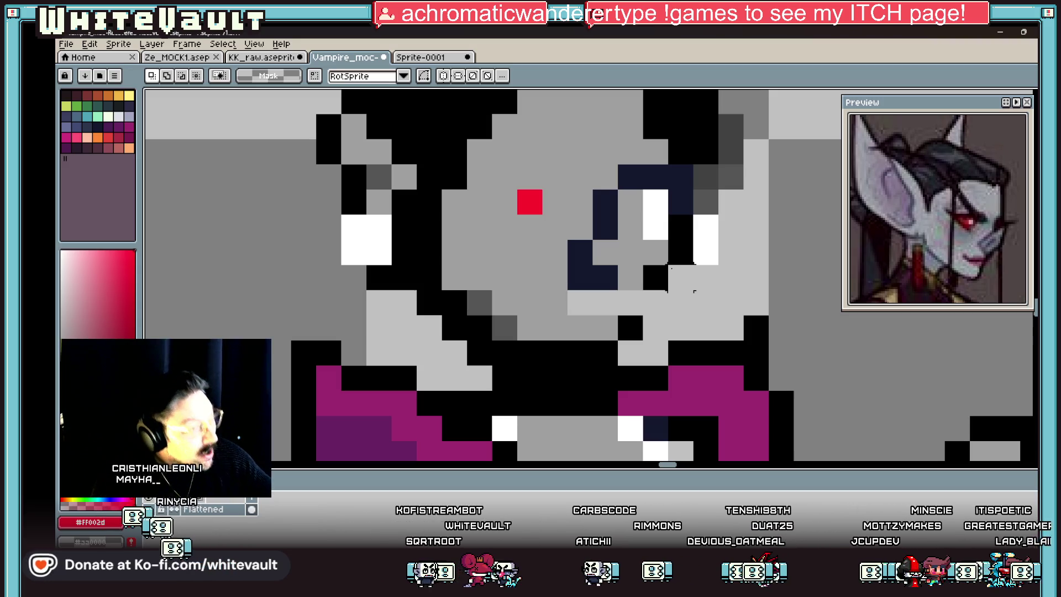
- Add a black pixel beside the eye and fill the light grey cheek patch with mid grey
alt+click(655, 279)
click(655, 302)
alt+click(630, 278)
click(579, 302)
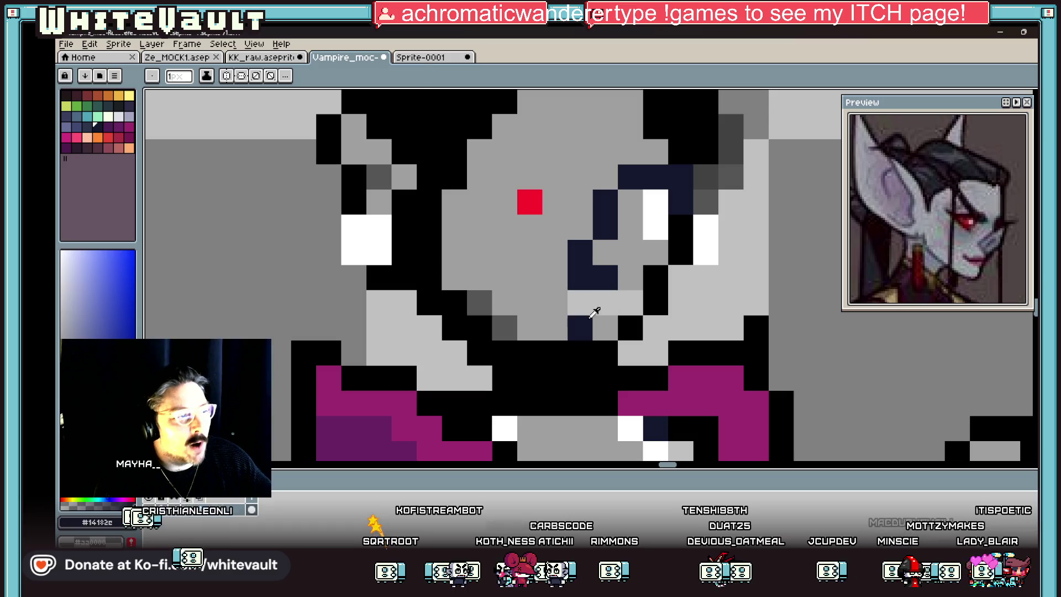
key(g)
click(591, 303)
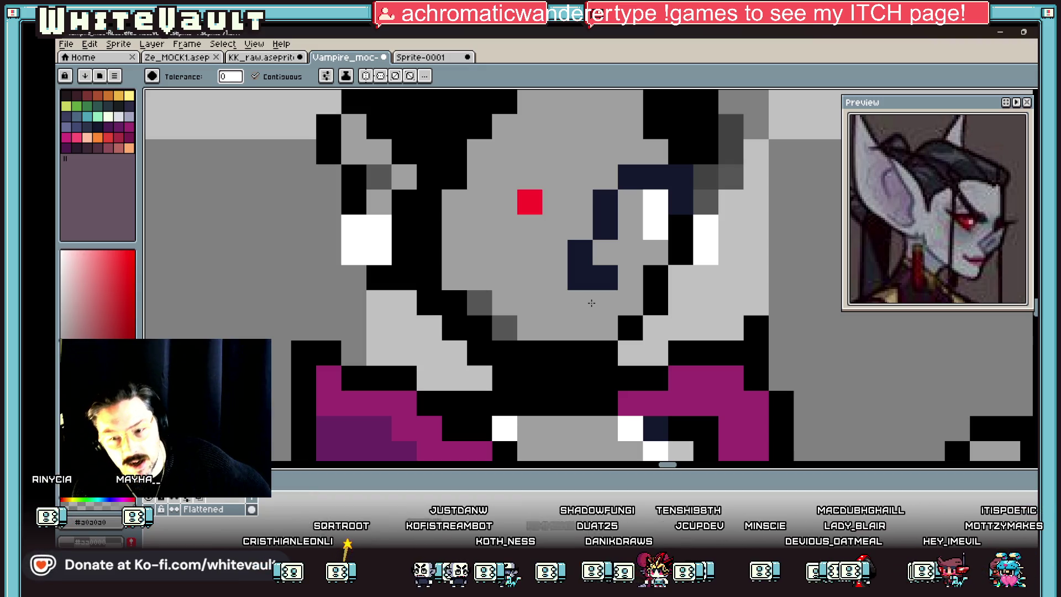
- Paint a red mouth pixel below the eye
key(i)
scroll(645, 245, down, 5)
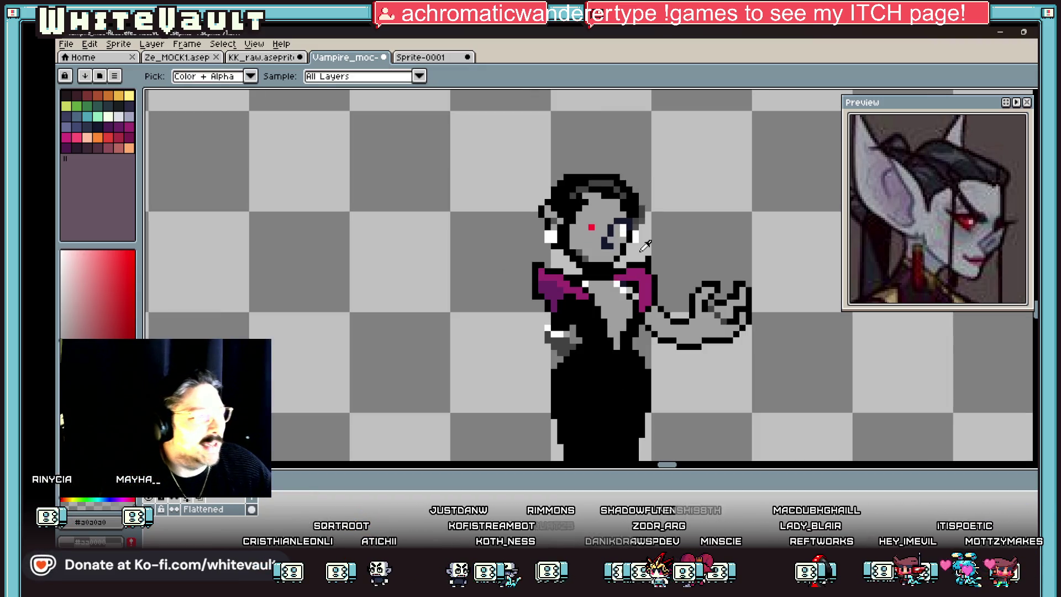
click(592, 226)
scroll(630, 224, up, 2)
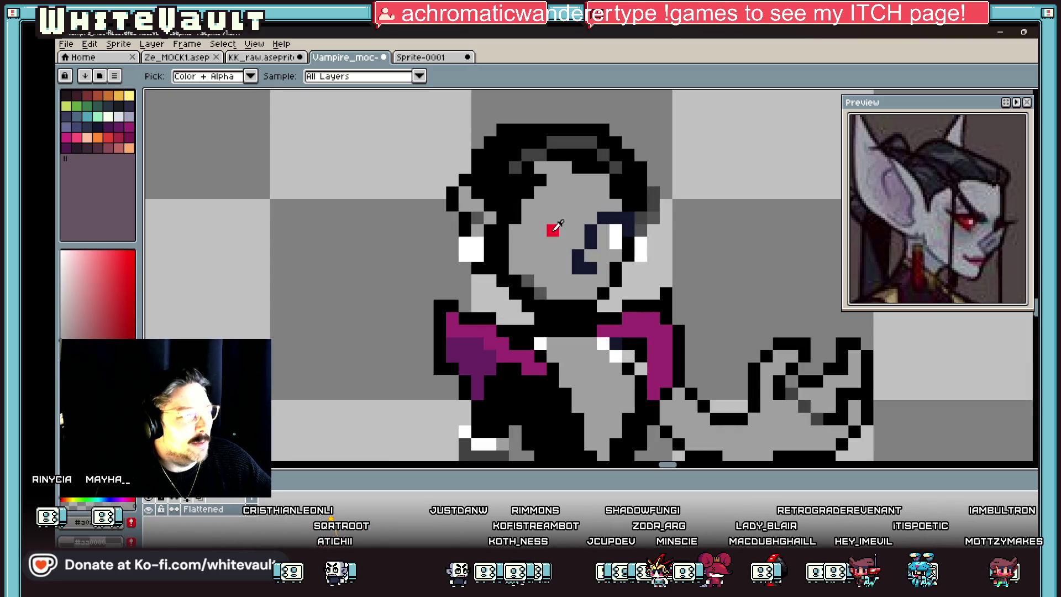
key(b)
click(590, 280)
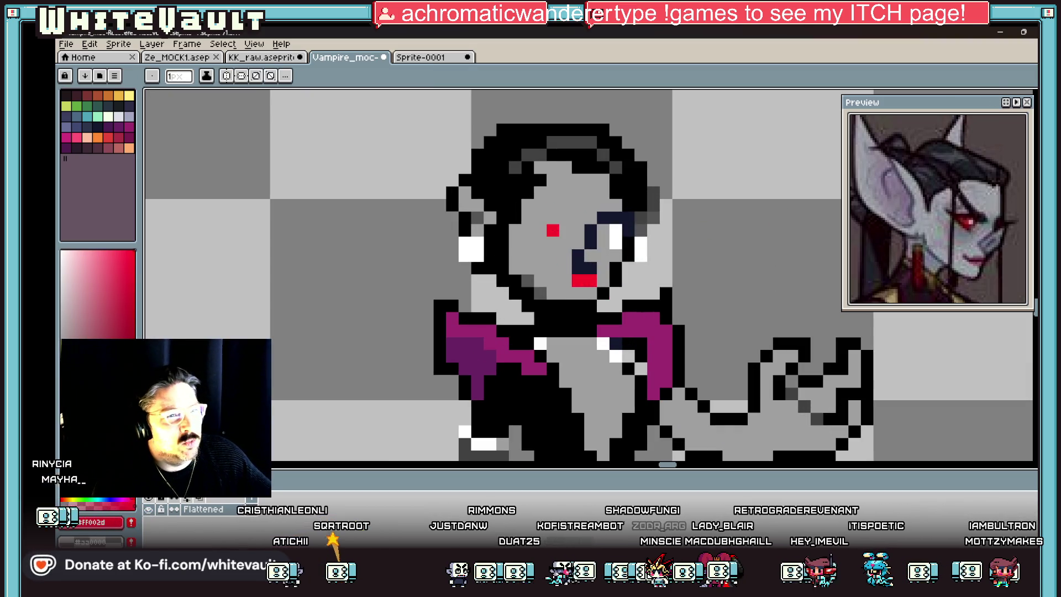
- Try shifting the eye block down and back up, then undo to restore the red pupil
key(w)
scroll(580, 208, up, 1)
mouse_move(580, 207)
mouse_down()
mouse_move(698, 237)
mouse_move(684, 261)
mouse_up()
key(ctrl+d)
mouse_move(541, 220)
mouse_down()
mouse_move(672, 323)
mouse_move(655, 286)
mouse_up()
key(ctrl+d)
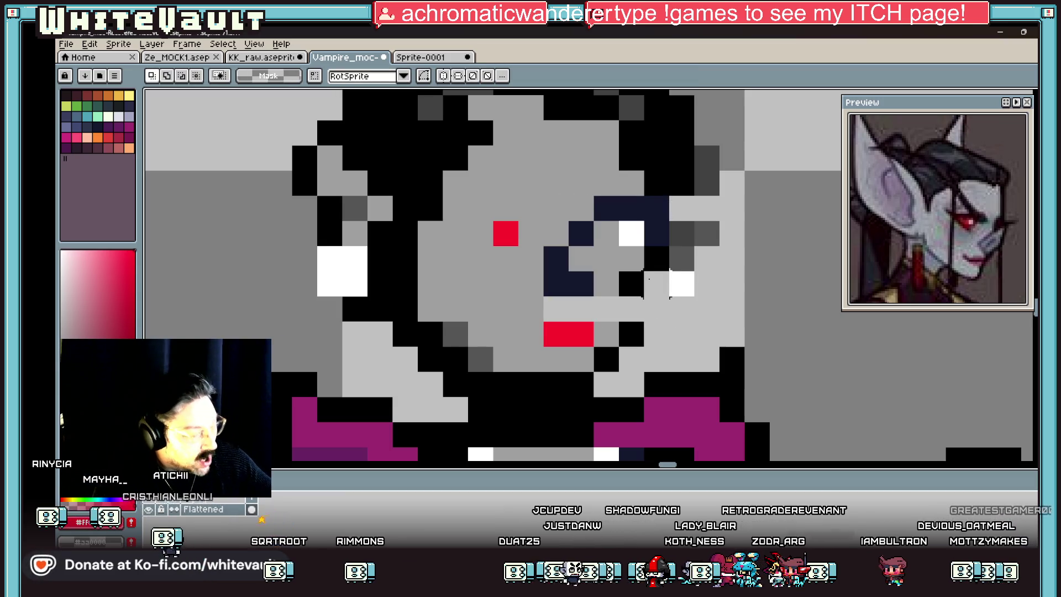
scroll(656, 283, down, 3)
scroll(653, 276, up, 2)
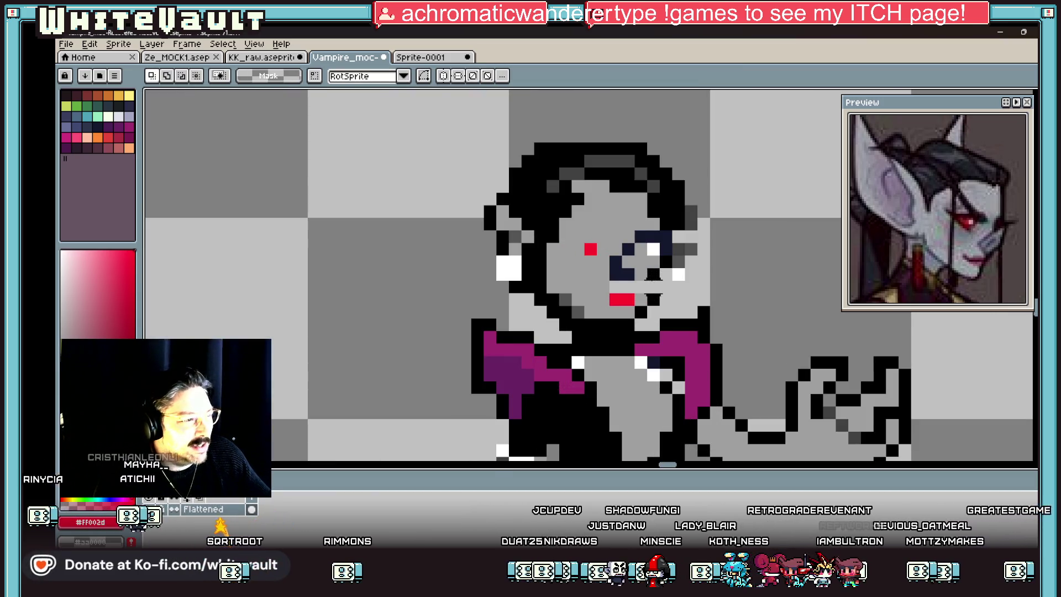
key(ctrl+z)
key(ctrl+z)
key(ctrl+z)
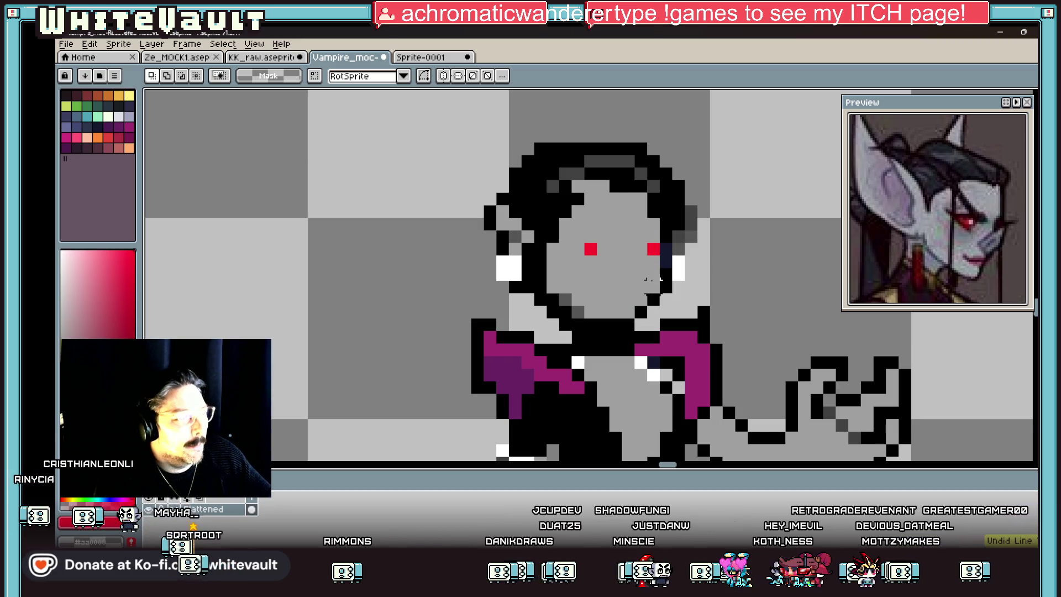
scroll(652, 279, up, 1)
key(b)
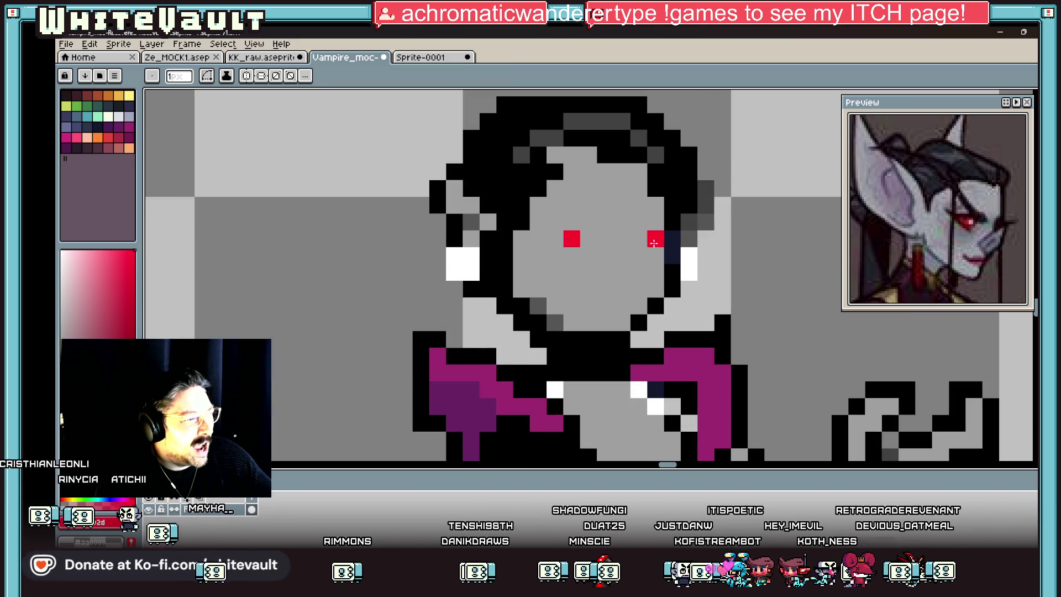
- Paint a two-pixel red mouth below the eyes
click(622, 278)
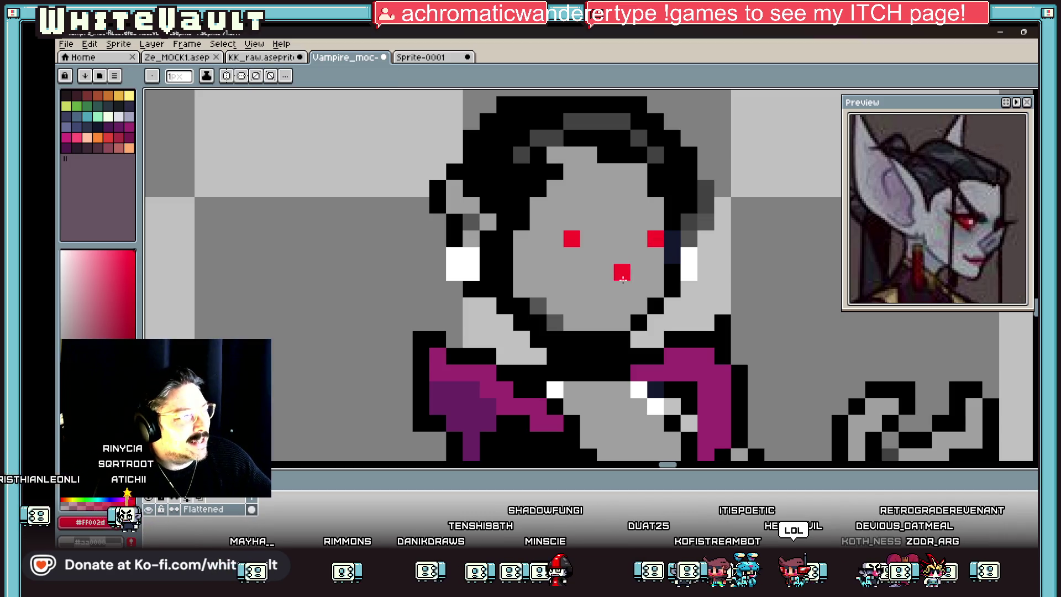
click(615, 299)
key(alt)
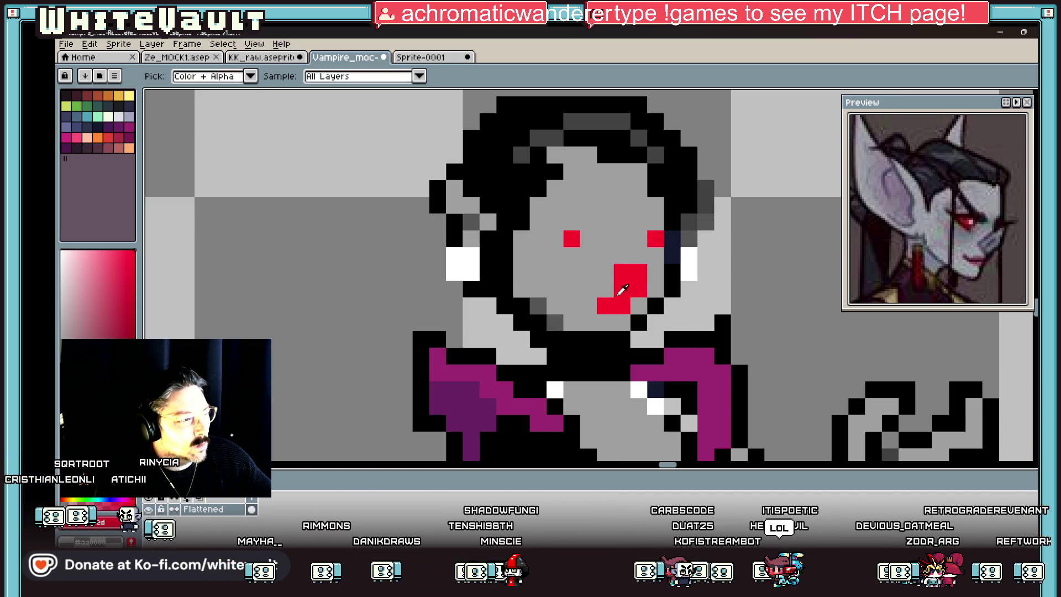
alt+click(547, 319)
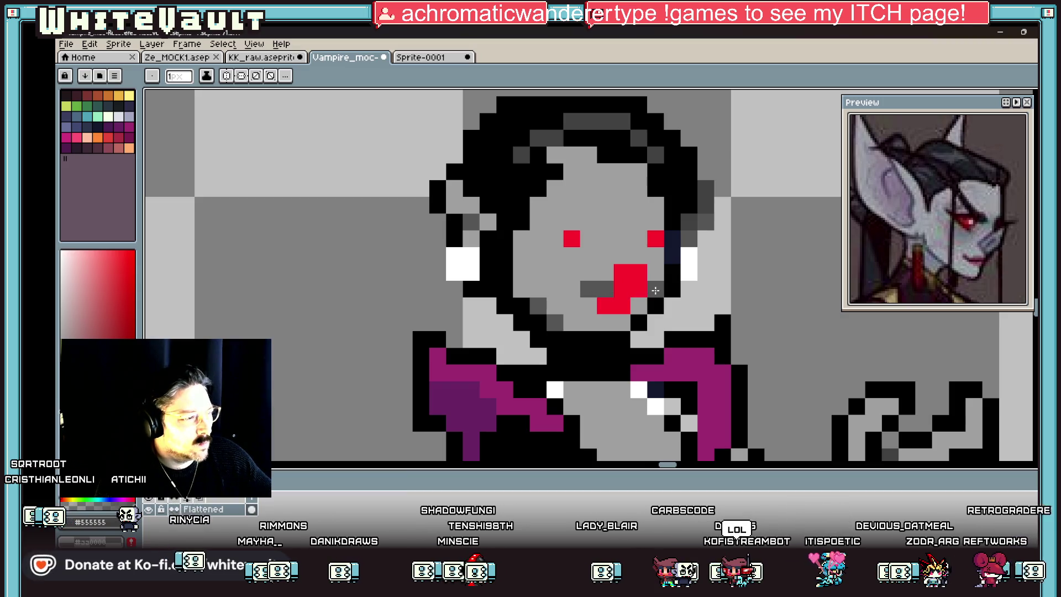
alt+click(621, 284)
scroll(619, 283, down, 4)
scroll(617, 278, up, 5)
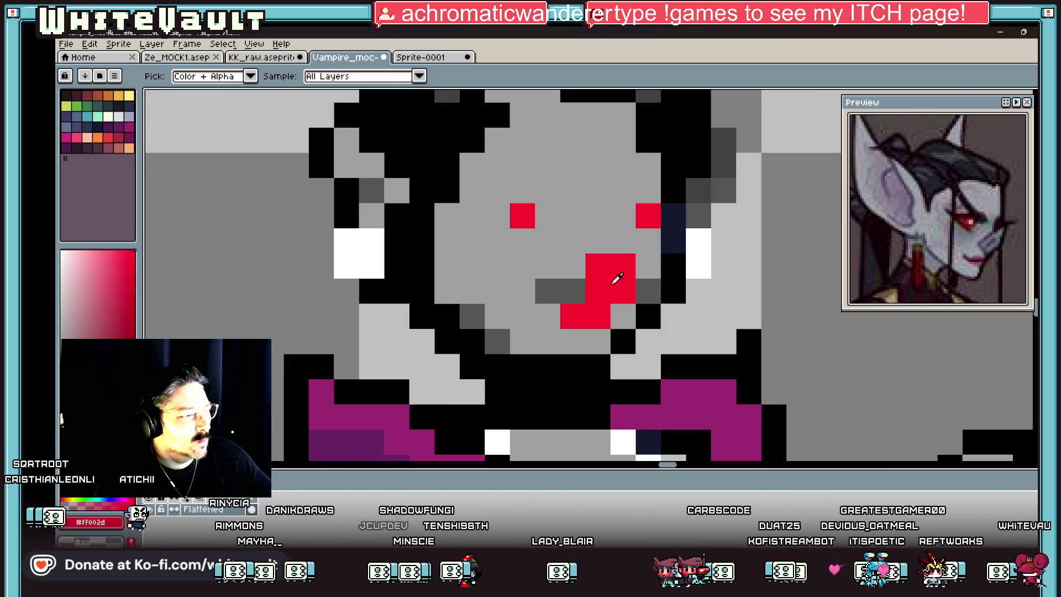
- Shade the mouth with dark red on the lower-left and bright red mid-mouth
click(116, 283)
click(542, 270)
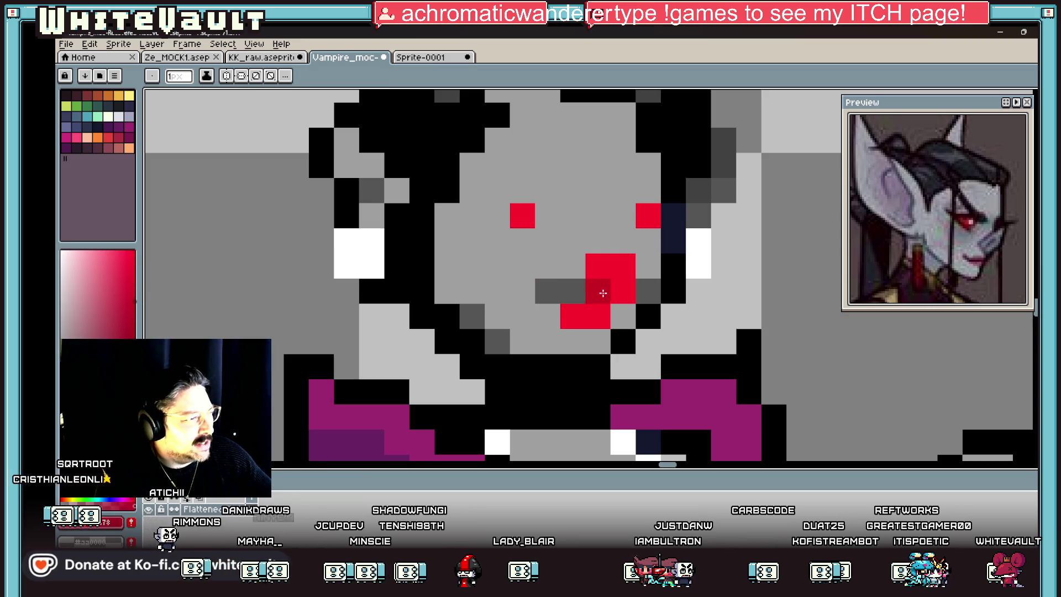
scroll(630, 296, down, 6)
scroll(621, 288, up, 4)
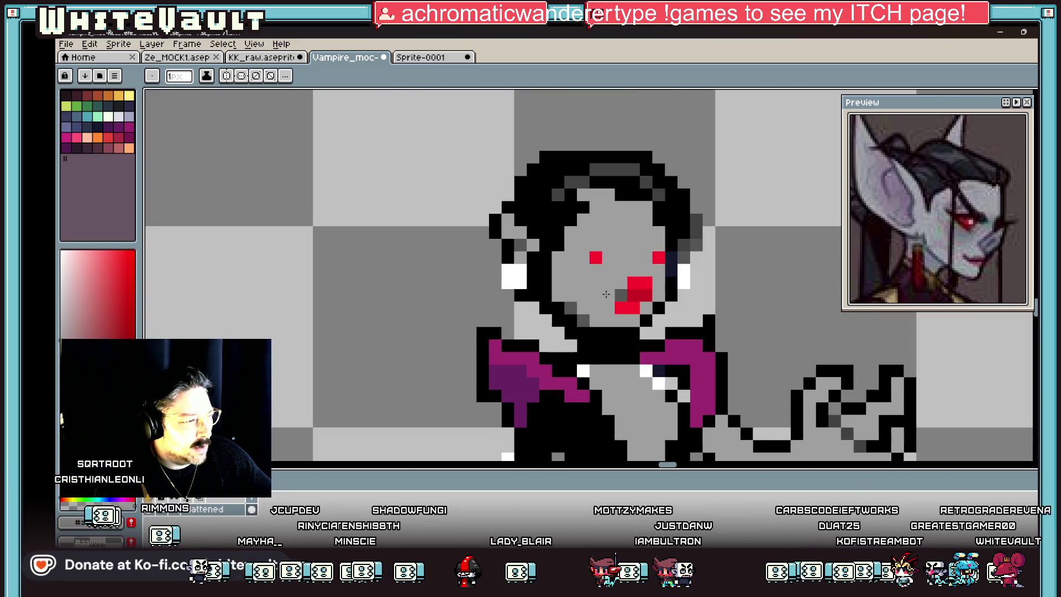
alt+click(640, 295)
click(626, 306)
alt+click(639, 282)
click(644, 294)
scroll(644, 293, down, 5)
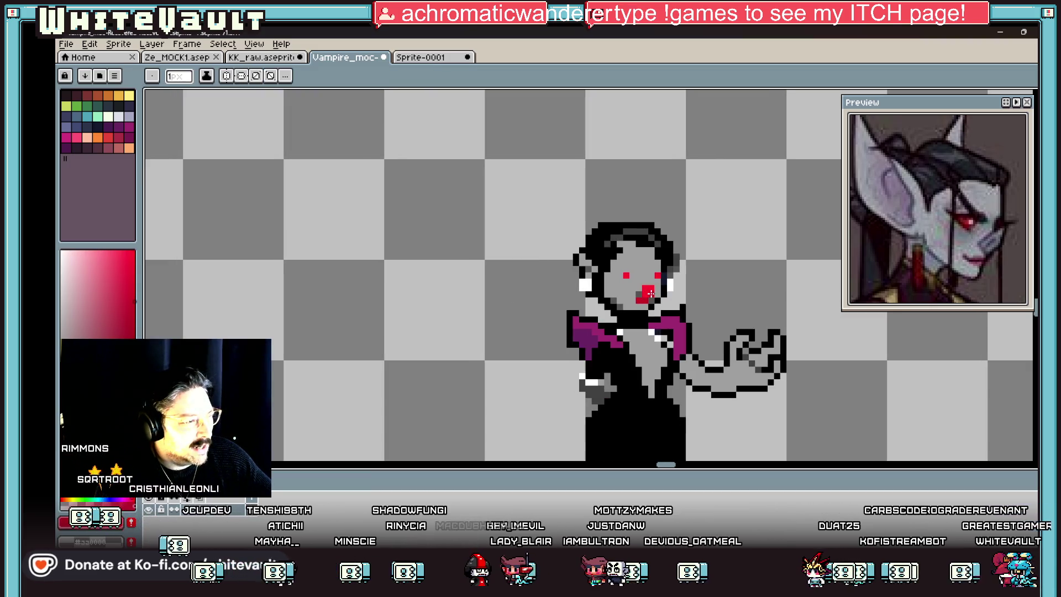
scroll(651, 287, up, 2)
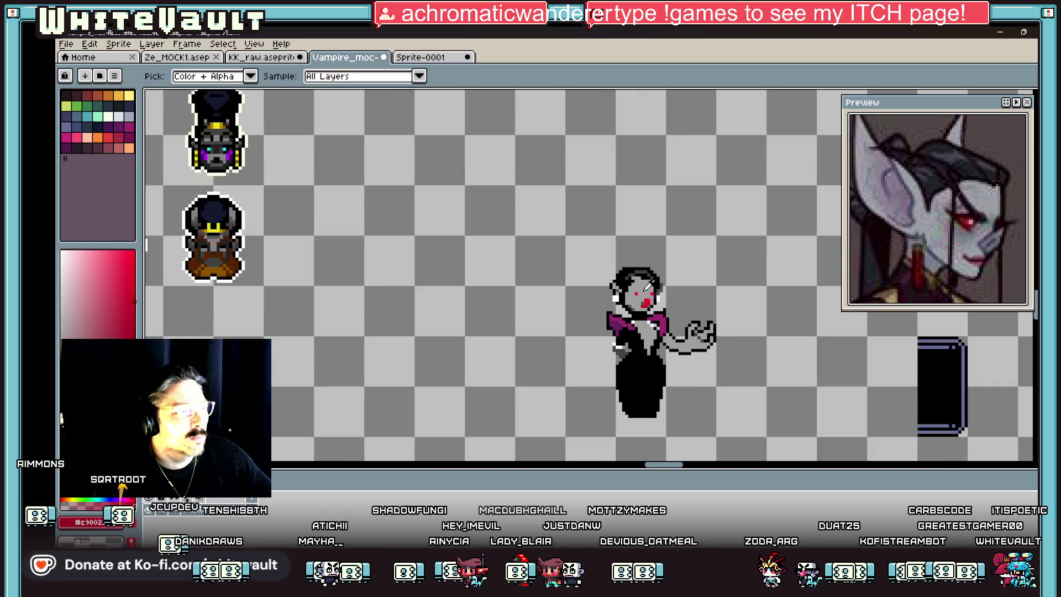
scroll(624, 290, up, 3)
- Outline a tall pointed ear beside the head and fill it with grey
key(g)
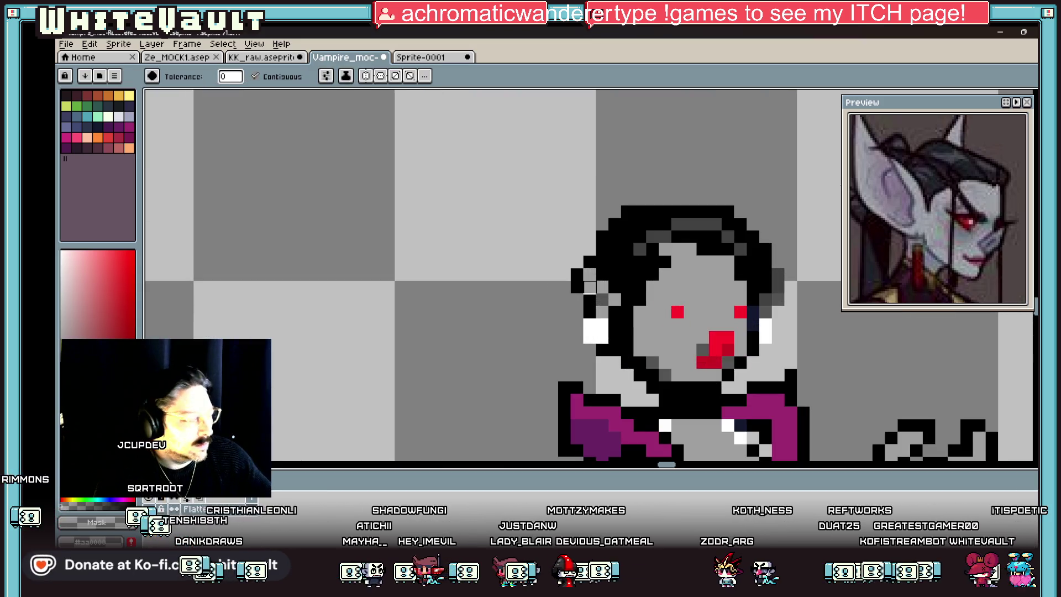
key(b)
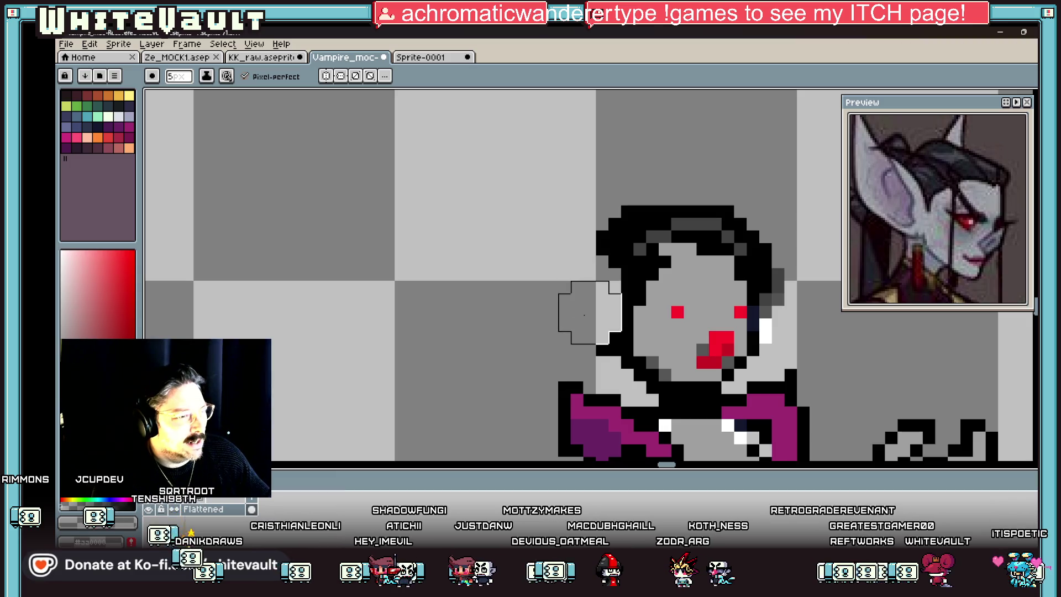
key(b)
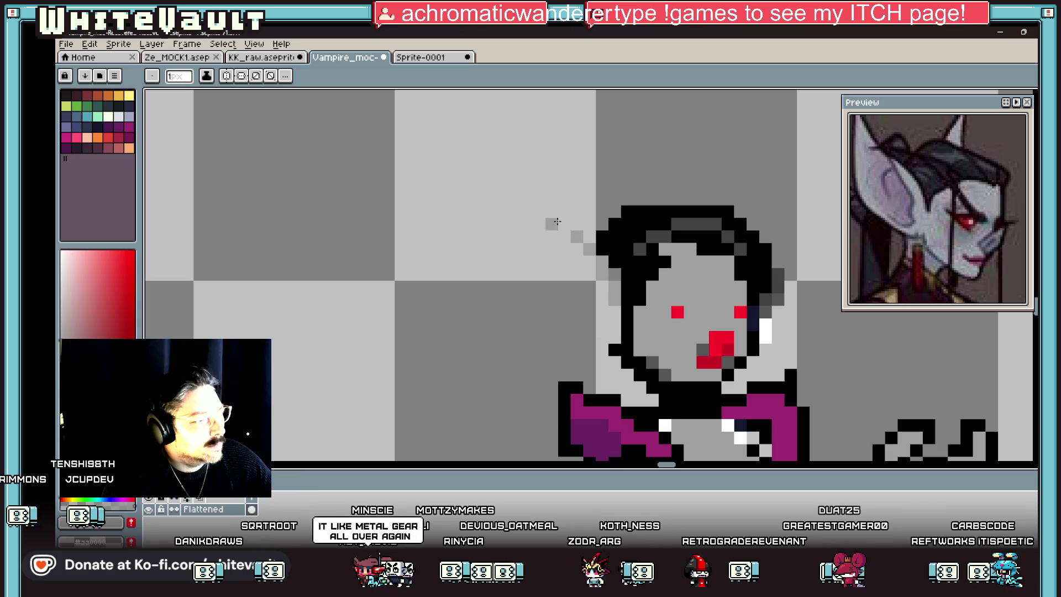
mouse_move(555, 213)
mouse_down()
mouse_move(551, 199)
mouse_move(539, 282)
mouse_move(595, 354)
mouse_up()
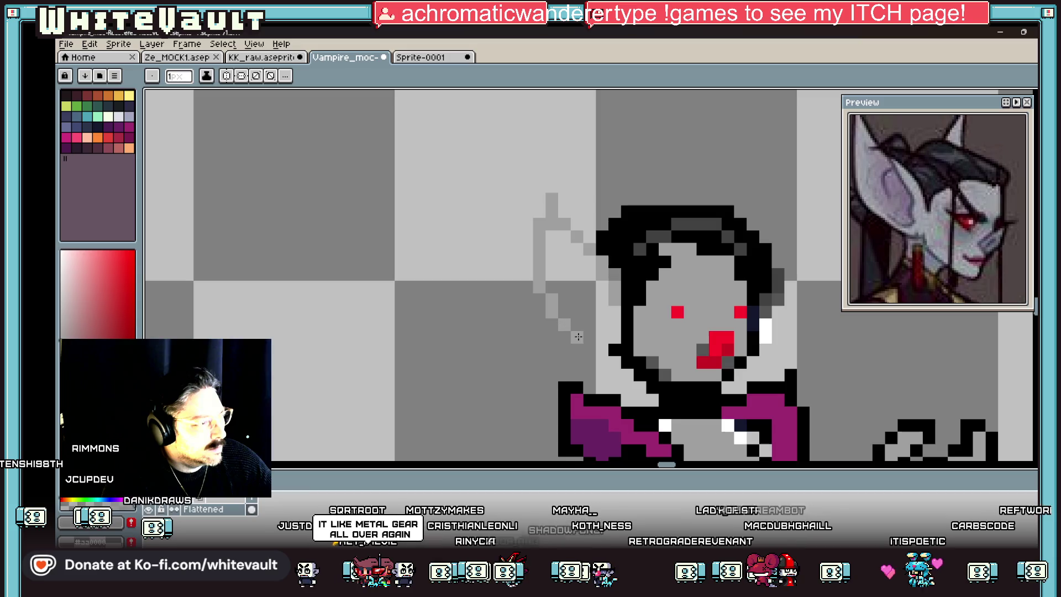
key(g)
click(604, 325)
- Extend the hair upward above the head using the sampled dark hair grey
scroll(605, 325, down, 5)
key(i)
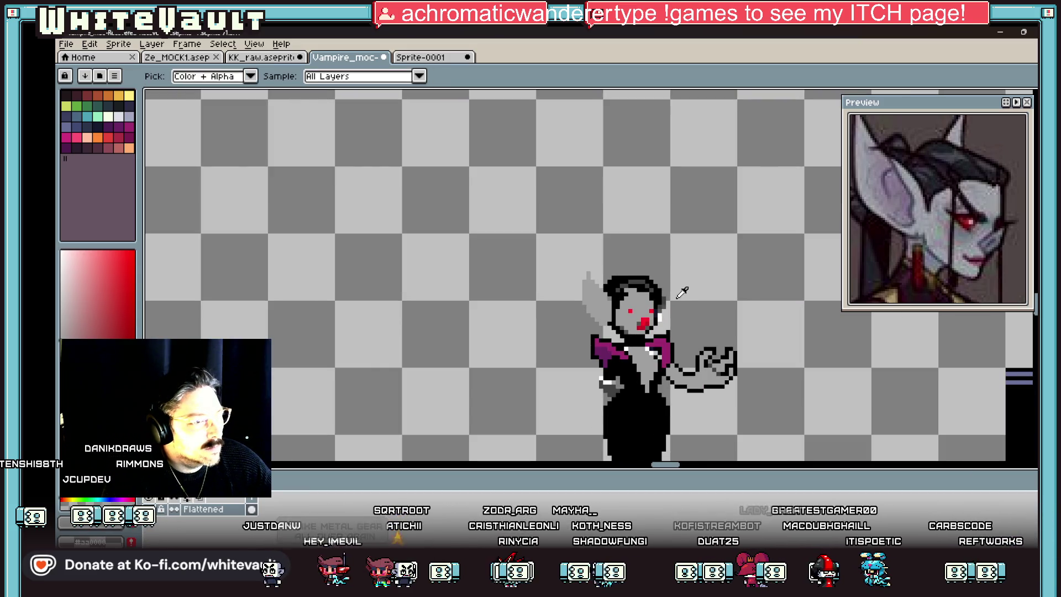
scroll(633, 291, up, 2)
scroll(633, 291, up, 2)
key(b)
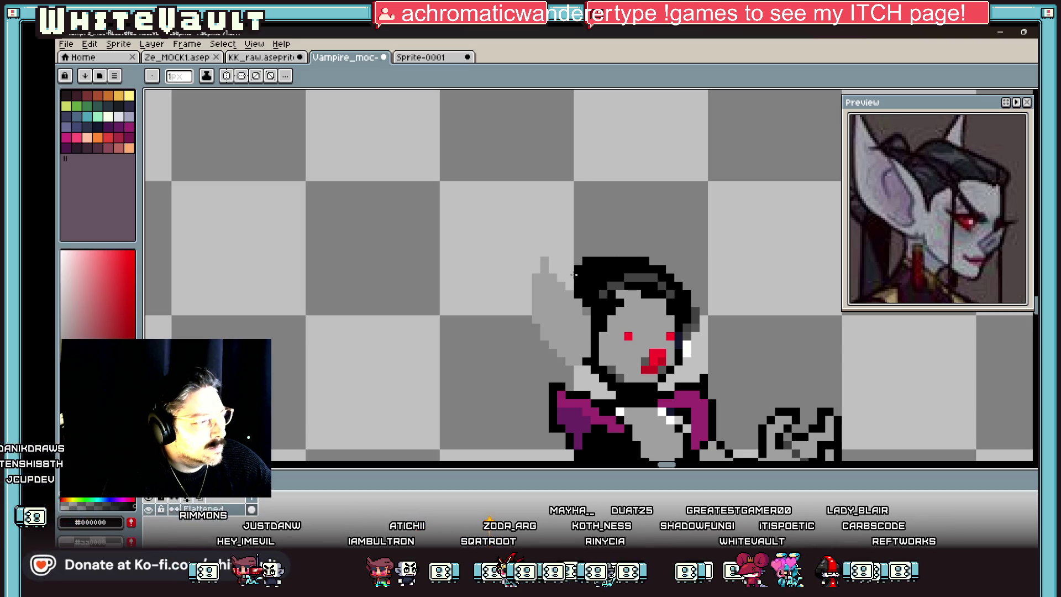
key(i)
scroll(588, 312, down, 3)
scroll(607, 287, up, 2)
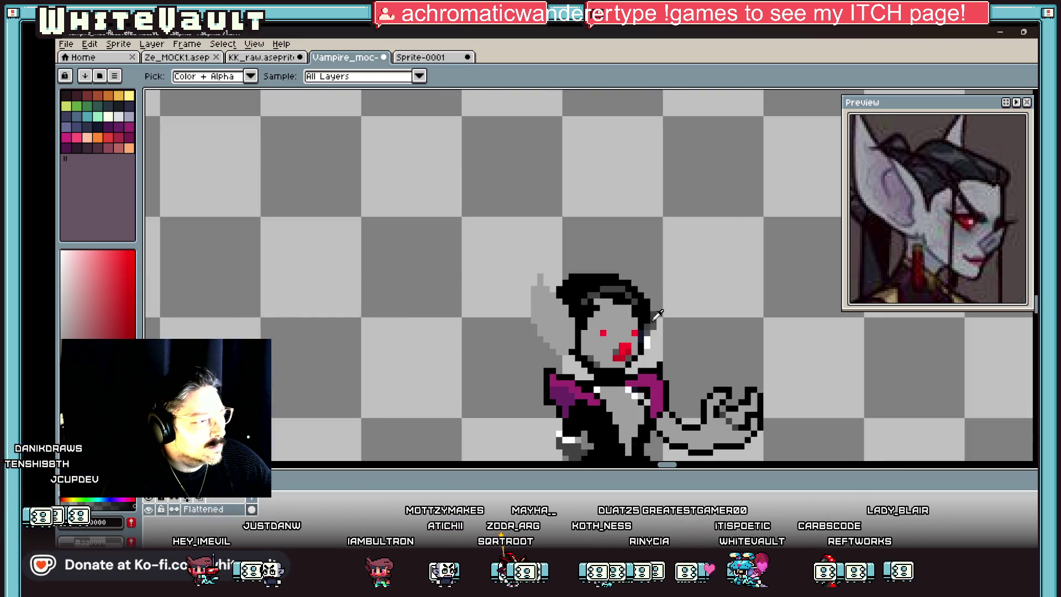
key(b)
scroll(618, 274, up, 1)
drag(621, 261, 669, 309)
scroll(696, 348, down, 3)
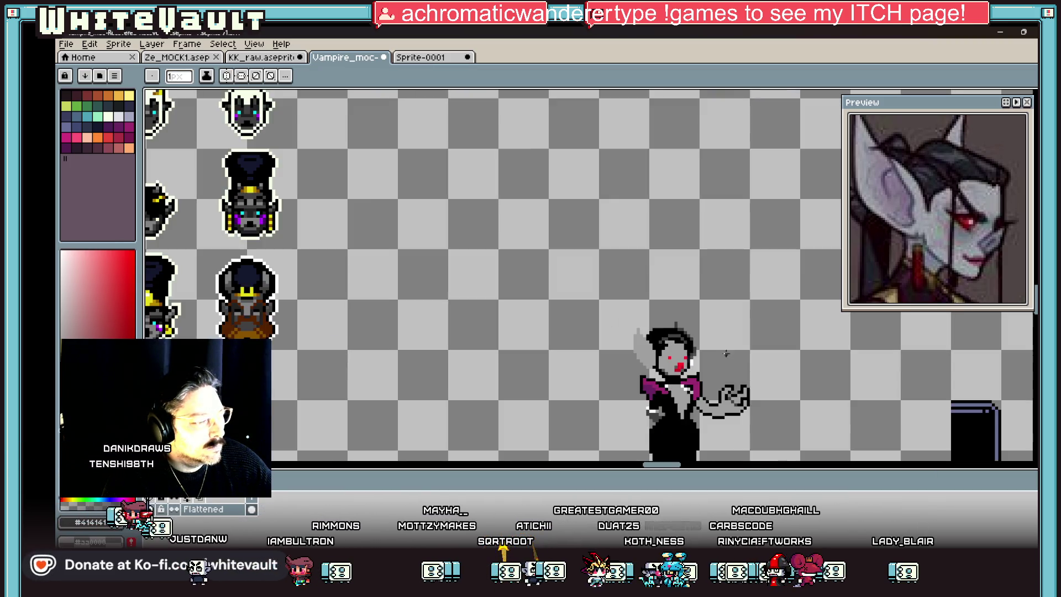
scroll(680, 359, up, 4)
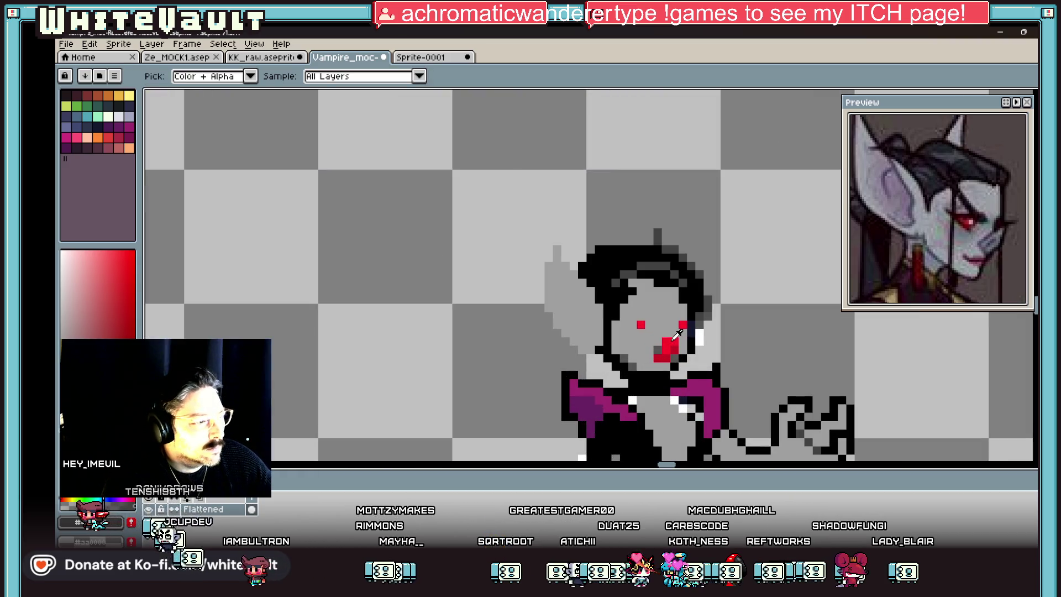
- Sample the red eye colour and paint a small red earring below the ear, left of the face
alt+click(681, 346)
drag(572, 337, 576, 360)
scroll(968, 245, down, 3)
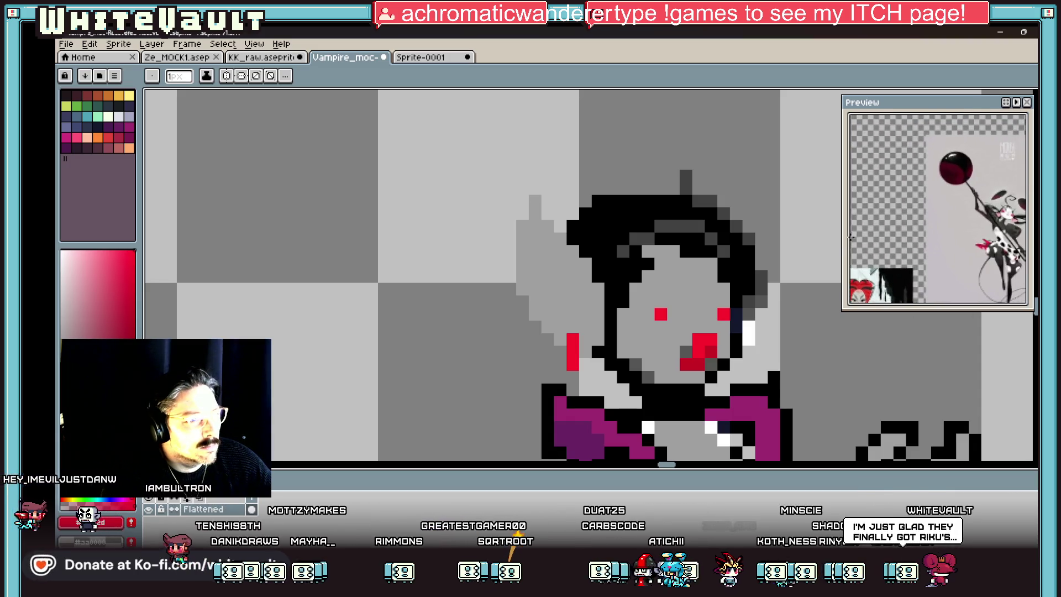
scroll(811, 338, down, 1)
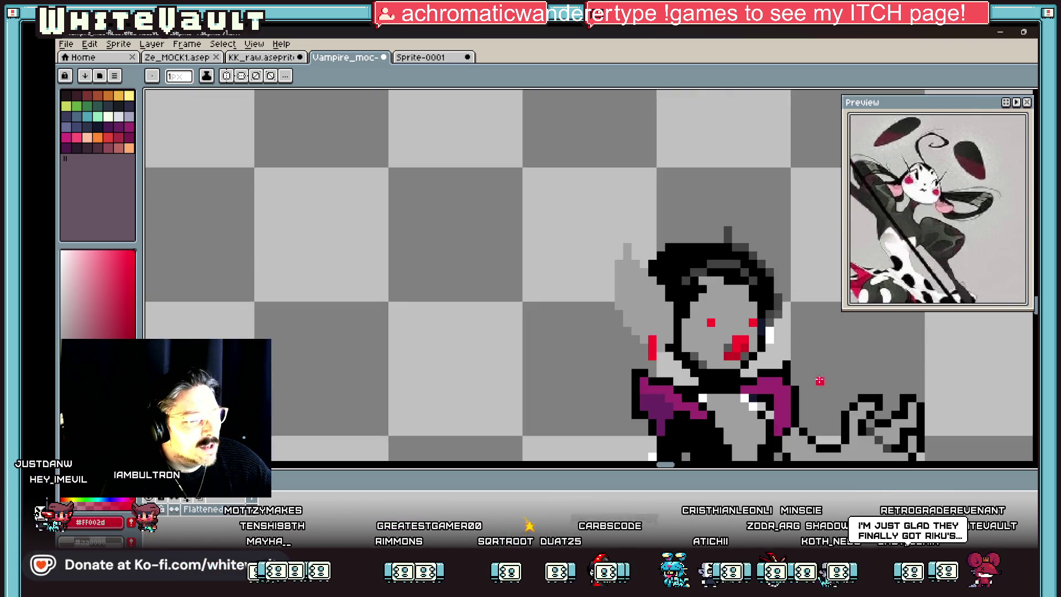
scroll(782, 370, down, 1)
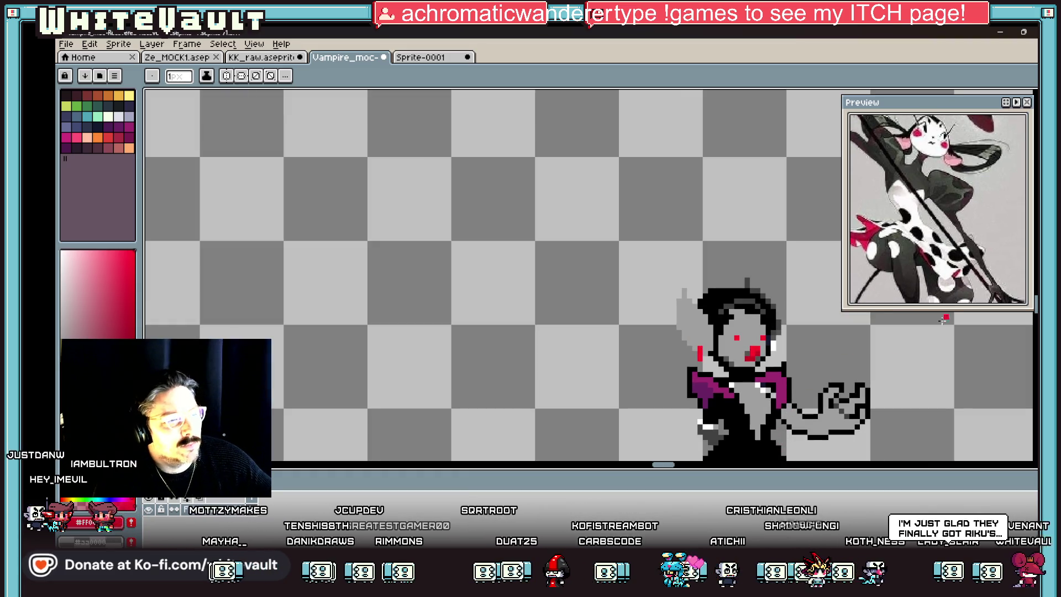
scroll(773, 331, down, 1)
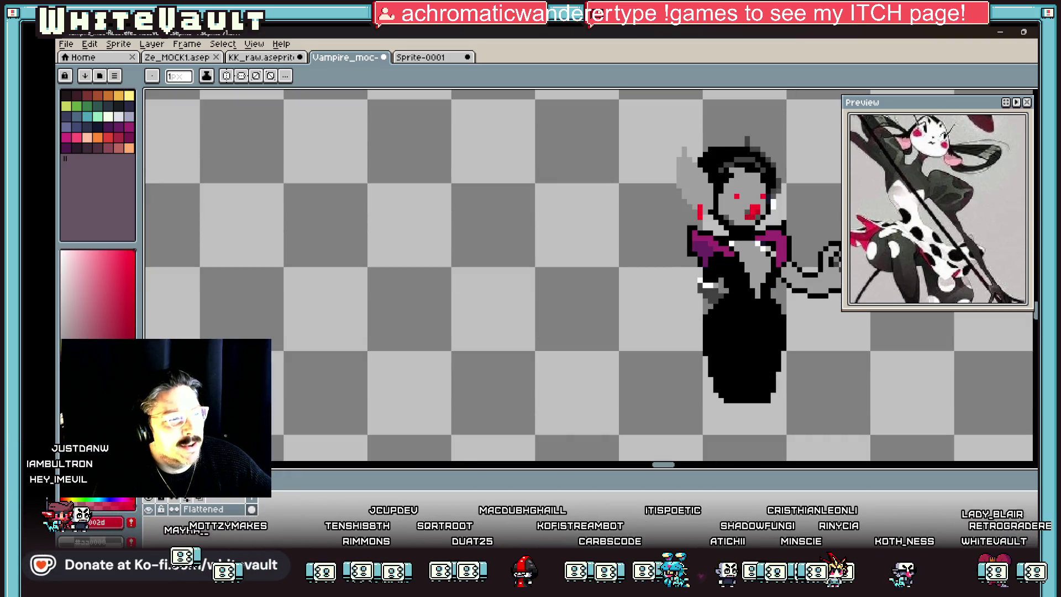
scroll(726, 258, up, 3)
scroll(726, 258, up, 1)
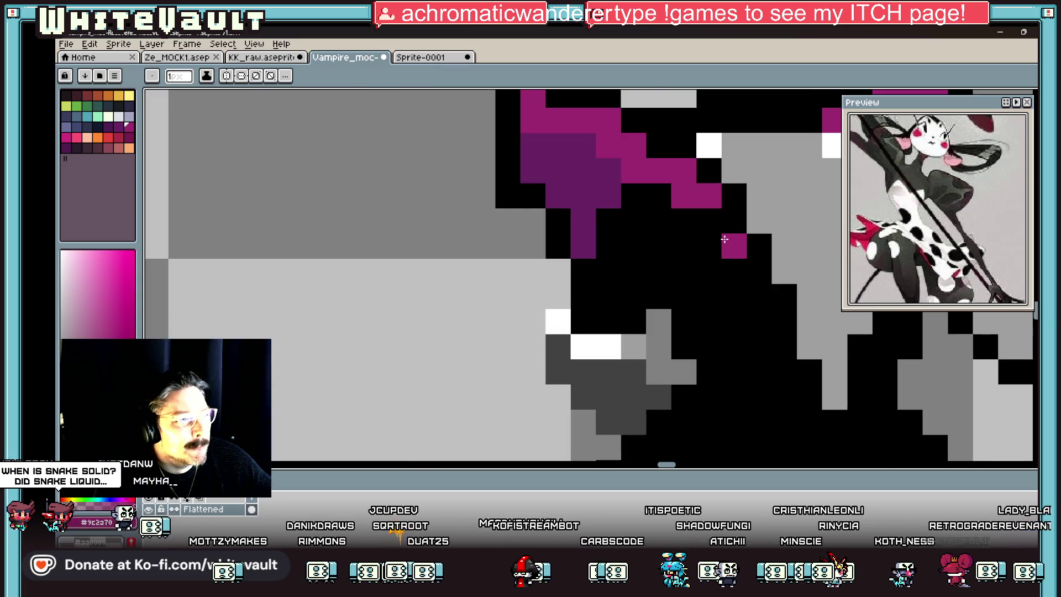
- Paint magenta trim pixels along the bodice and down the torso of the black dress
click(734, 270)
click(759, 296)
click(709, 271)
click(708, 297)
click(684, 321)
click(685, 346)
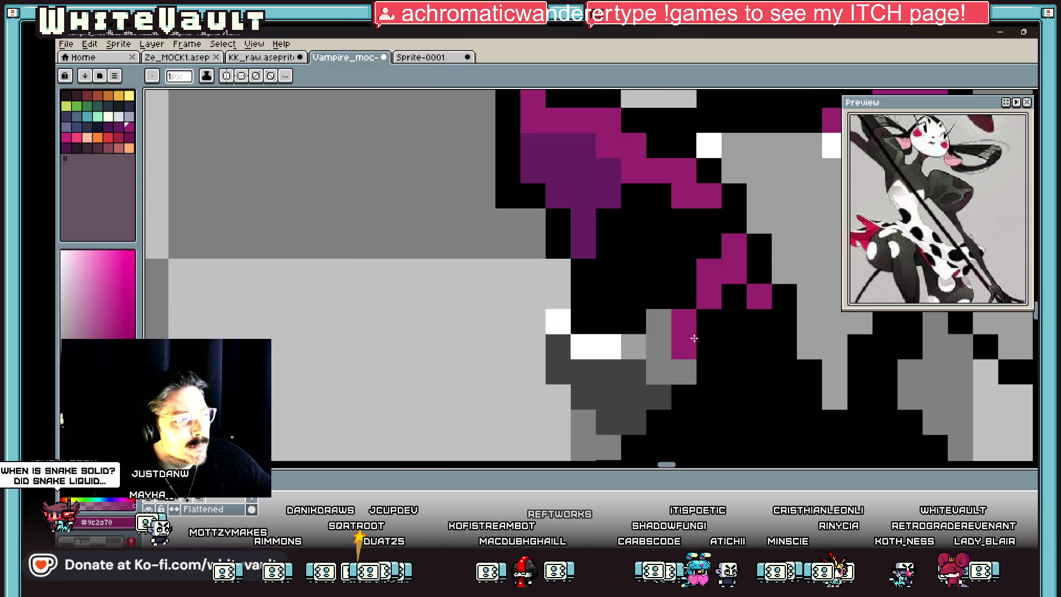
scroll(674, 353, down, 1)
scroll(657, 359, up, 2)
click(654, 362)
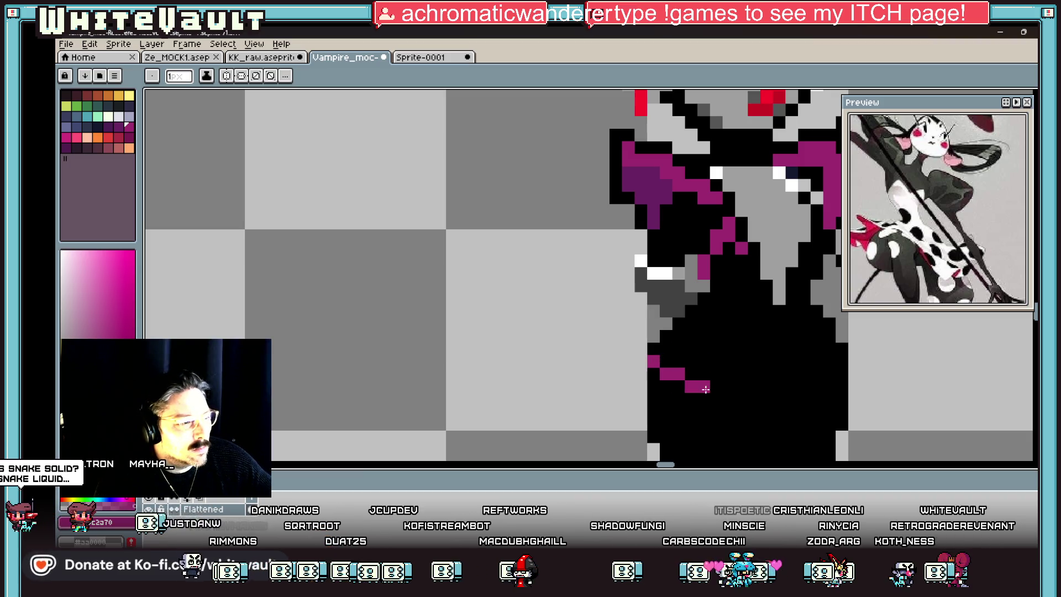
- Undo stray pixels, then draw a diagonal magenta sash down the skirt and close it into a loop
scroll(773, 386, down, 3)
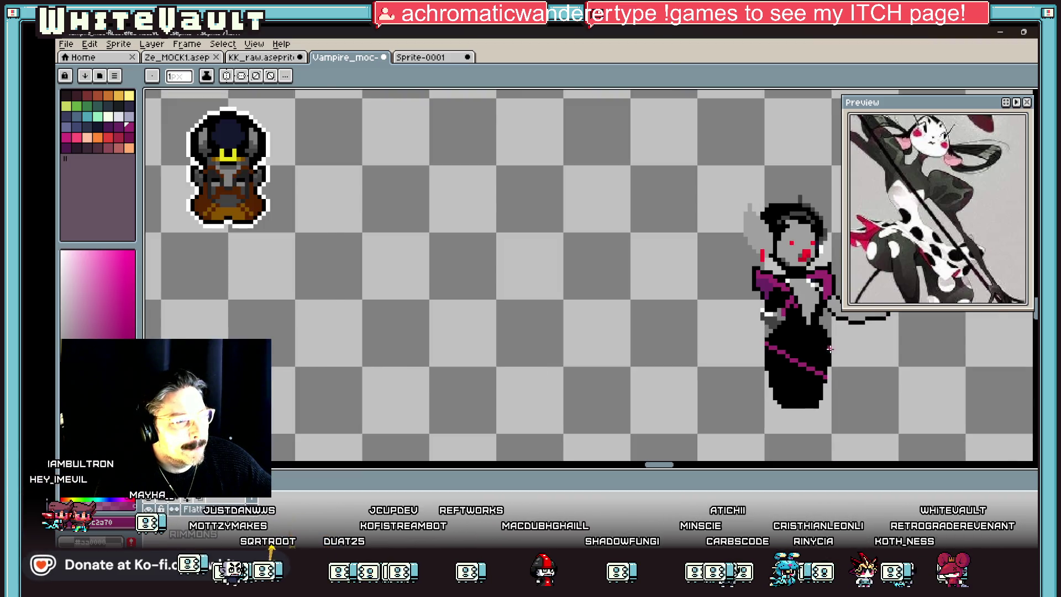
scroll(774, 331, up, 1)
drag(665, 465, 676, 466)
scroll(683, 331, up, 2)
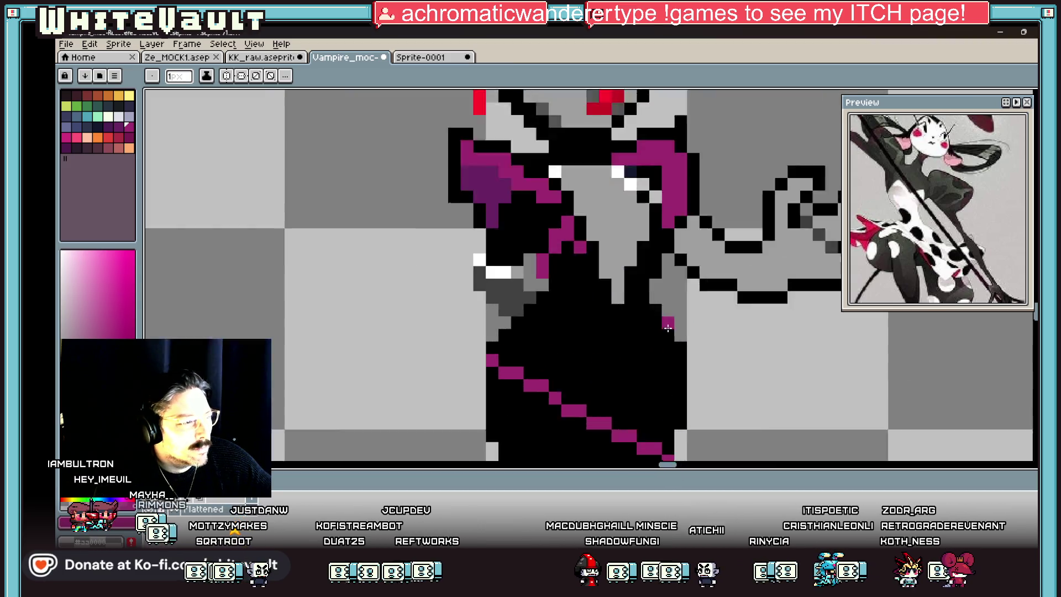
key(g)
key(ctrl+z)
key(b)
click(648, 230)
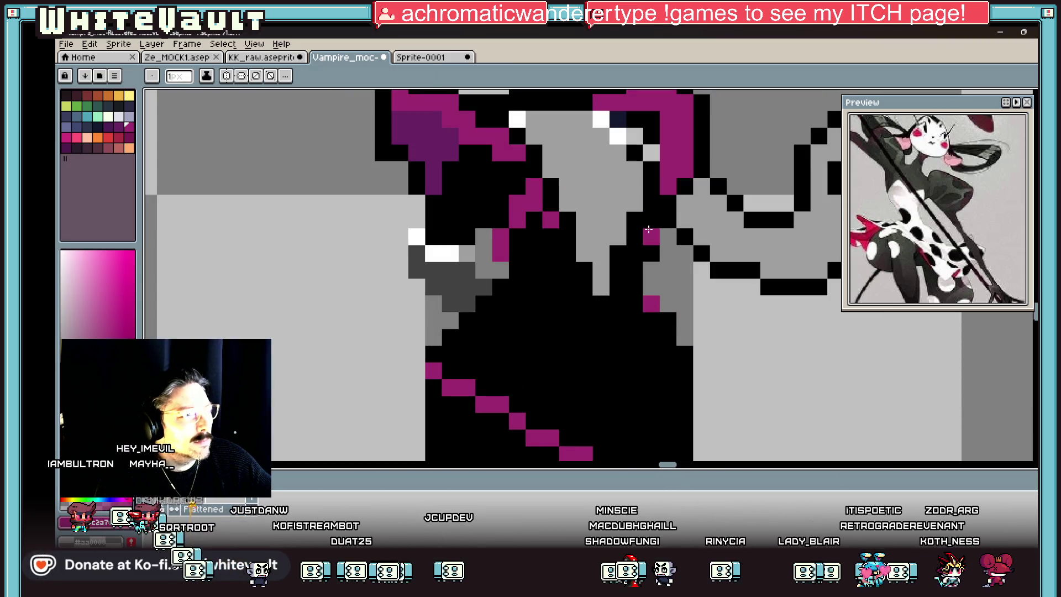
key(ctrl+z)
drag(550, 253, 532, 277)
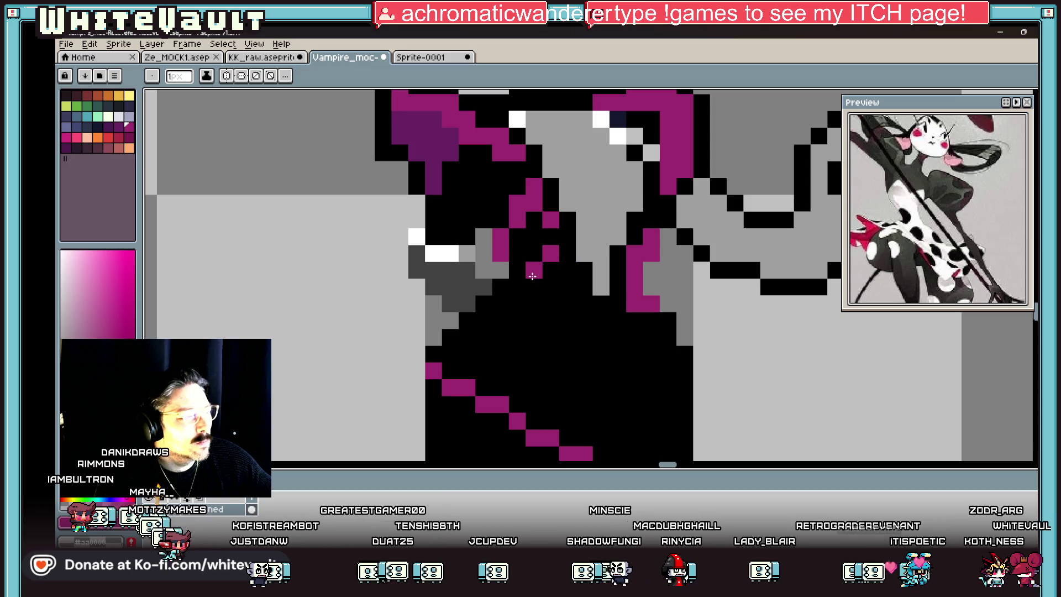
click(584, 322)
click(597, 348)
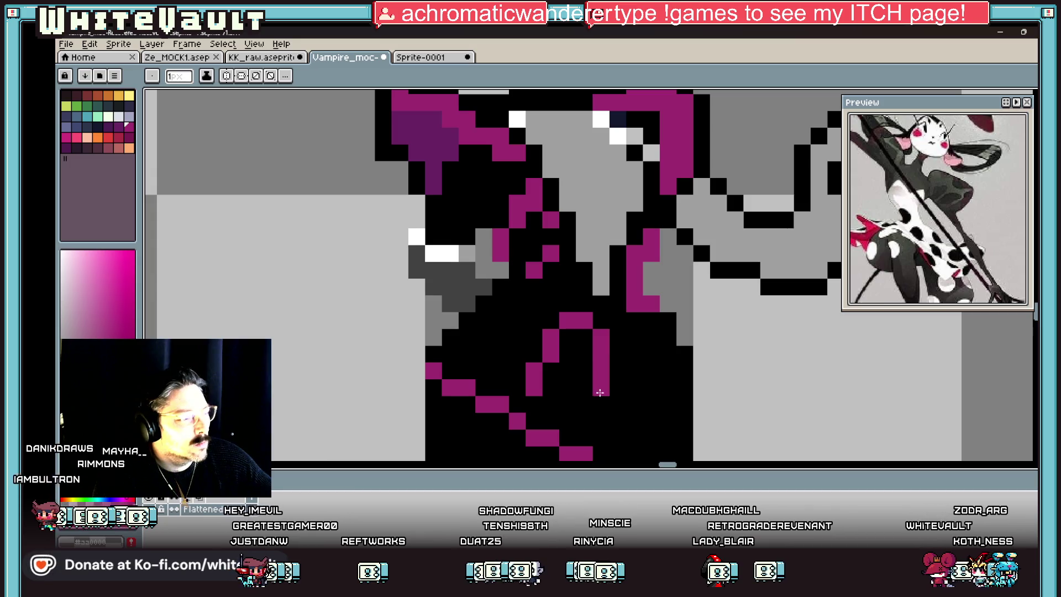
drag(579, 407, 546, 404)
- Bucket-fill the inside of the magenta loop on the skirt
key(g)
click(574, 359)
scroll(578, 359, down, 5)
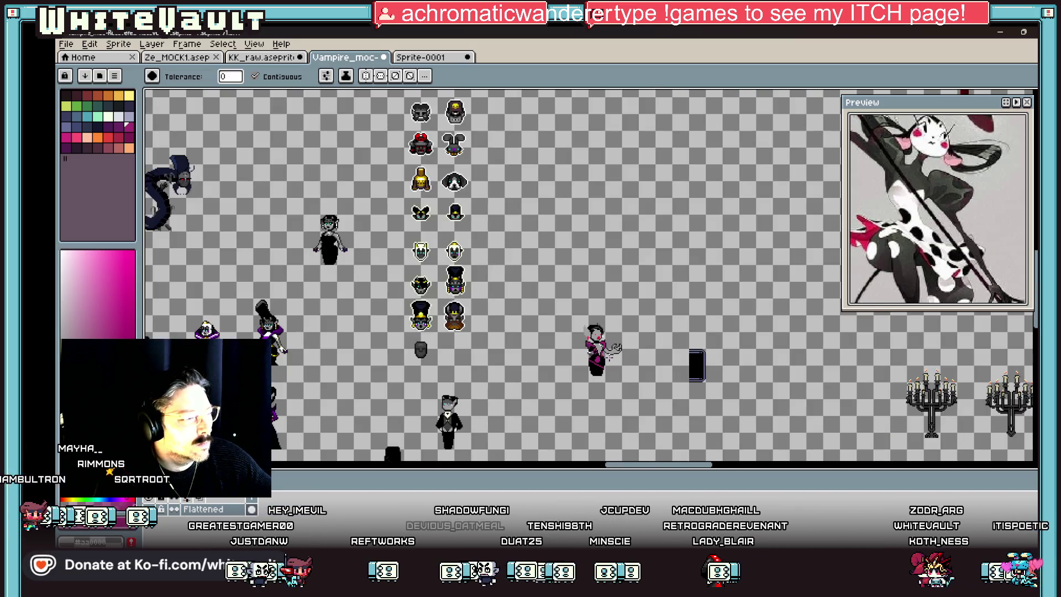
scroll(610, 356, up, 1)
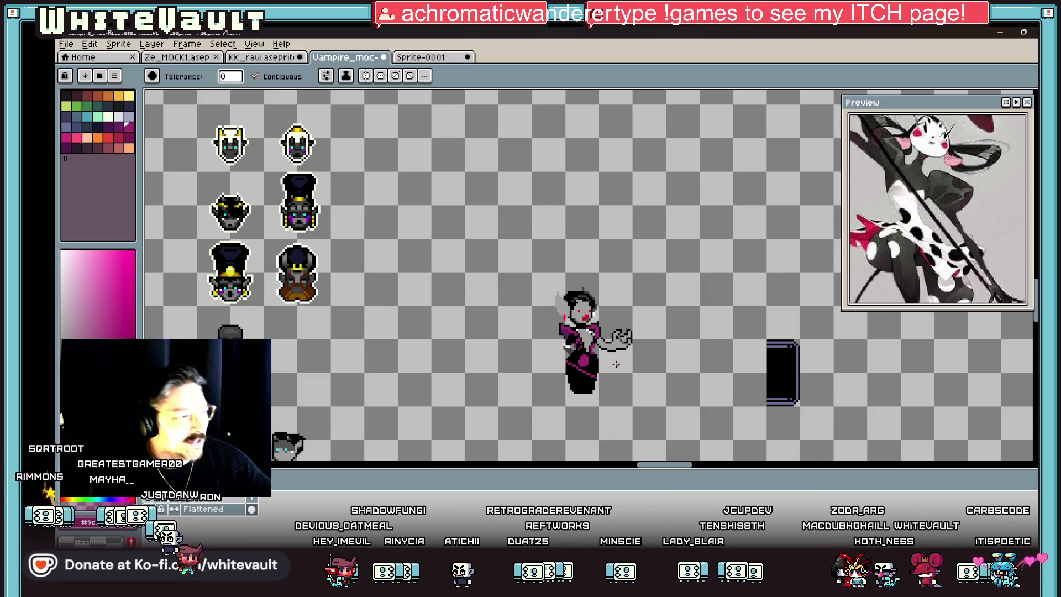
- Sample the light grey skin colour from the sprite for the arm cleanup
scroll(616, 364, up, 3)
key(i)
scroll(612, 320, up, 1)
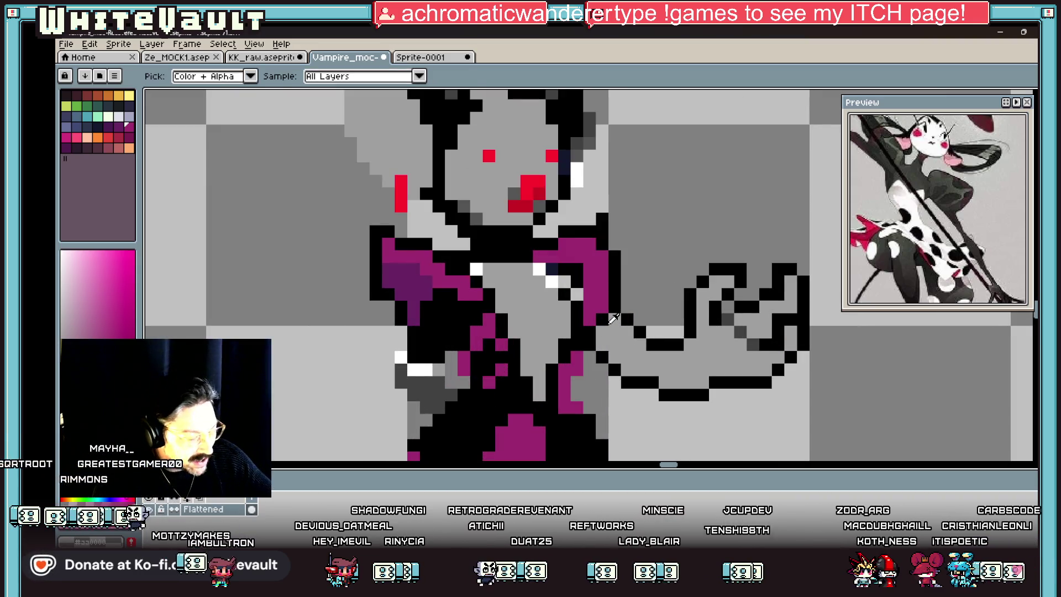
click(613, 318)
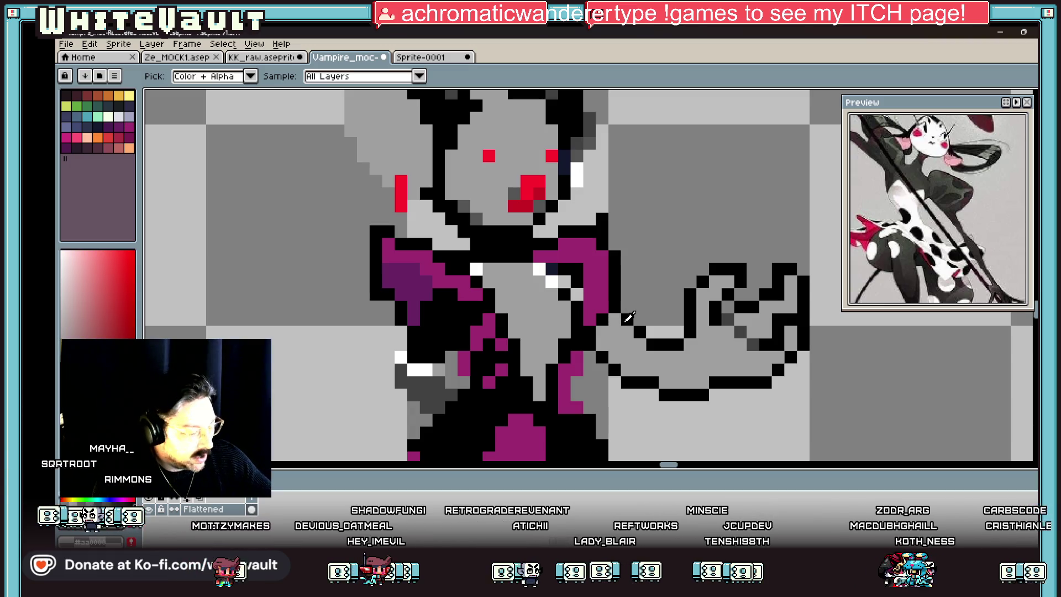
key(b)
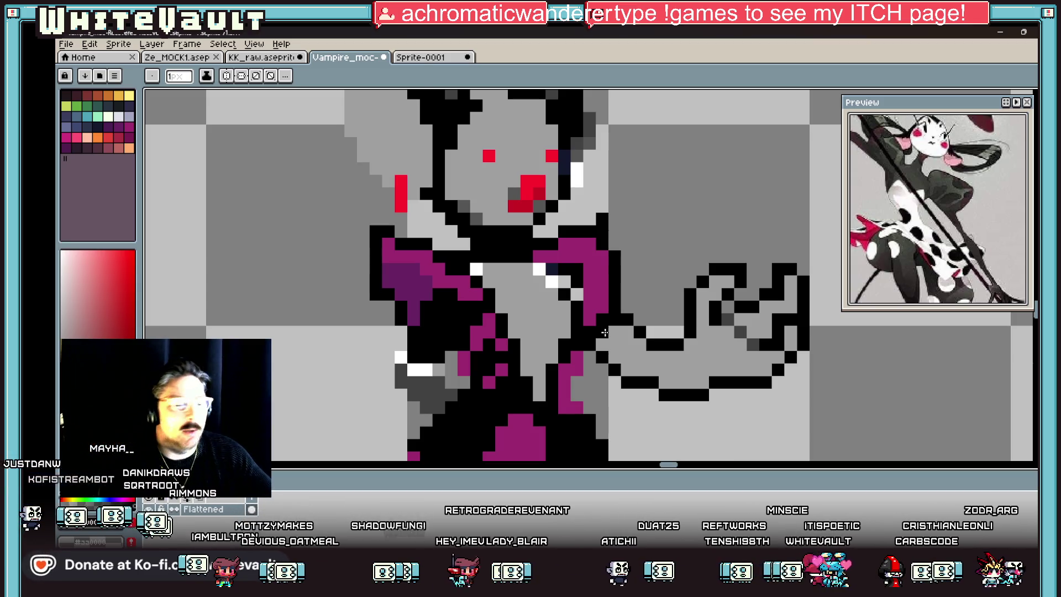
key(i)
scroll(608, 331, down, 3)
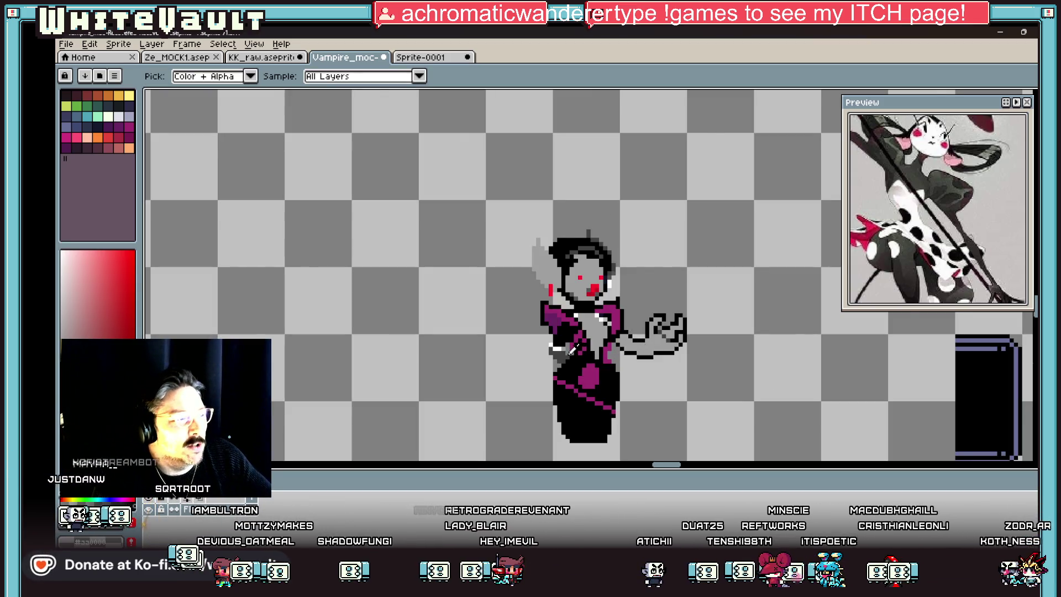
scroll(582, 351, up, 1)
key(b)
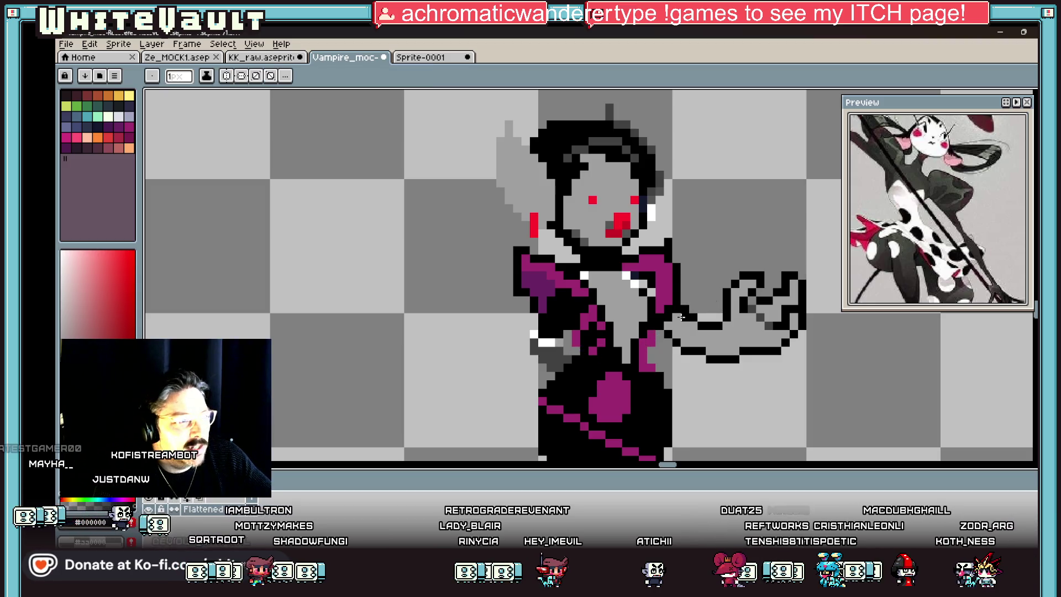
scroll(680, 318, up, 4)
scroll(716, 339, down, 4)
scroll(728, 352, up, 3)
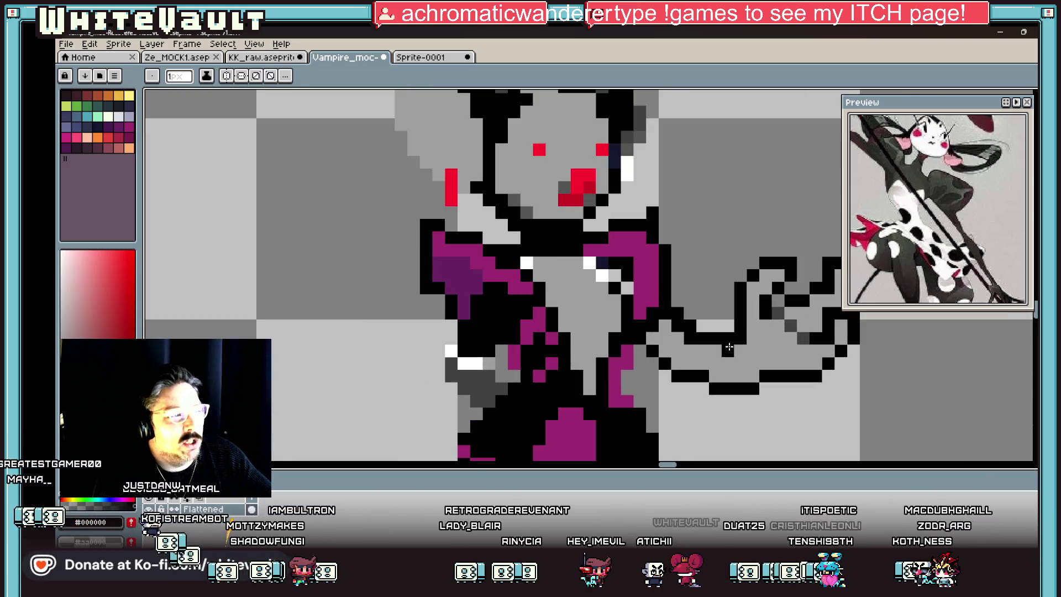
- Repaint two stray black outline pixels on the arm light grey, then resample sprite colours
drag(729, 338, 711, 336)
key(i)
scroll(740, 331, down, 3)
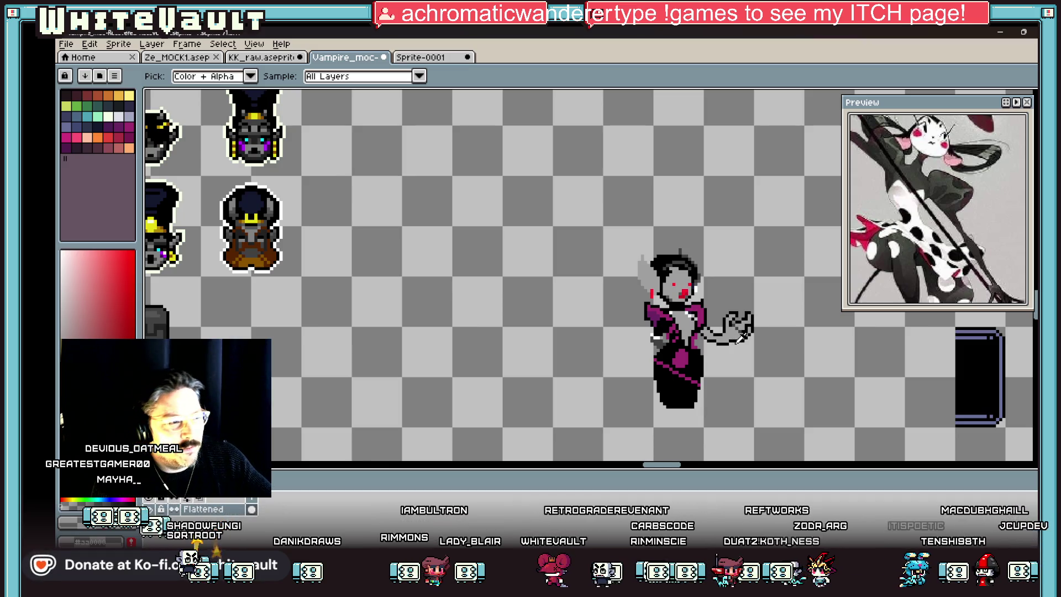
scroll(735, 335, up, 3)
key(b)
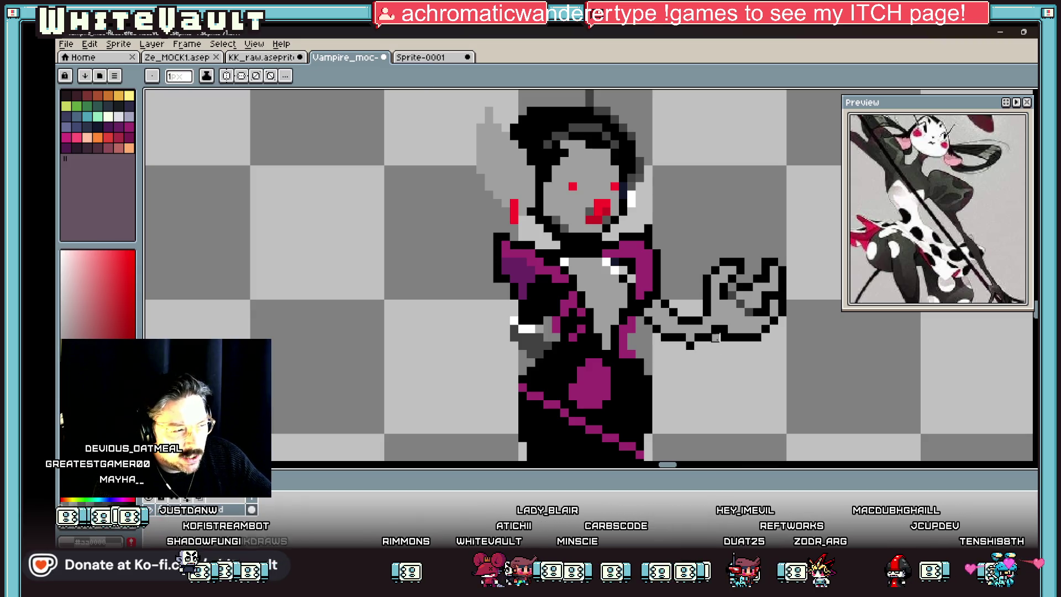
key(alt)
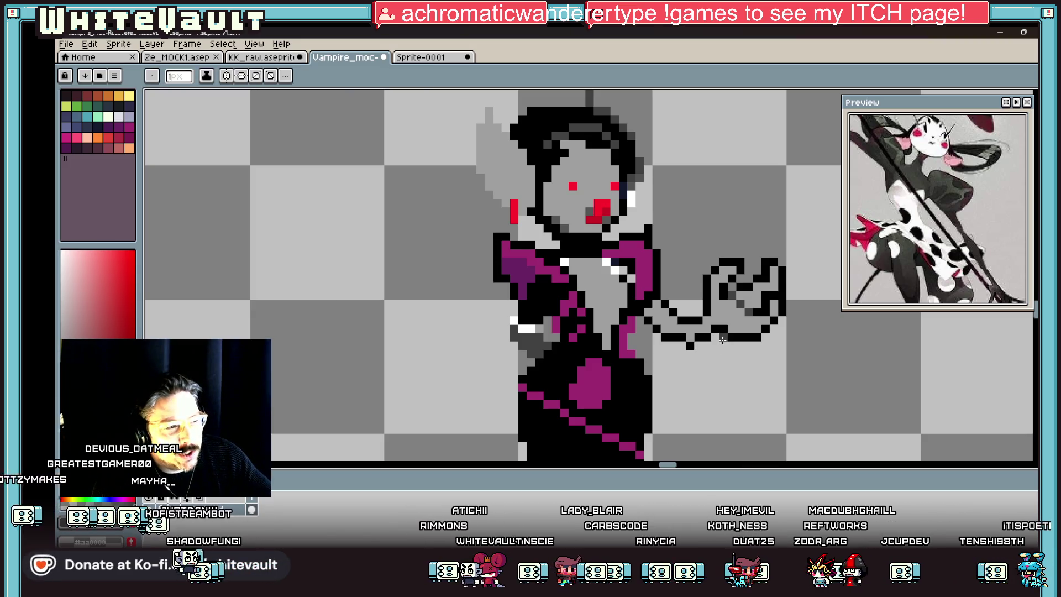
key(alt)
scroll(728, 340, down, 3)
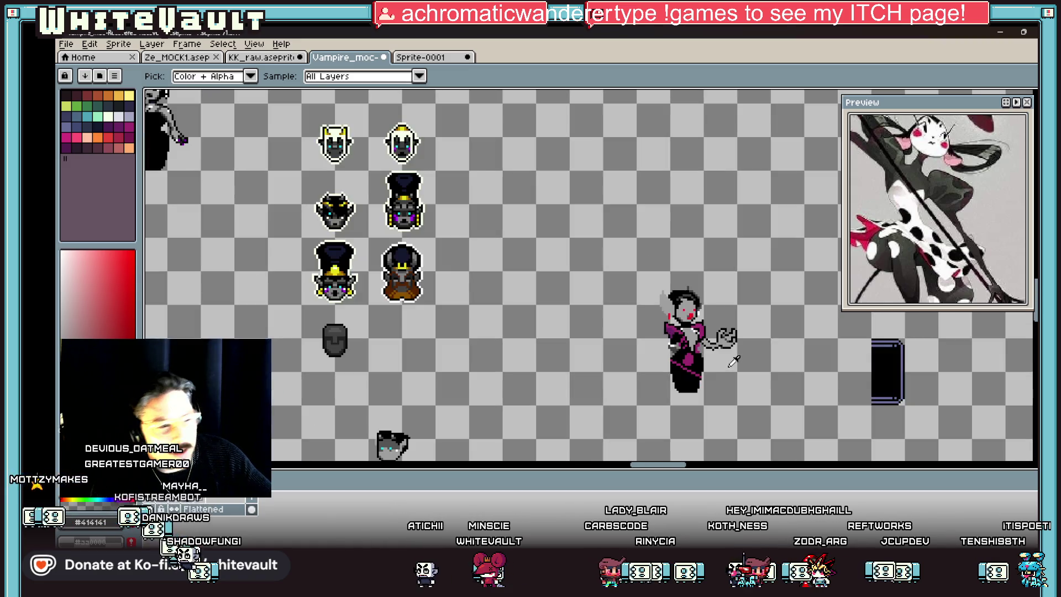
scroll(728, 347, up, 3)
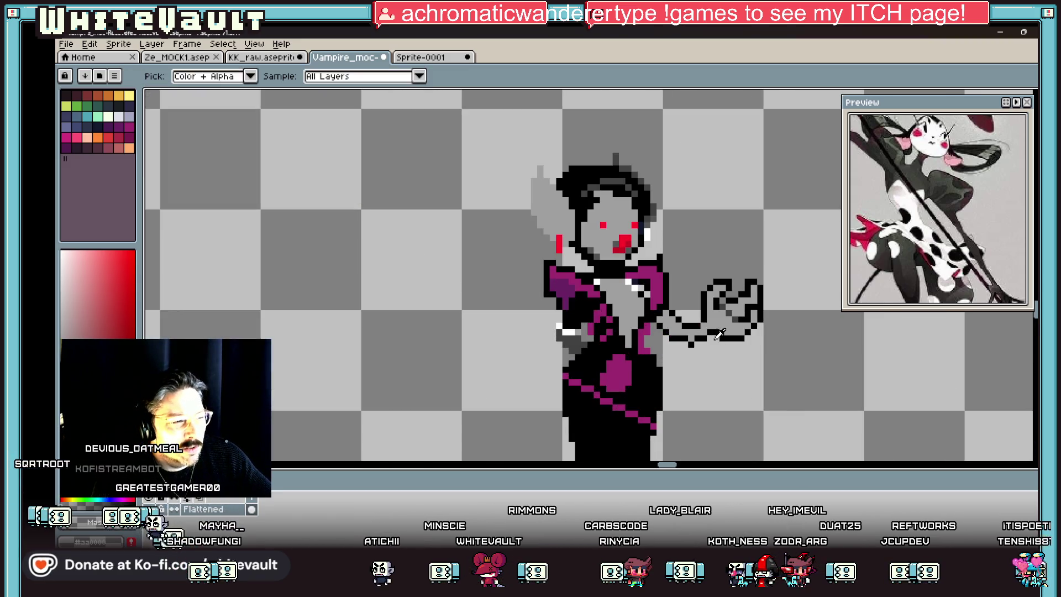
alt+click(633, 236)
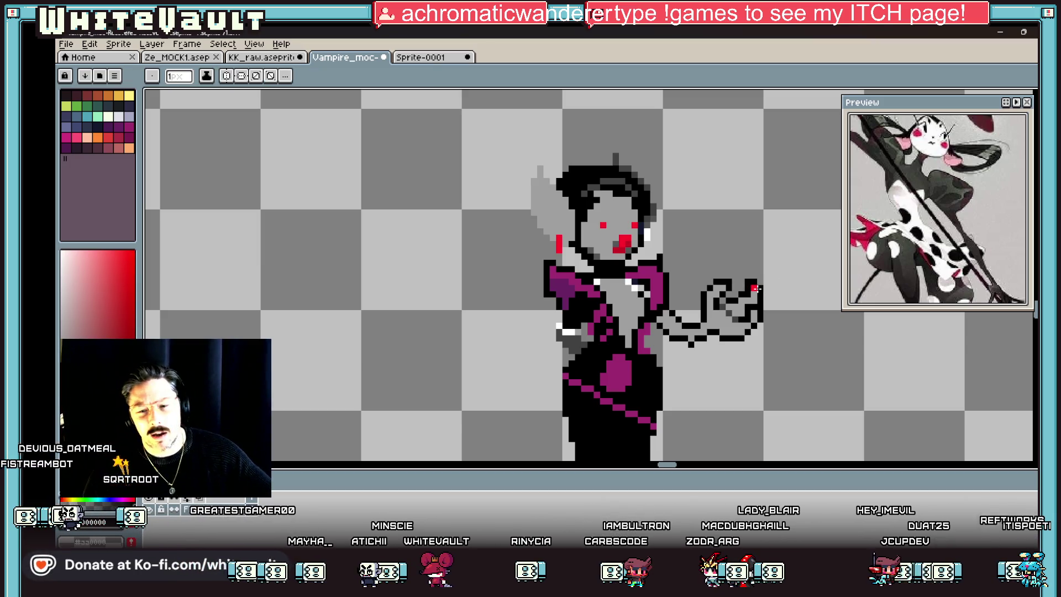
alt+click(761, 285)
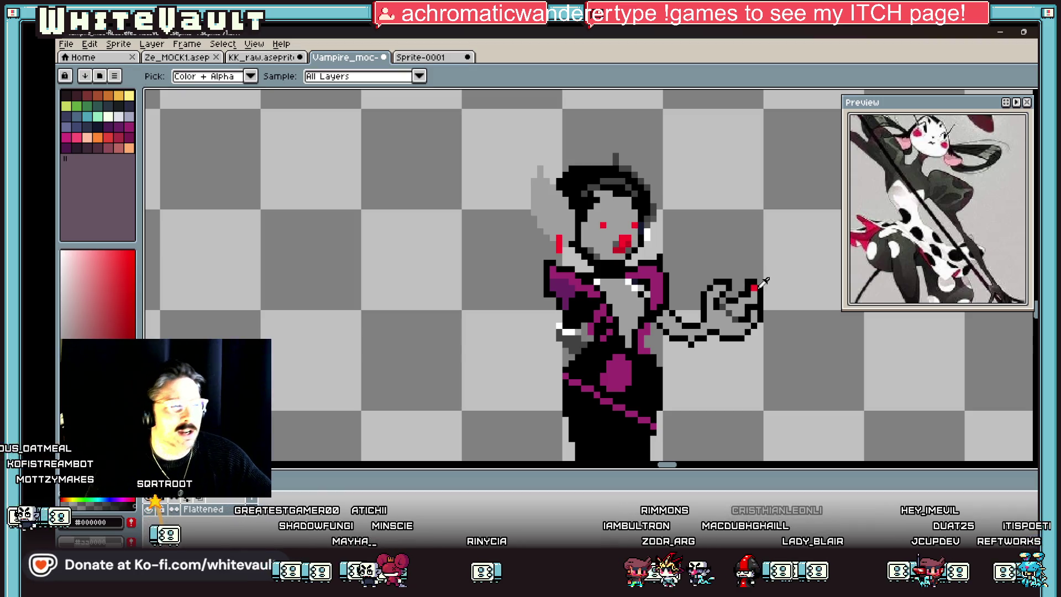
- Paint red claw tips on the outstretched hand's fingertips
scroll(757, 286, up, 2)
click(703, 282)
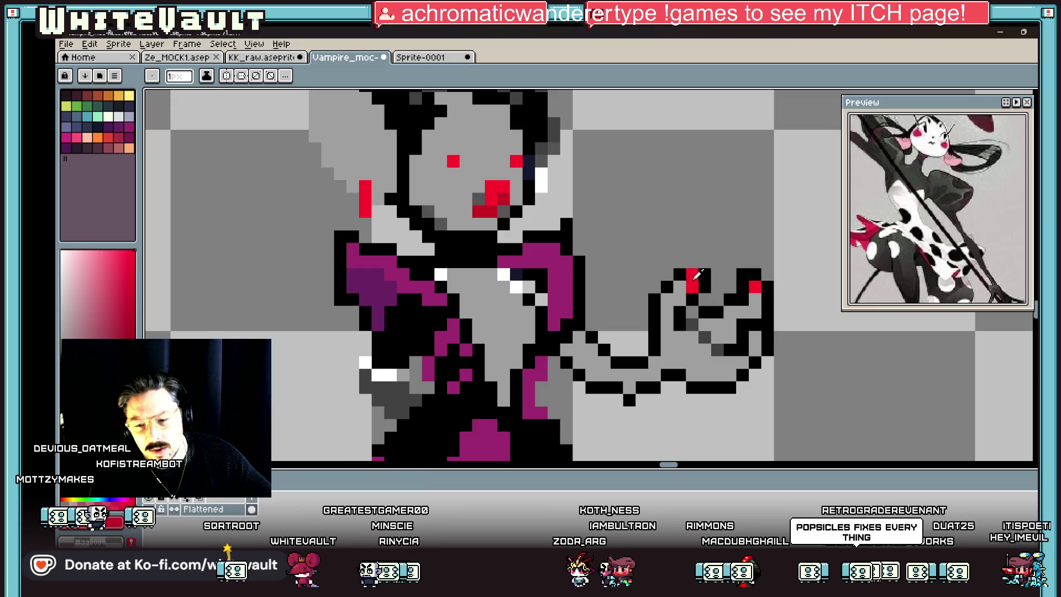
key(alt)
scroll(726, 285, down, 3)
scroll(736, 283, up, 4)
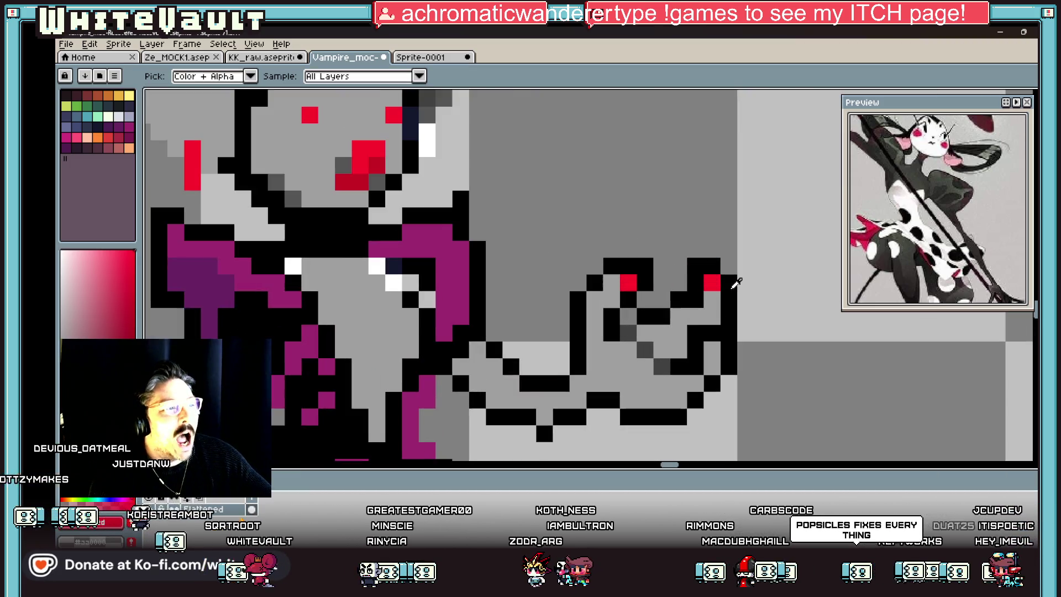
click(623, 269)
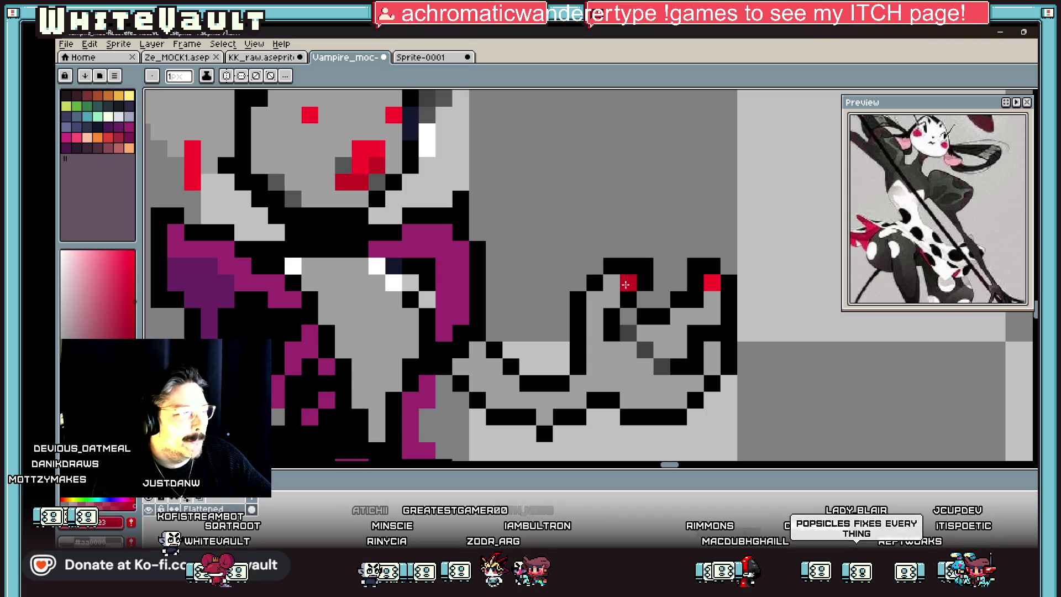
scroll(713, 348, down, 6)
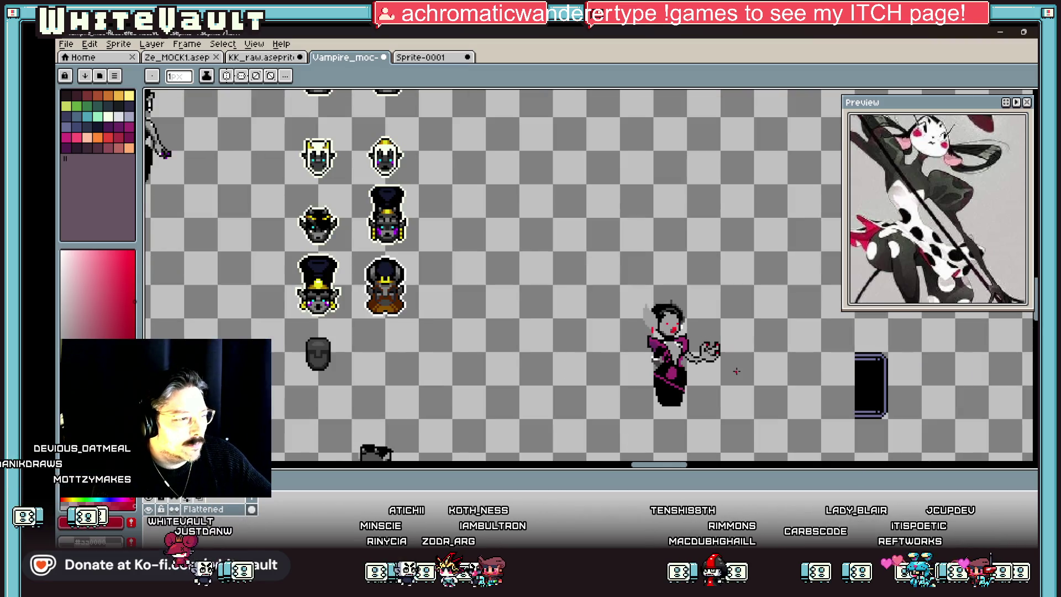
scroll(741, 380, up, 6)
key(alt)
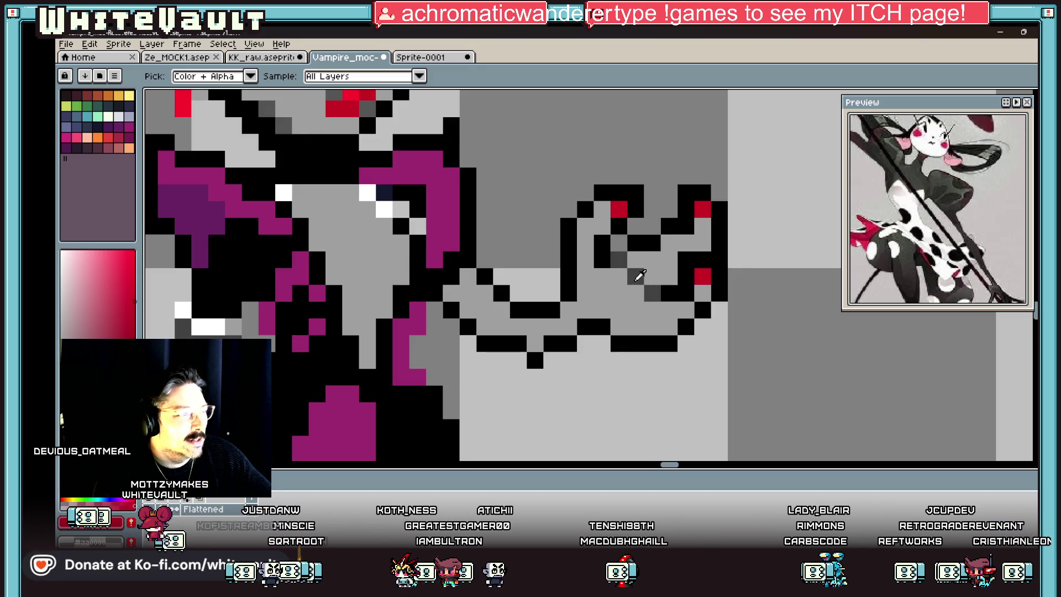
scroll(313, 299, down, 5)
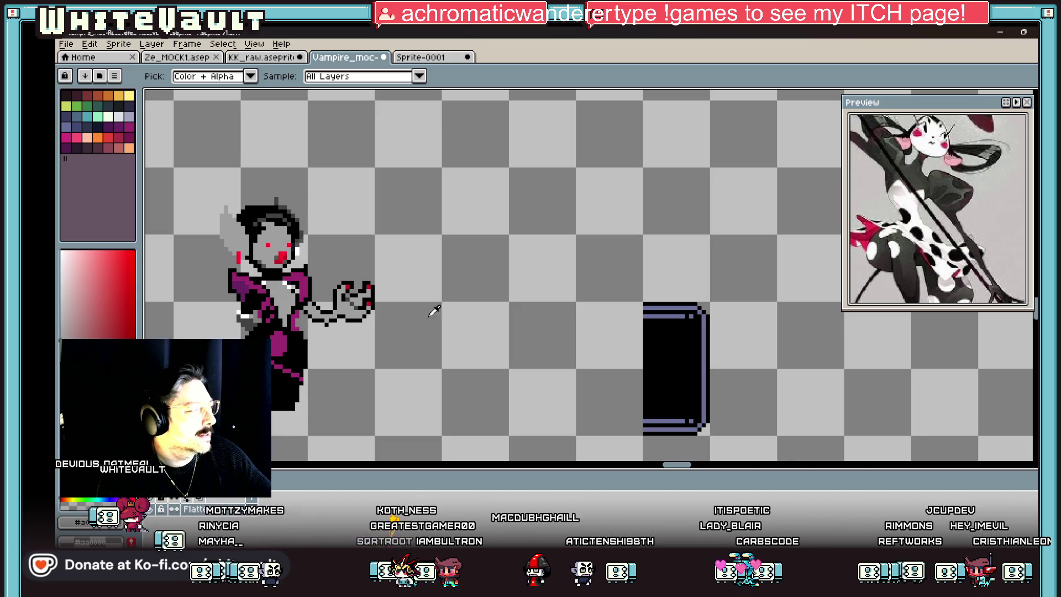
scroll(290, 224, up, 1)
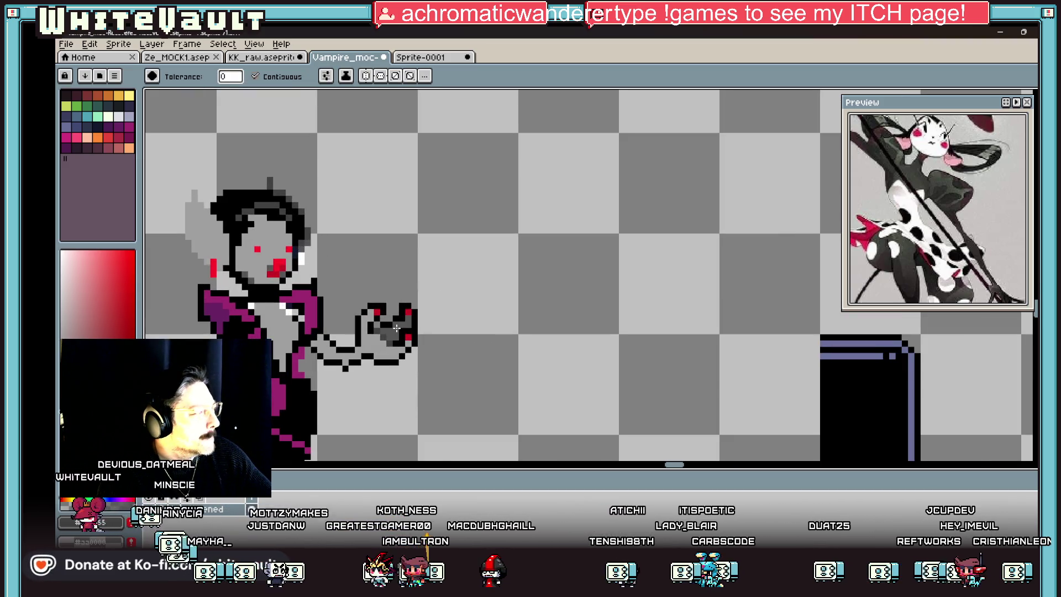
key(b)
scroll(396, 330, up, 2)
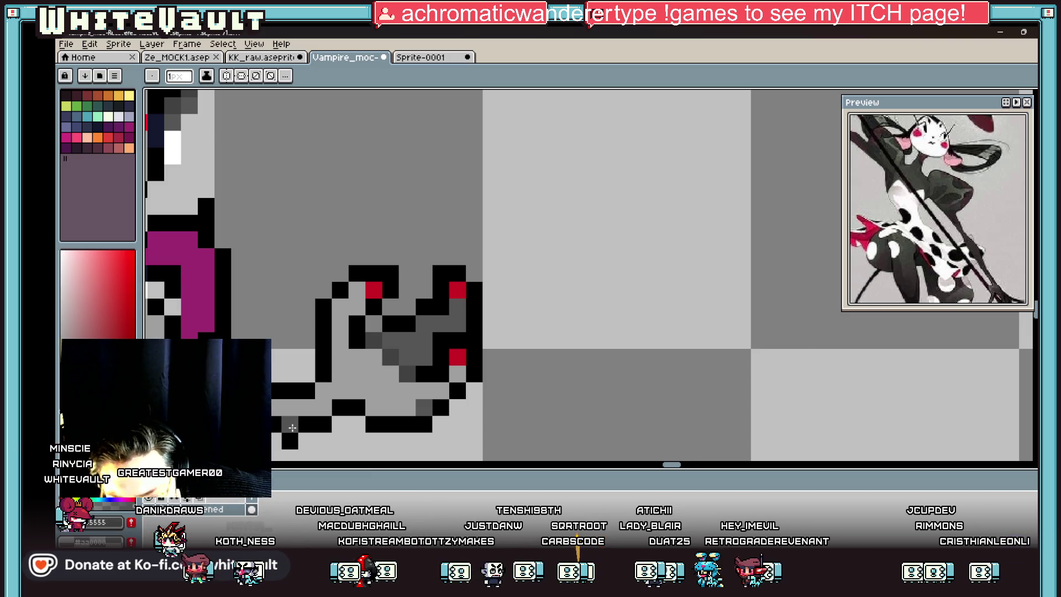
- Add a dark grey shading pixel on the hand and a column of black outline pixels by the arm
key(alt)
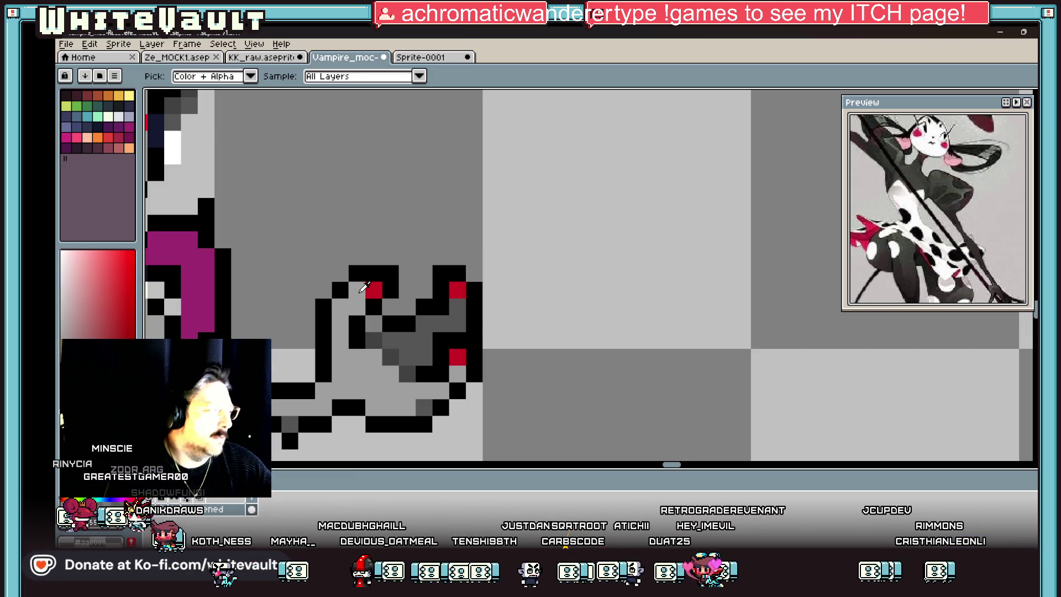
scroll(363, 285, down, 3)
scroll(338, 357, up, 2)
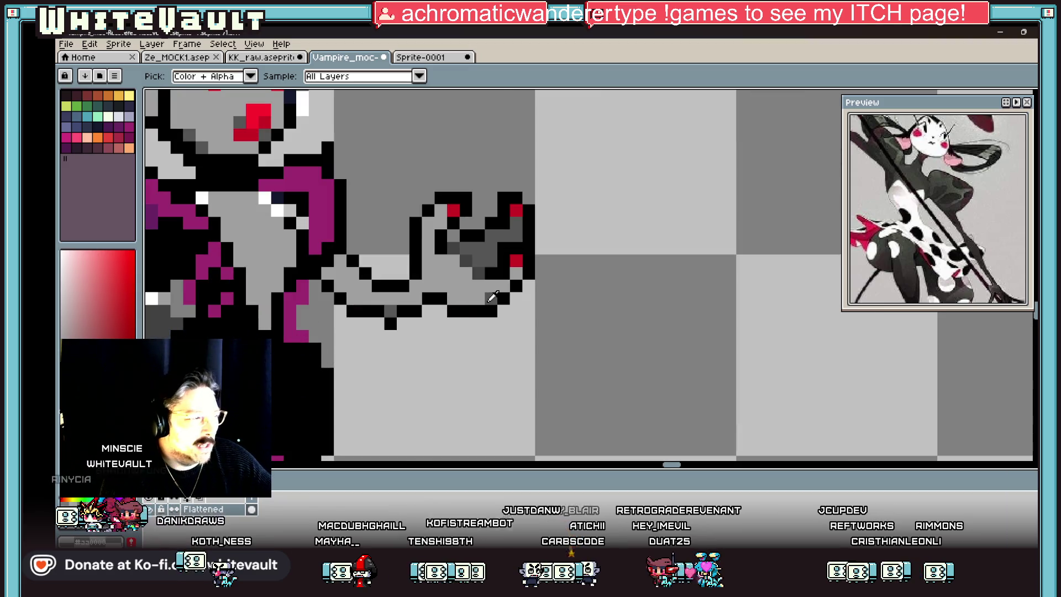
click(456, 300)
key(alt)
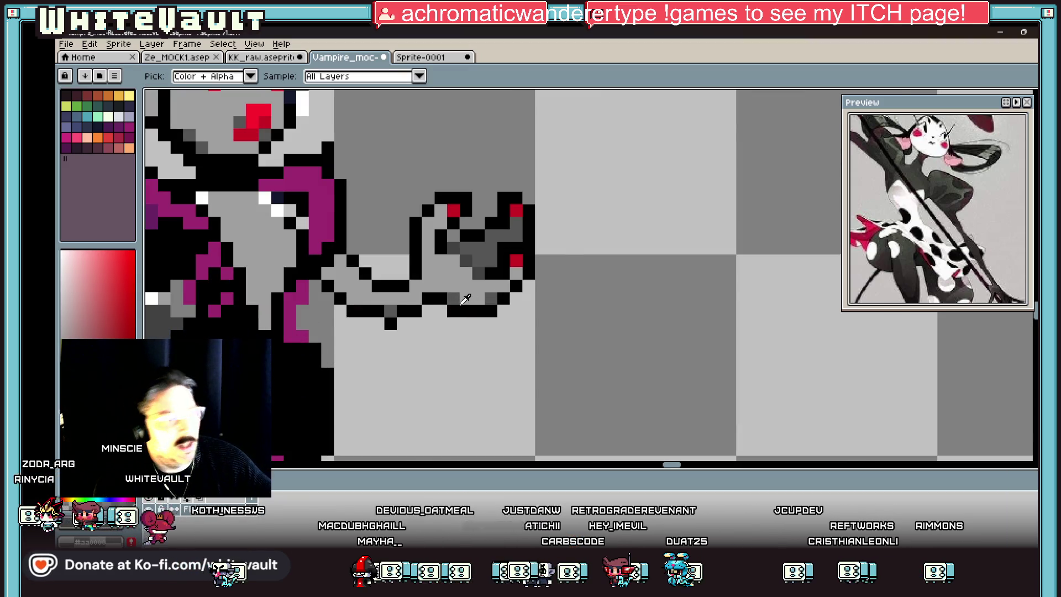
scroll(456, 303, down, 3)
scroll(384, 302, up, 3)
alt+click(443, 251)
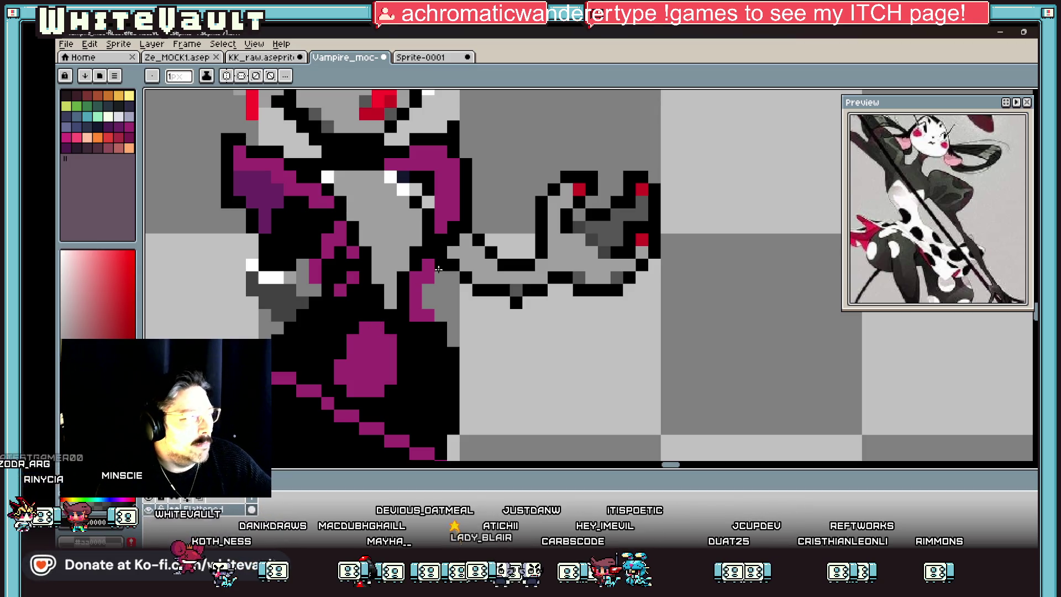
scroll(434, 267, up, 2)
mouse_move(444, 288)
mouse_down()
mouse_move(420, 312)
mouse_move(420, 337)
mouse_move(444, 363)
mouse_up()
- Add a magenta dress pixel beside the arm where it meets the body
key(alt)
scroll(453, 301, down, 3)
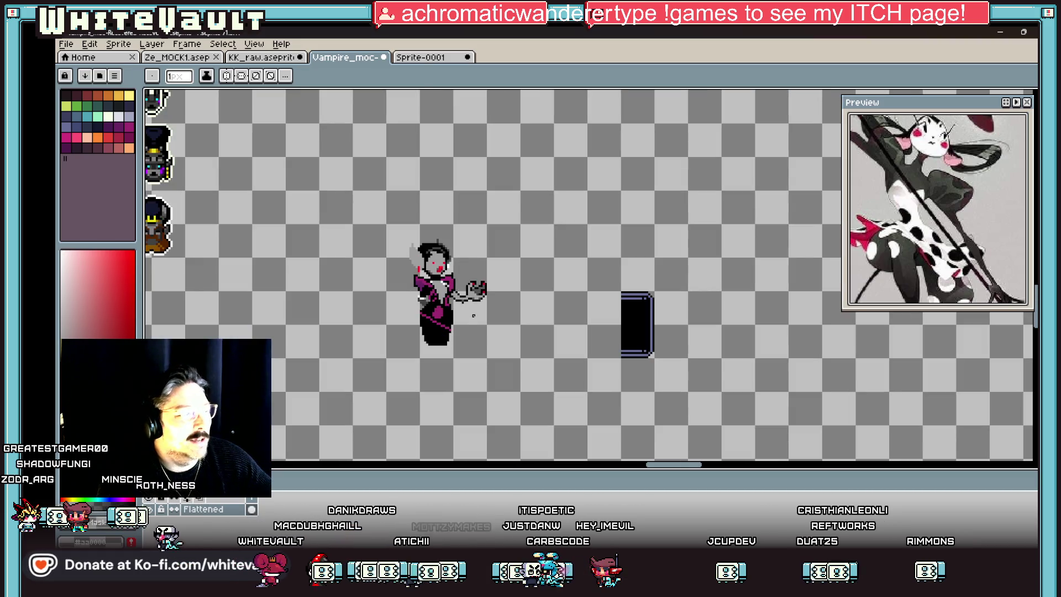
key(alt)
scroll(434, 278, up, 3)
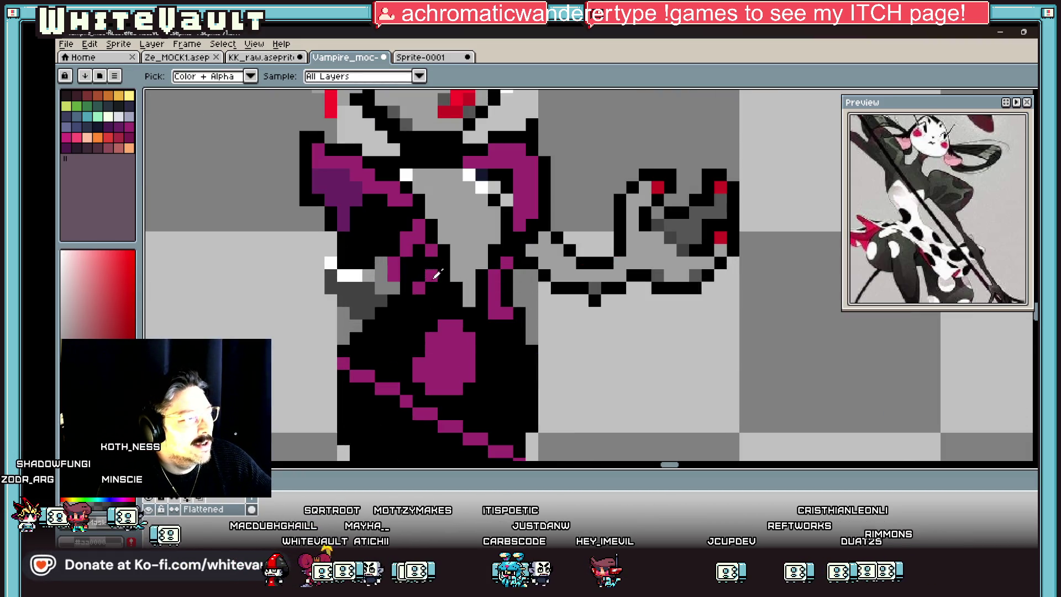
click(514, 284)
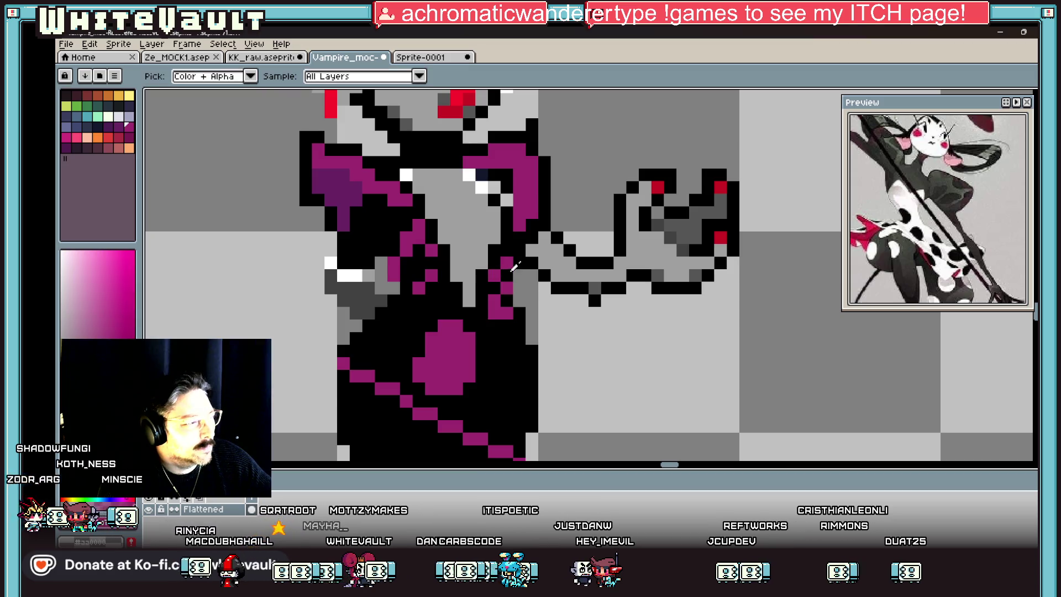
scroll(505, 308, down, 3)
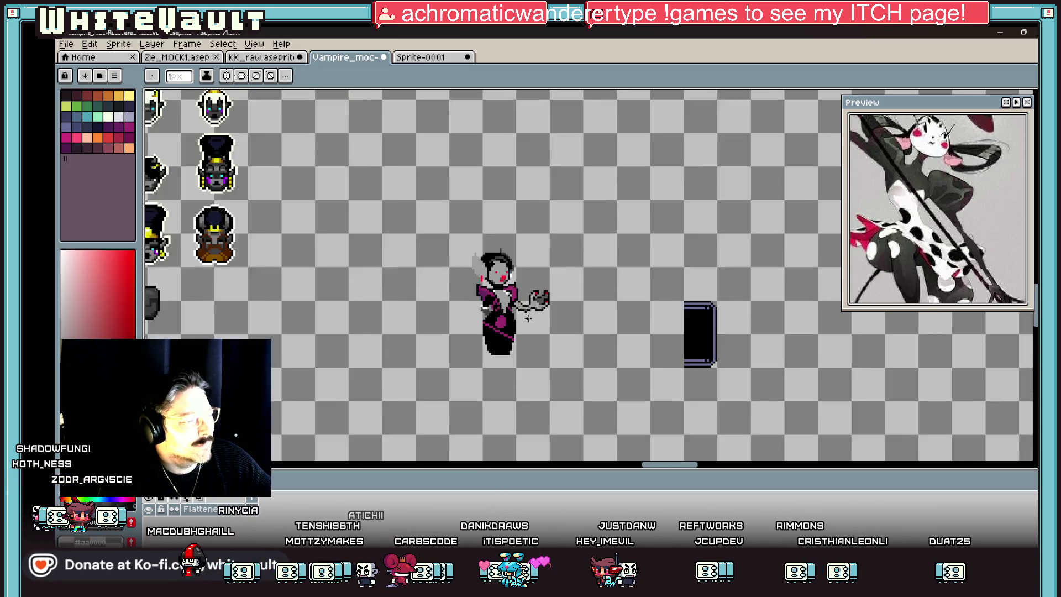
scroll(521, 299, up, 4)
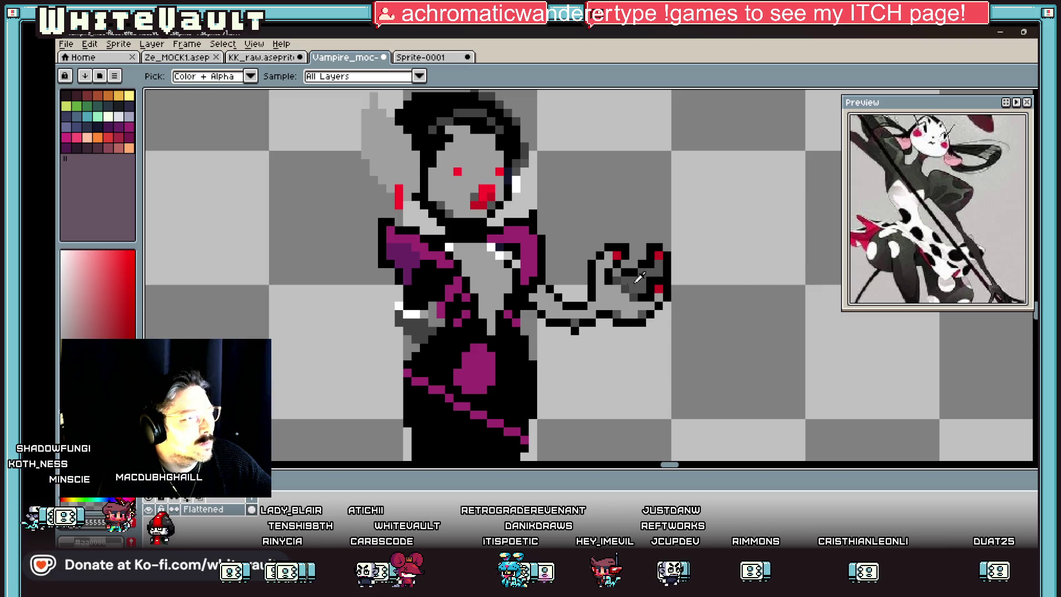
scroll(520, 299, up, 4)
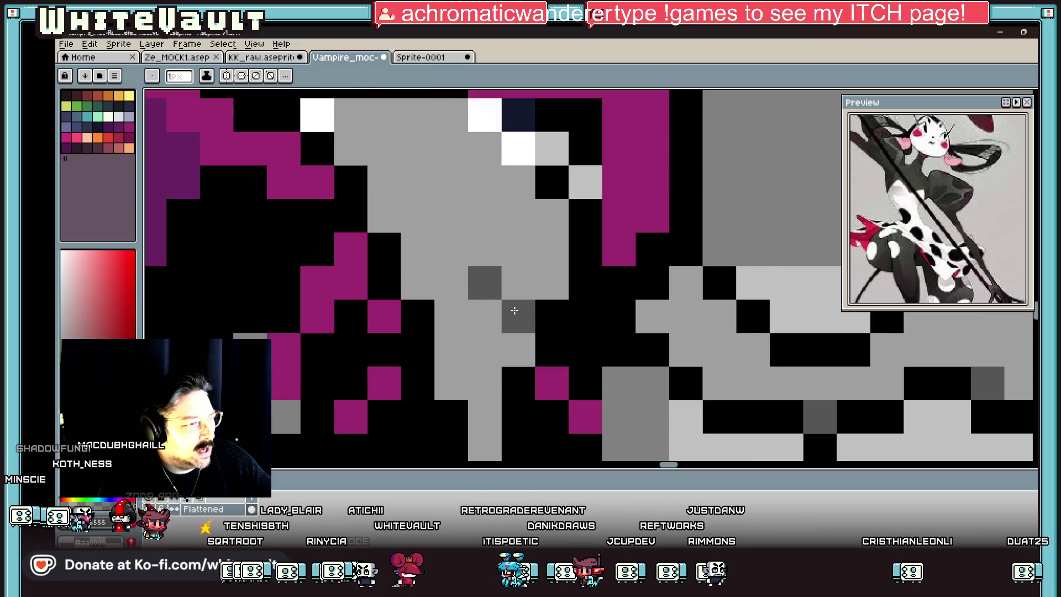
- Zoom in on the vampire's right shoulder, alternating between Eyedropper and Pencil
scroll(787, 283, down, 4)
scroll(937, 209, down, 3)
scroll(955, 272, up, 3)
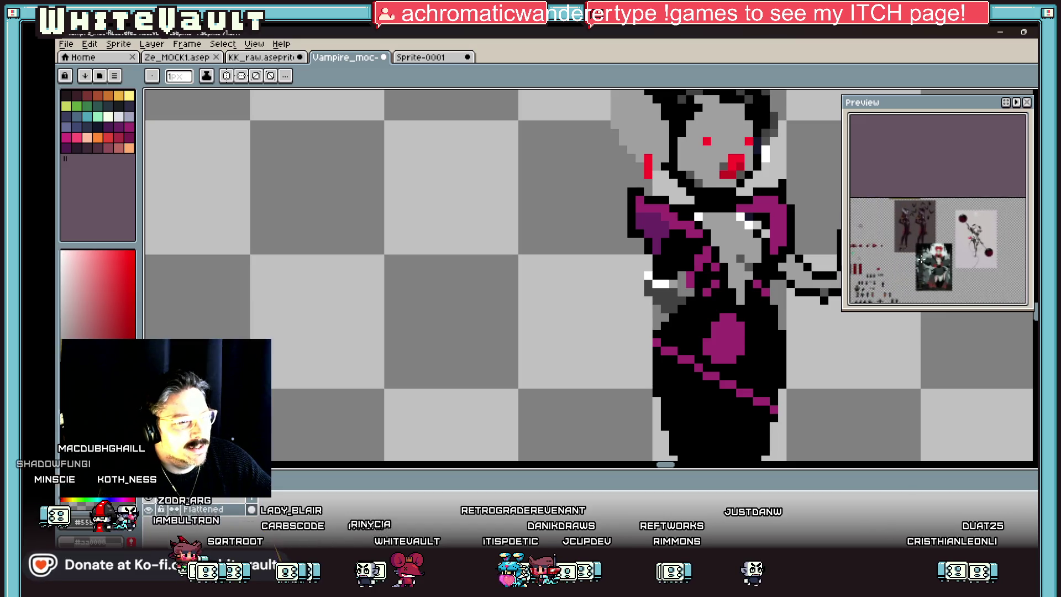
scroll(955, 272, up, 3)
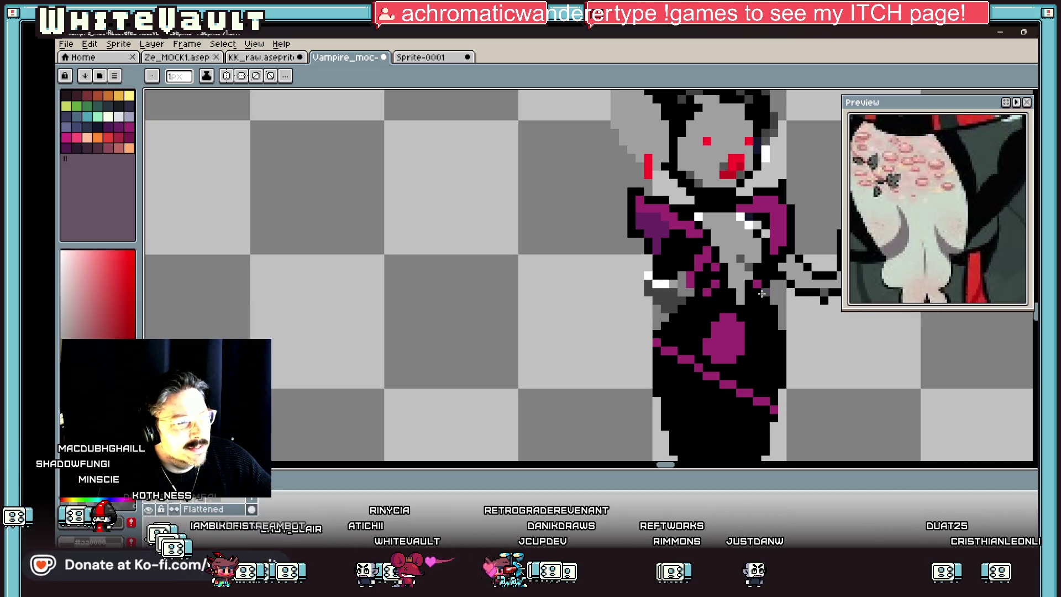
scroll(734, 274, up, 2)
scroll(730, 270, down, 5)
key(i)
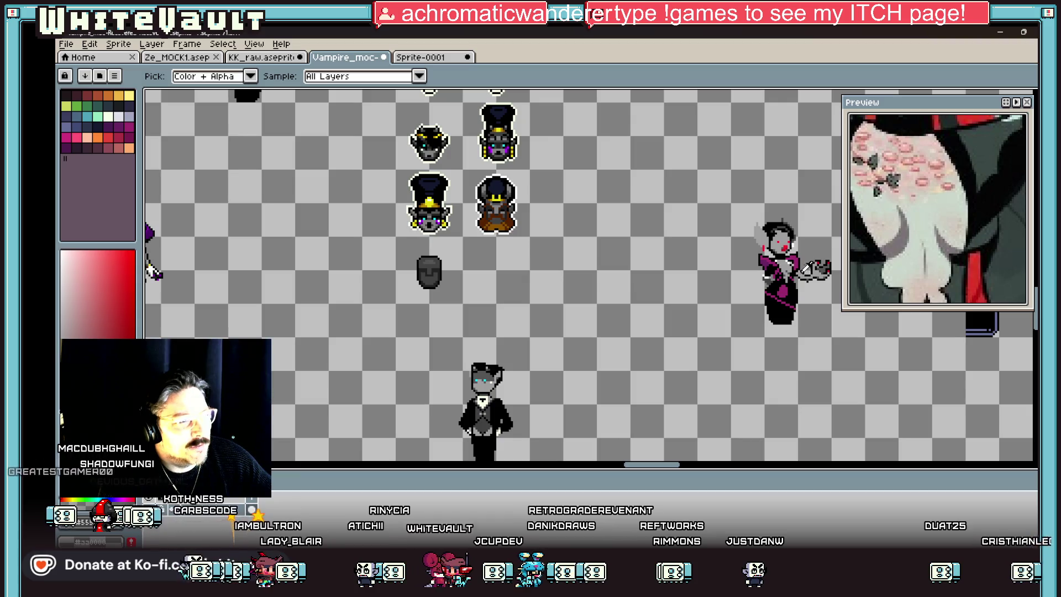
scroll(801, 260, up, 3)
scroll(801, 259, up, 2)
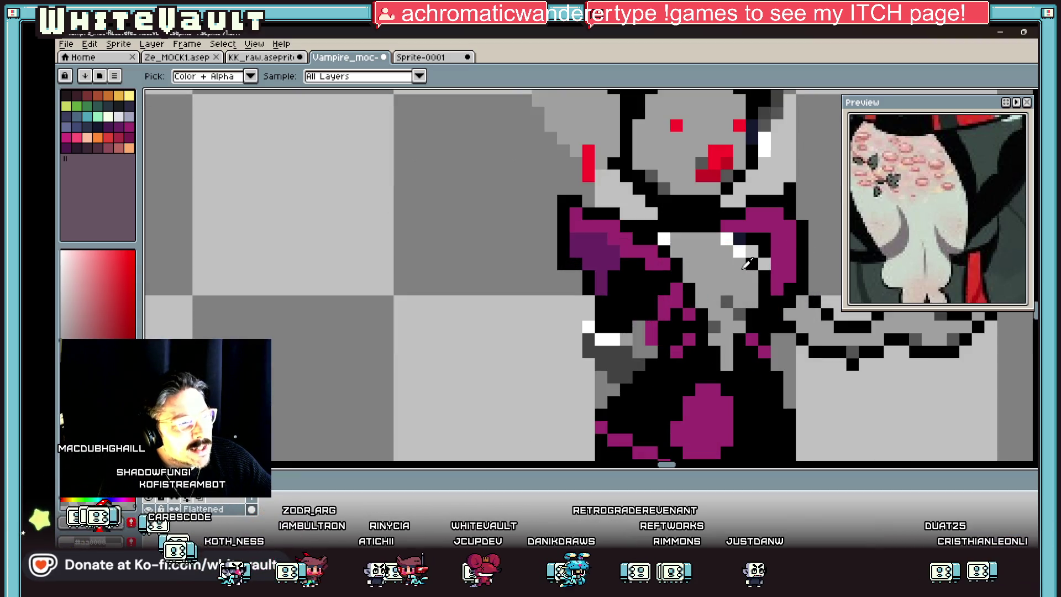
key(b)
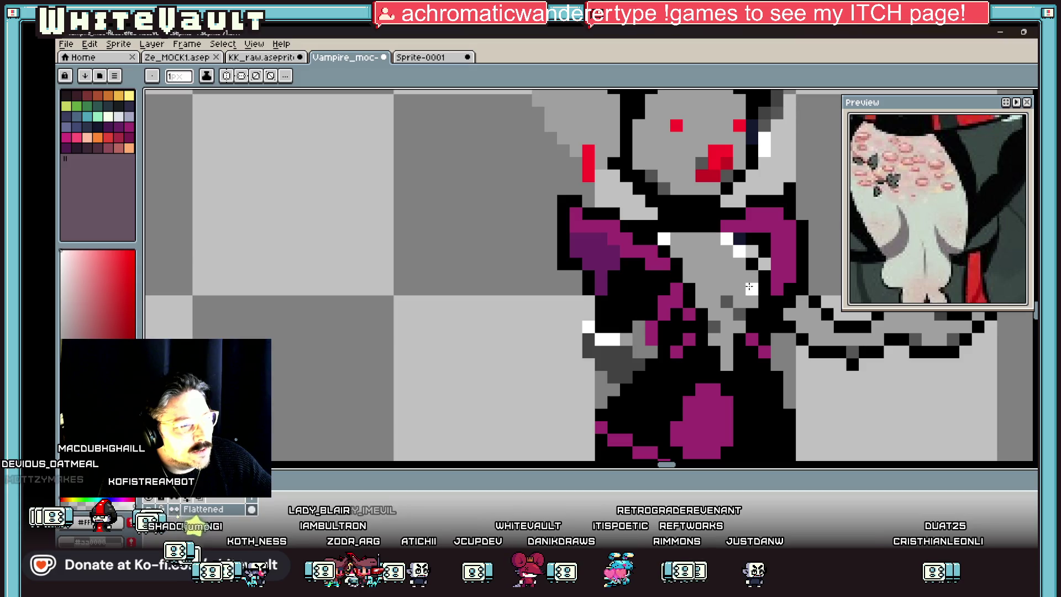
key(i)
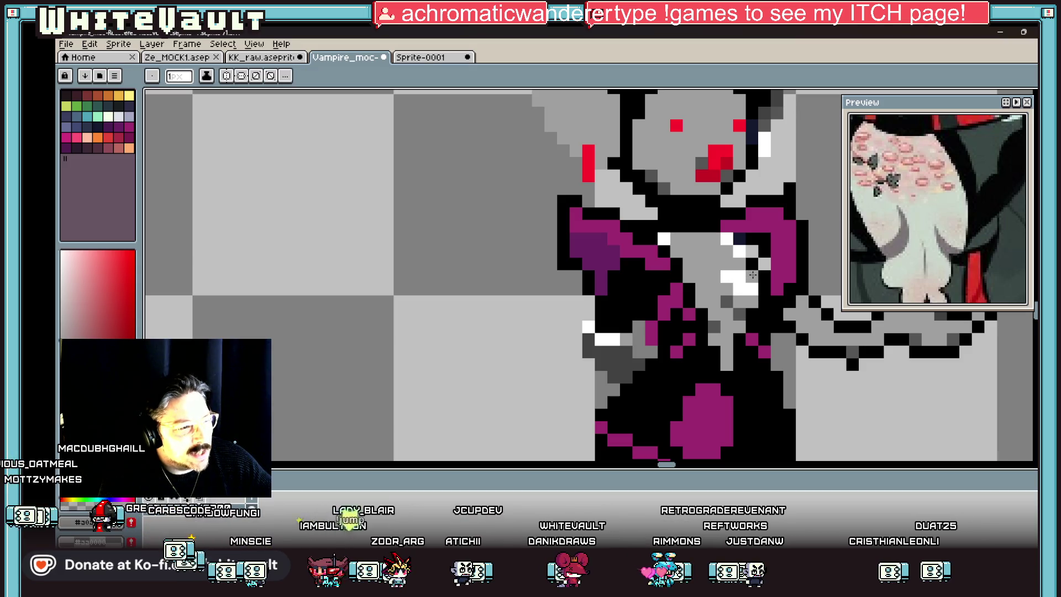
scroll(732, 278, down, 5)
scroll(767, 254, up, 5)
key(b)
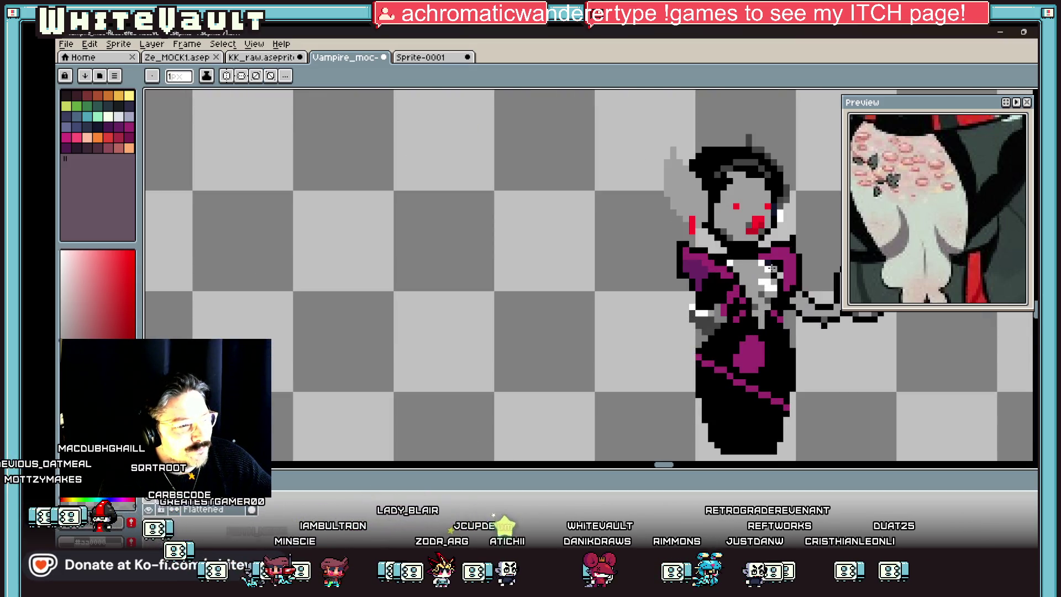
scroll(761, 269, up, 2)
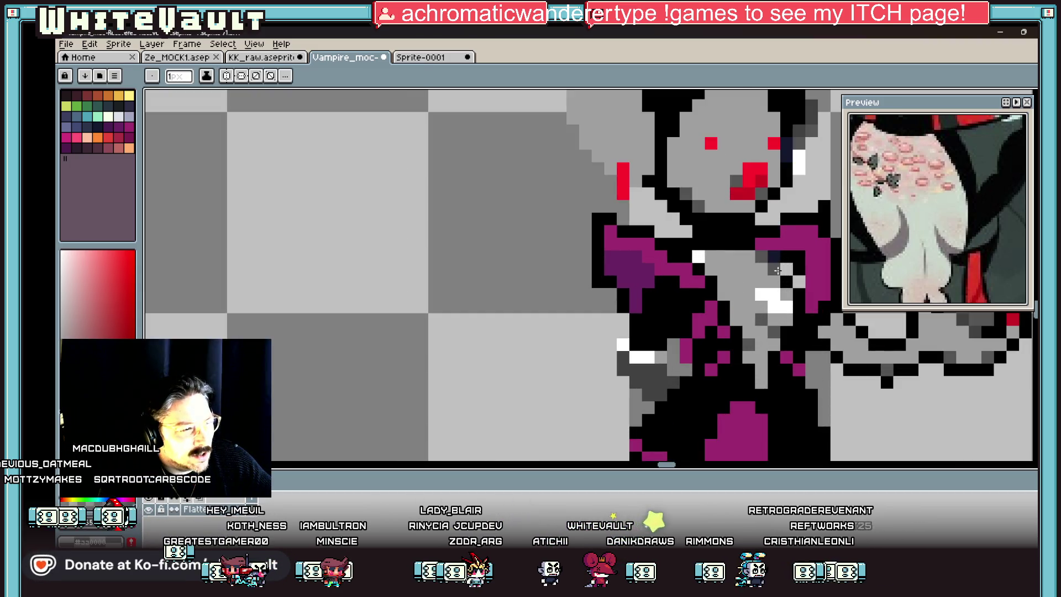
key(i)
scroll(792, 267, down, 5)
scroll(801, 254, down, 2)
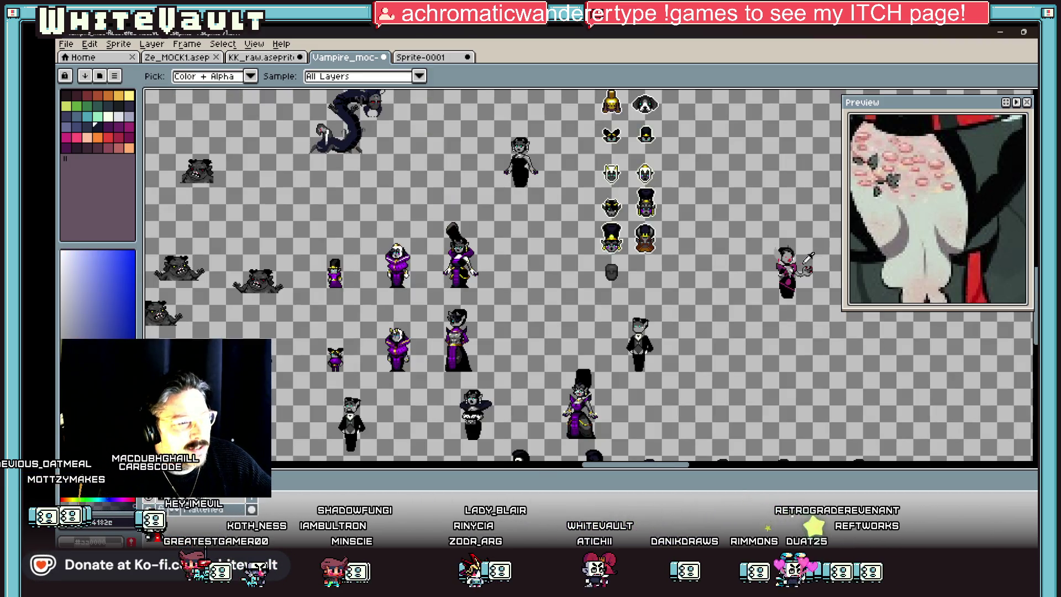
scroll(825, 234, up, 1)
scroll(825, 234, up, 1)
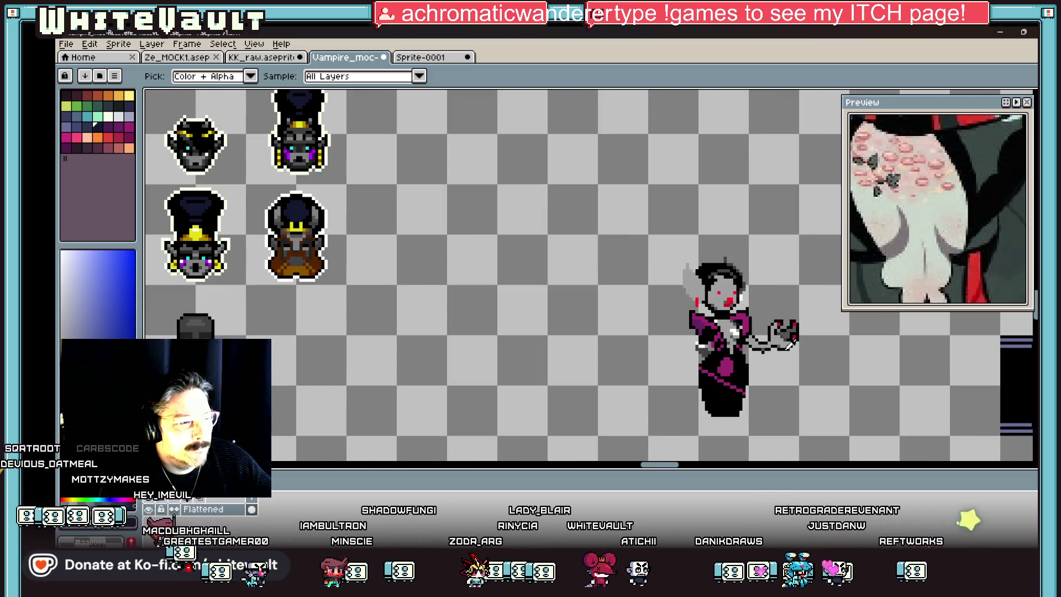
scroll(762, 308, up, 1)
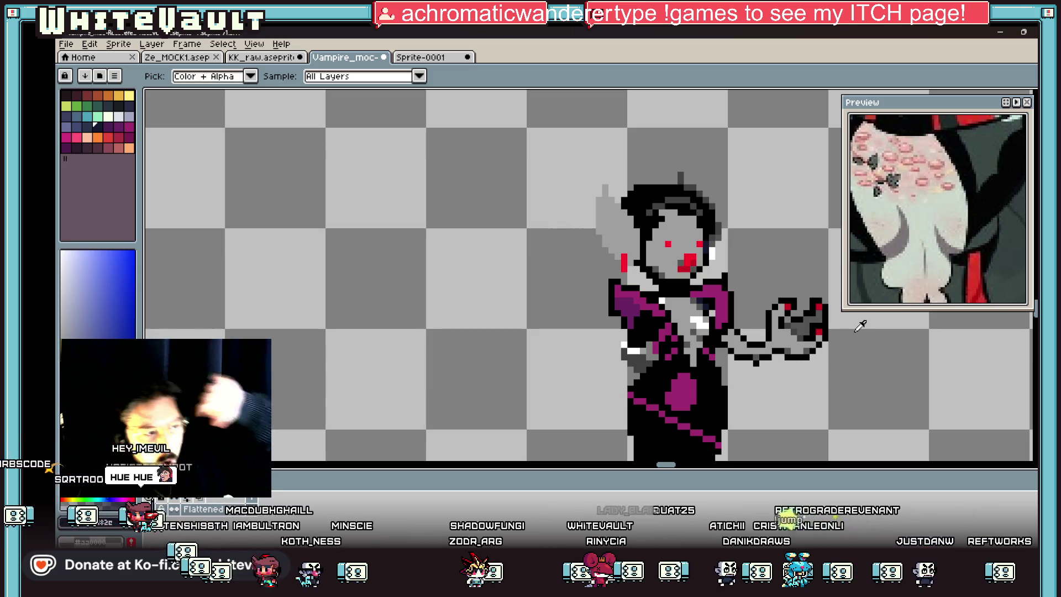
scroll(765, 315, down, 3)
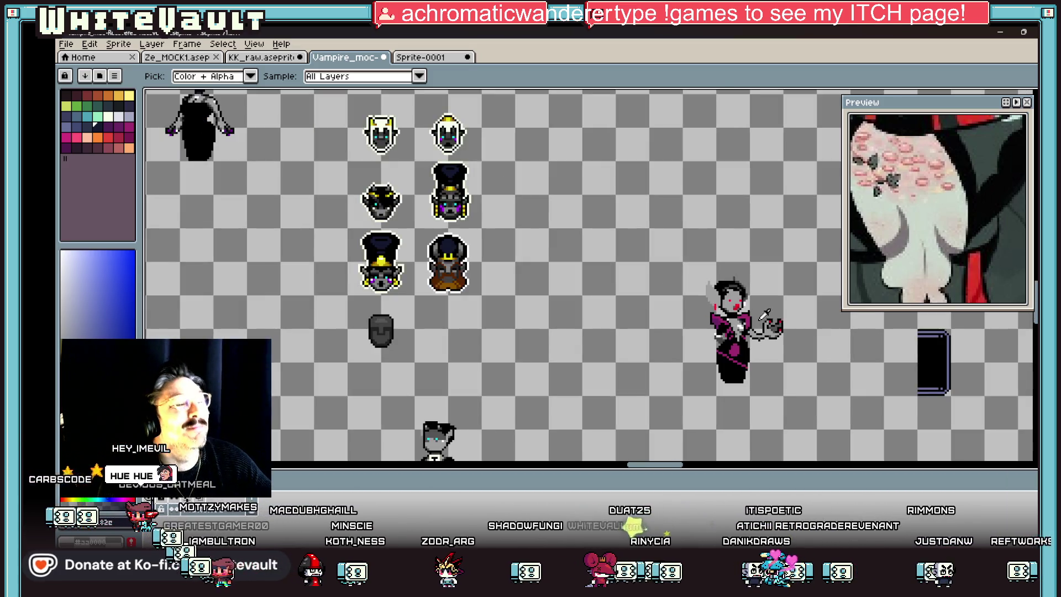
scroll(764, 314, up, 2)
- Sample the dress magenta and bucket-fill the shoulder piece with darker purple
click(746, 313)
scroll(743, 314, up, 2)
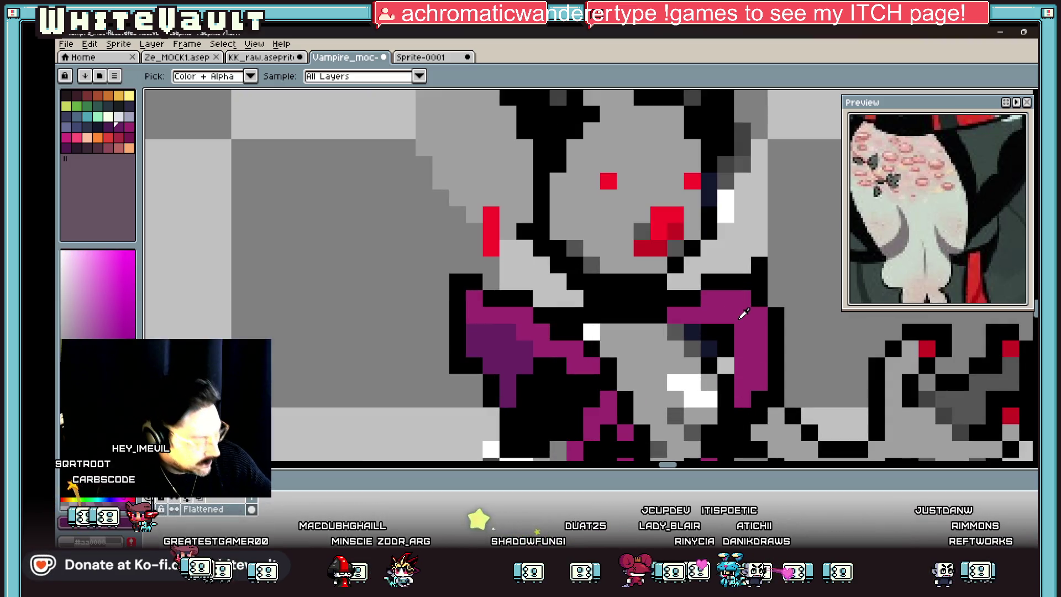
key(g)
click(740, 315)
scroll(765, 329, down, 4)
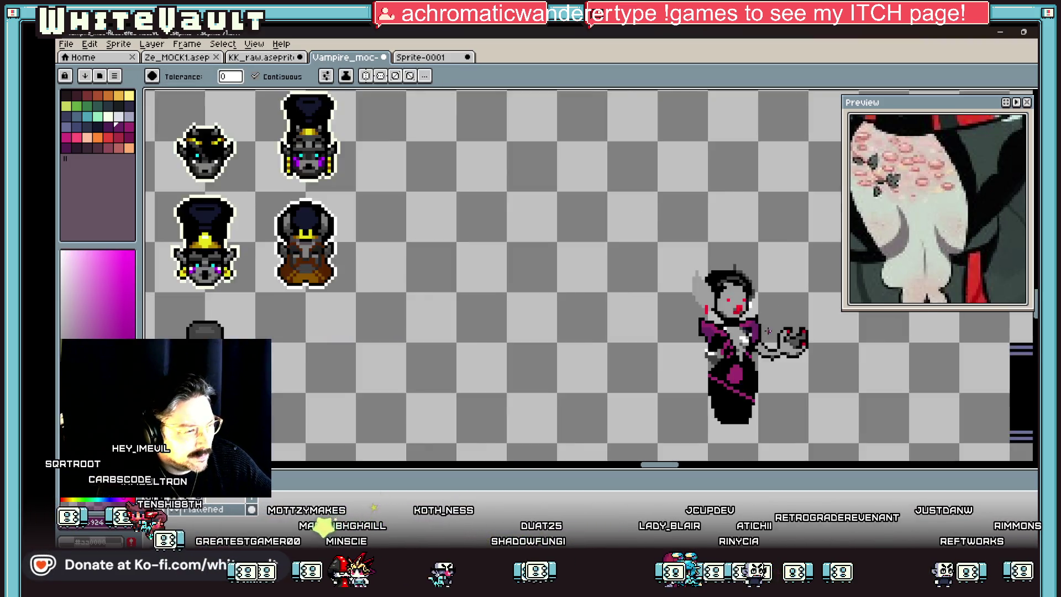
scroll(767, 330, down, 2)
scroll(751, 326, up, 3)
- Sample the dark purple and repaint a few collar pixels, undoing the misplaced ones
key(b)
scroll(718, 310, up, 2)
click(695, 303)
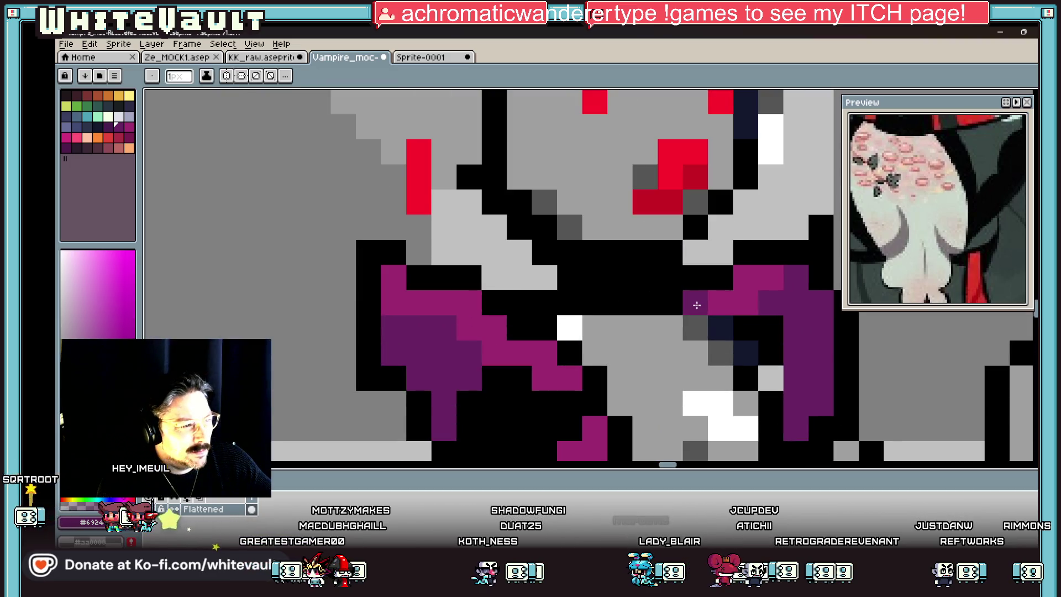
drag(719, 302, 729, 285)
key(ctrl+z)
key(i)
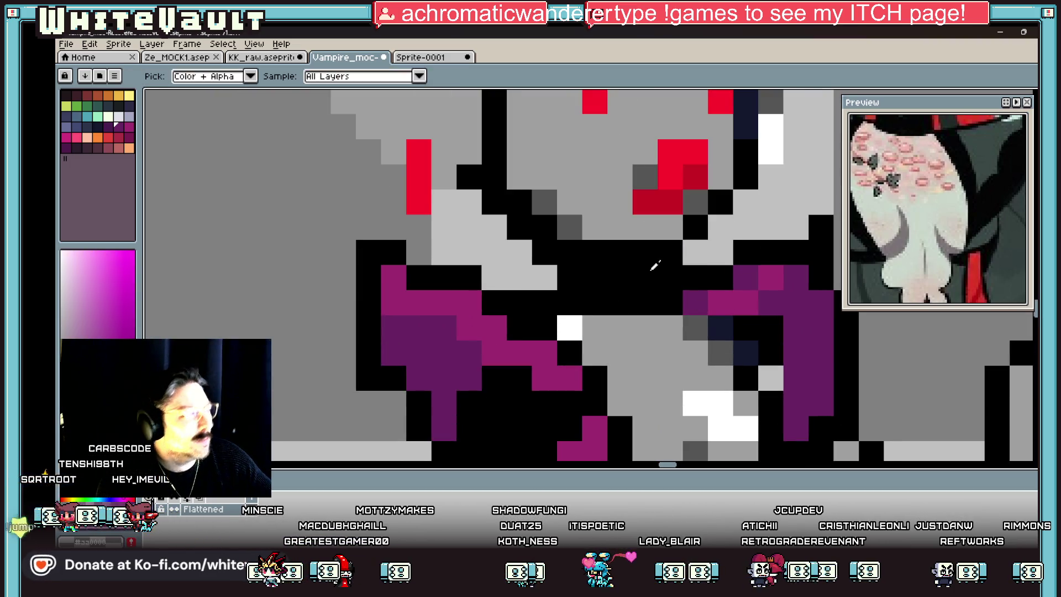
key(b)
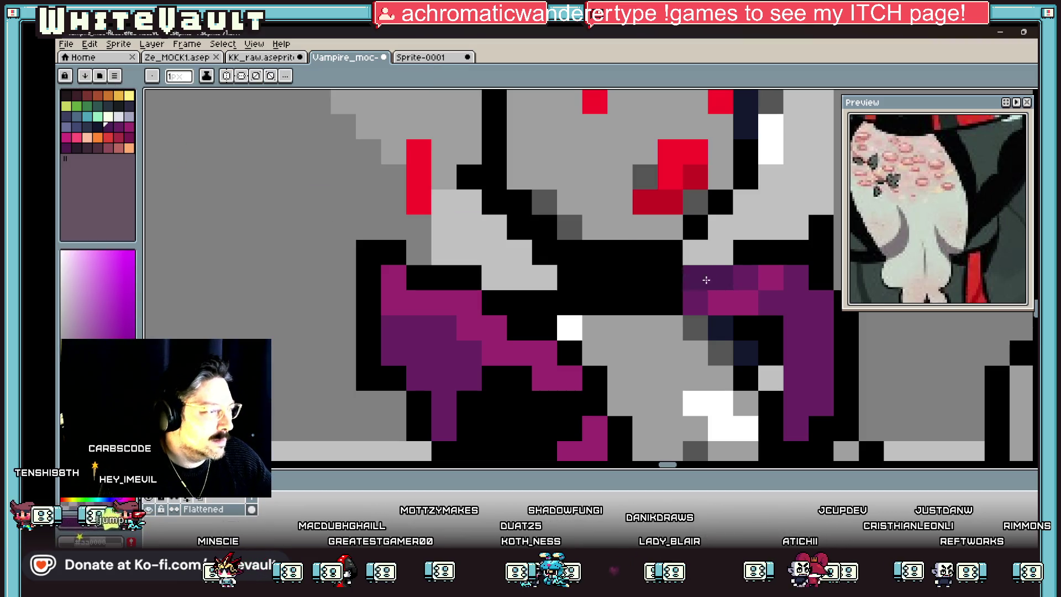
click(720, 277)
scroll(544, 376, down, 6)
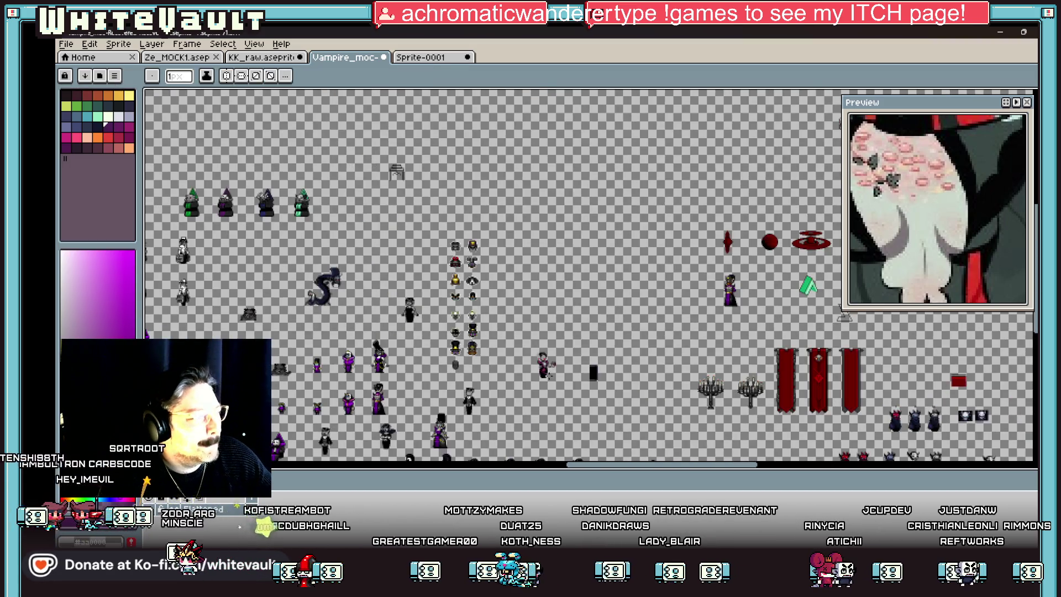
scroll(559, 388, up, 5)
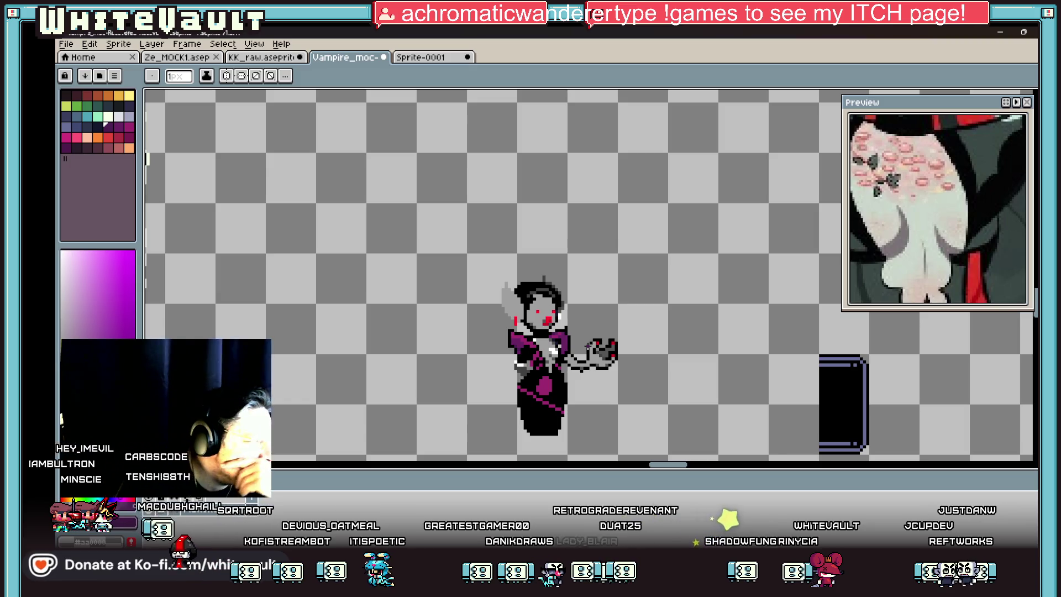
scroll(558, 387, up, 1)
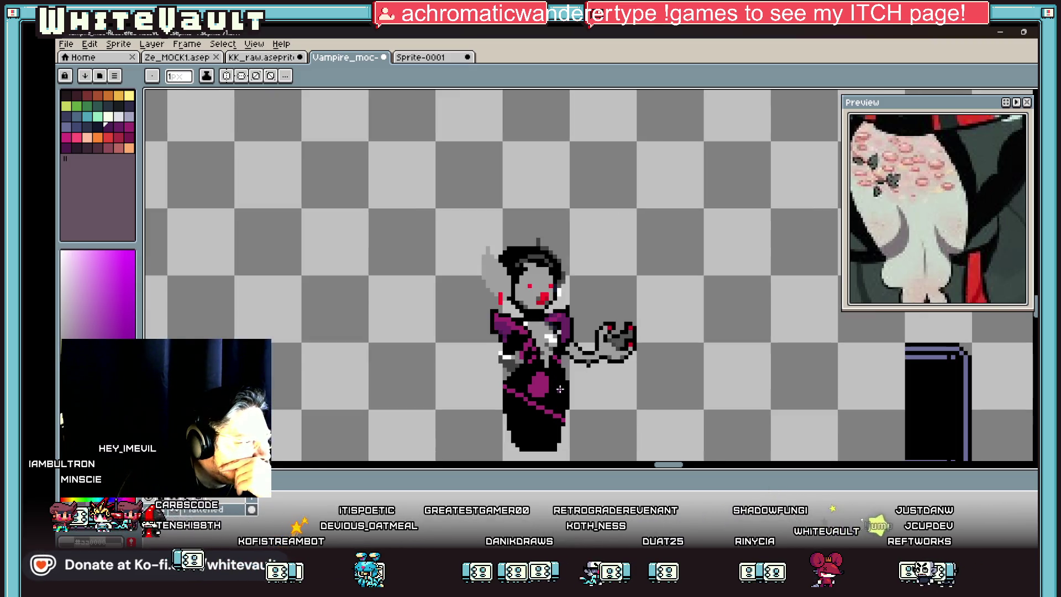
scroll(1021, 209, down, 5)
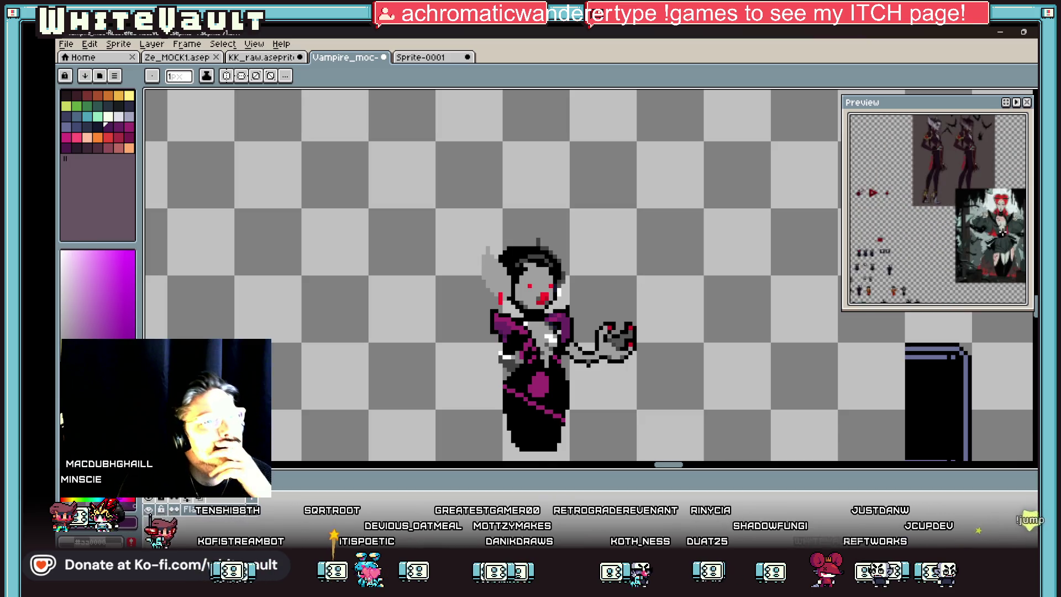
scroll(946, 239, up, 5)
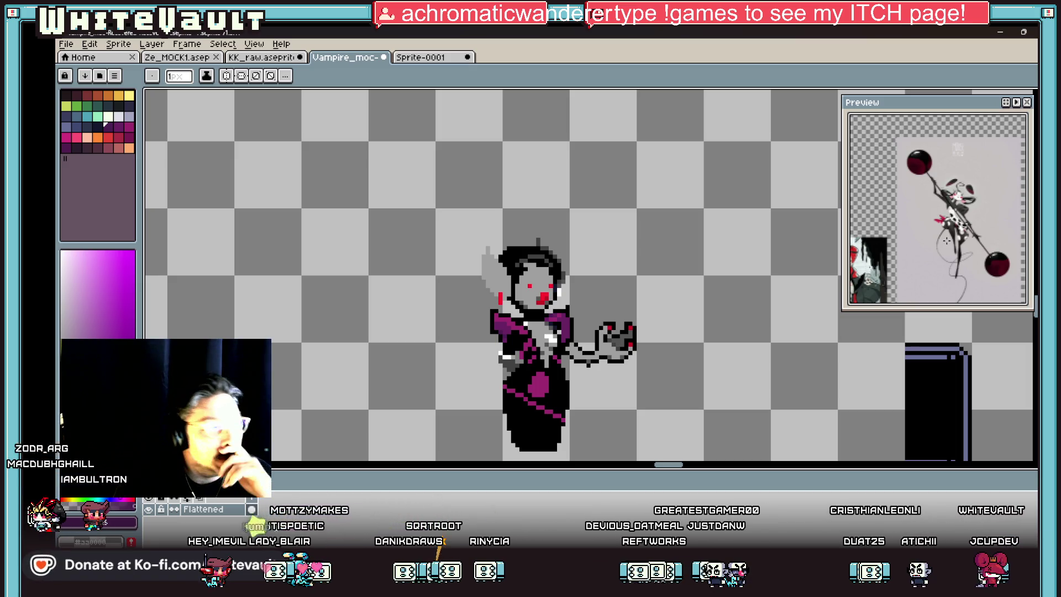
scroll(563, 373, down, 2)
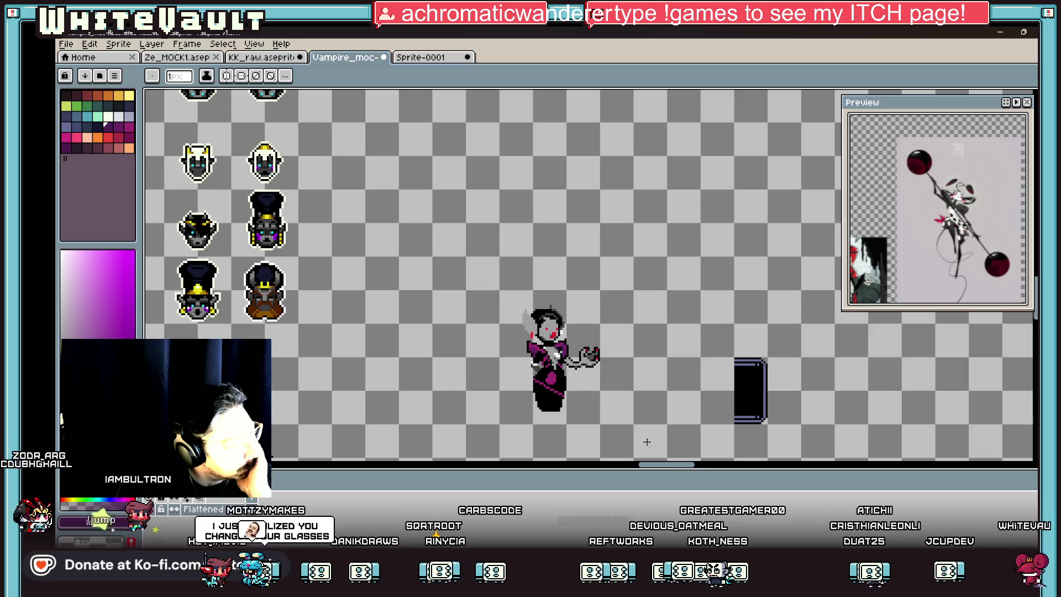
- Pan and zoom across the sprite sheet to the grayscale butler family sprites, then pick the Rectangular Marquee
drag(669, 467, 652, 466)
scroll(572, 230, down, 4)
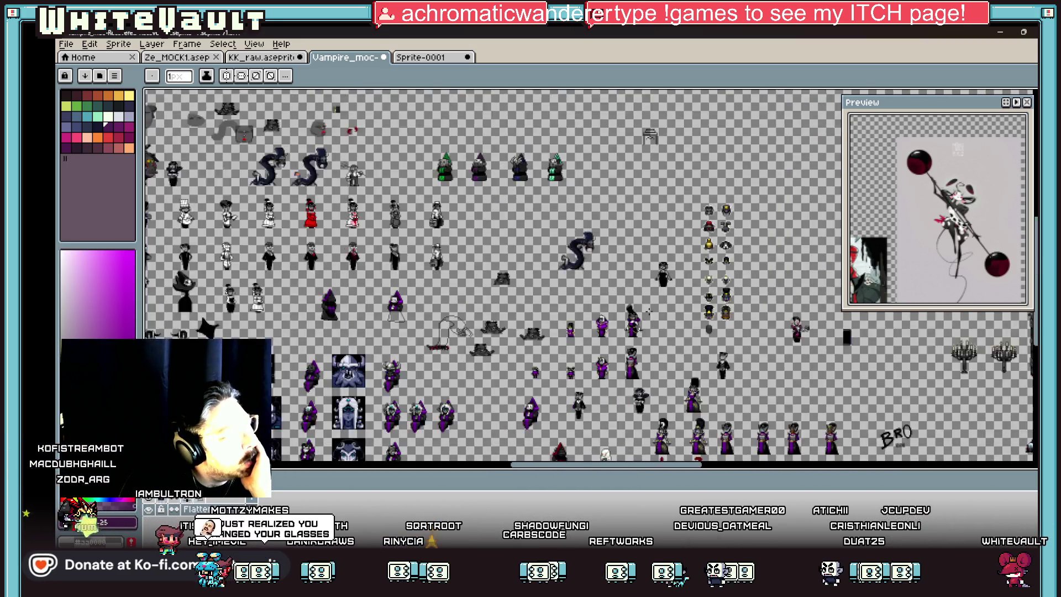
scroll(446, 235, up, 1)
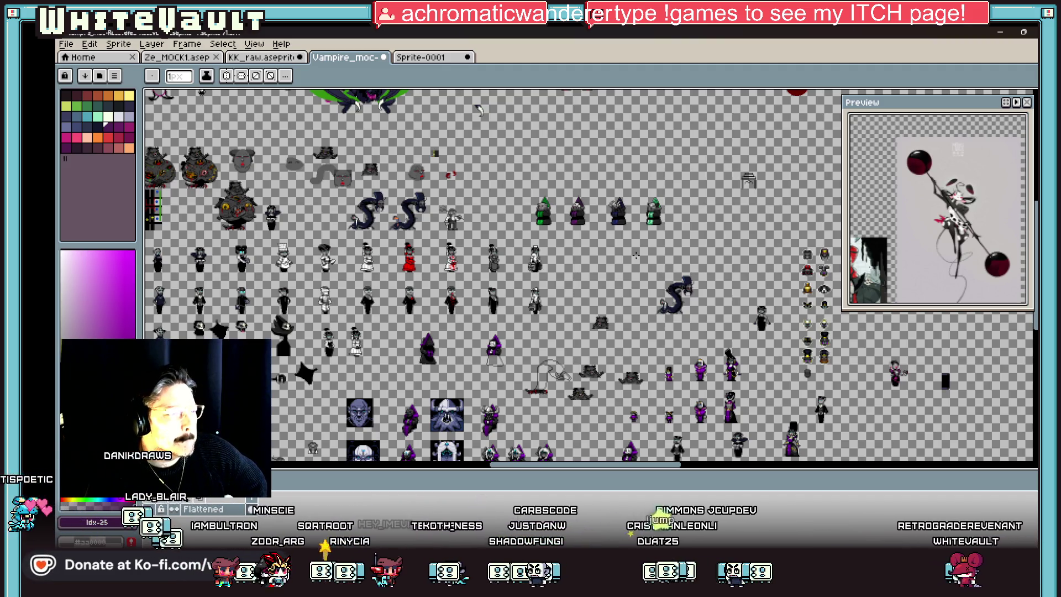
drag(674, 464, 511, 468)
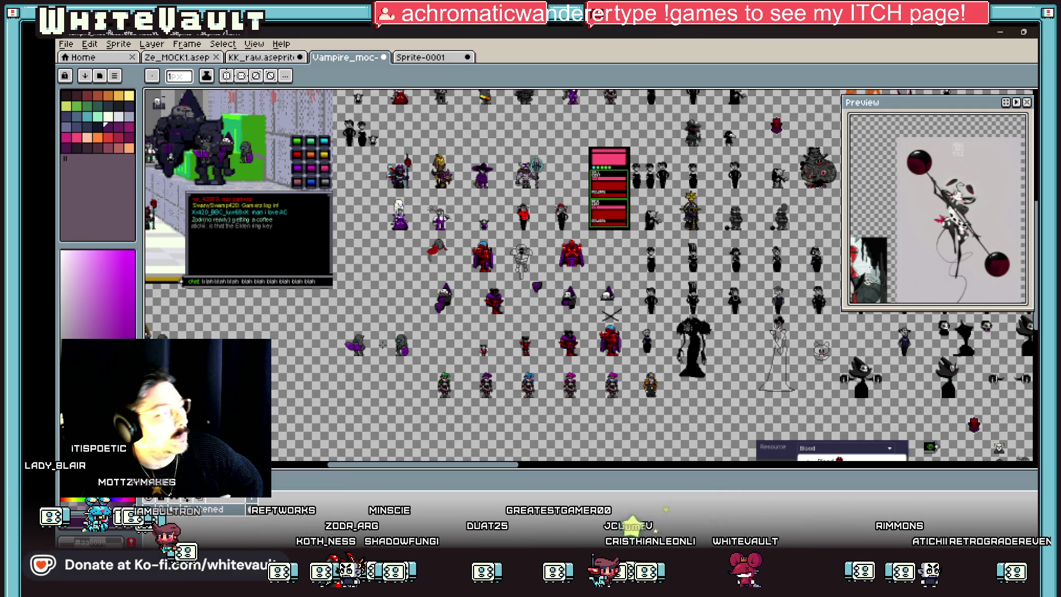
scroll(471, 326, up, 3)
scroll(471, 326, down, 2)
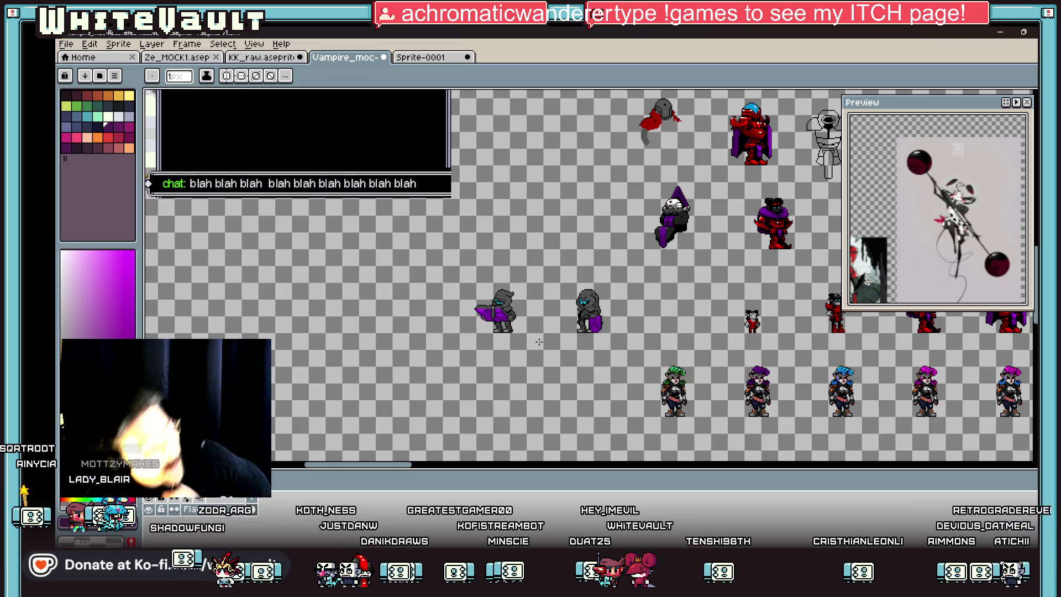
scroll(539, 341, down, 3)
scroll(666, 146, up, 3)
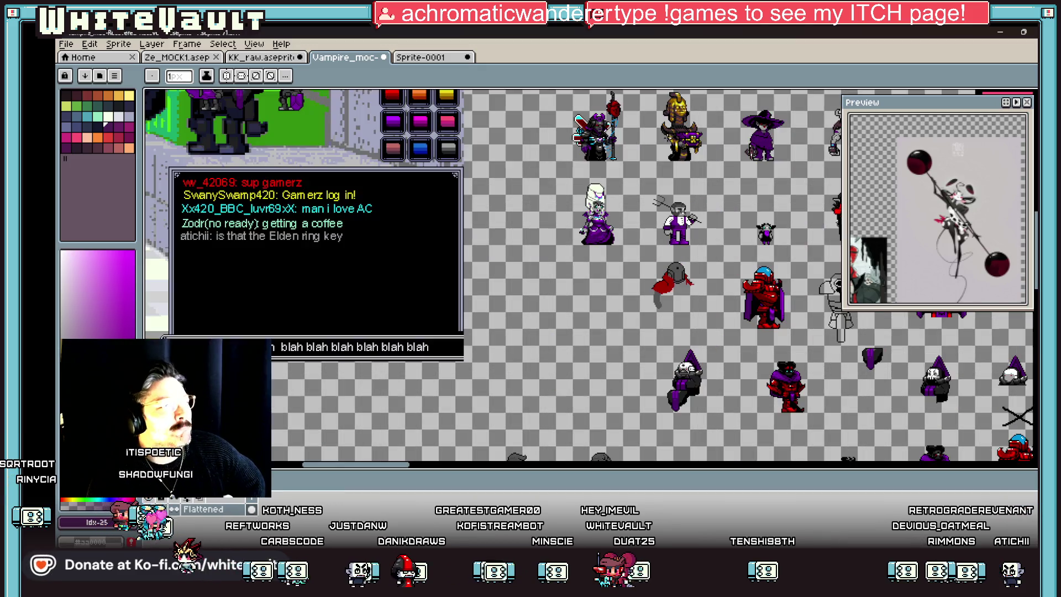
scroll(591, 277, up, 5)
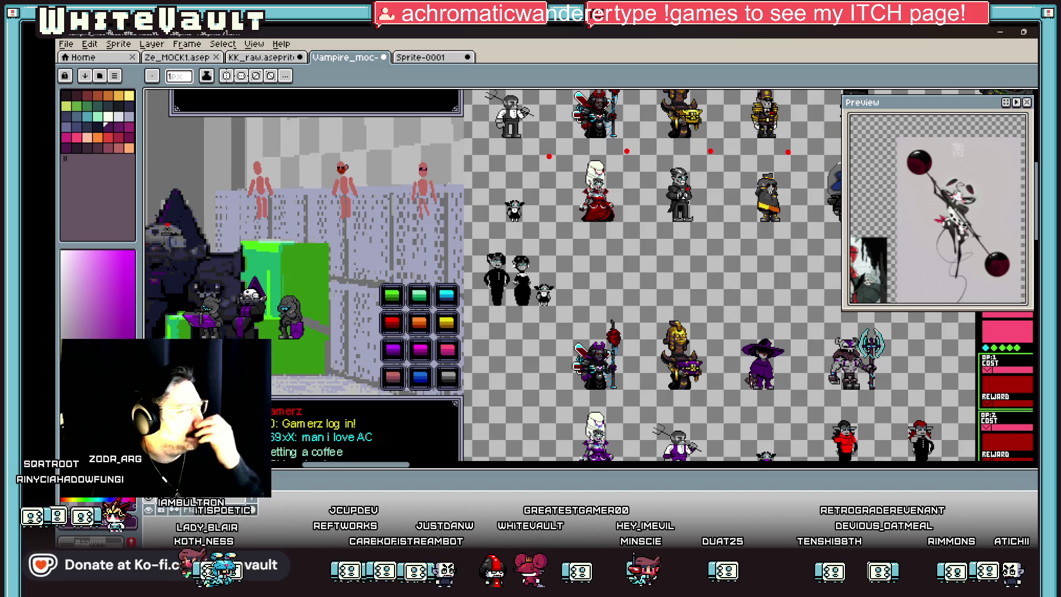
scroll(148, 159, up, 3)
scroll(497, 387, up, 4)
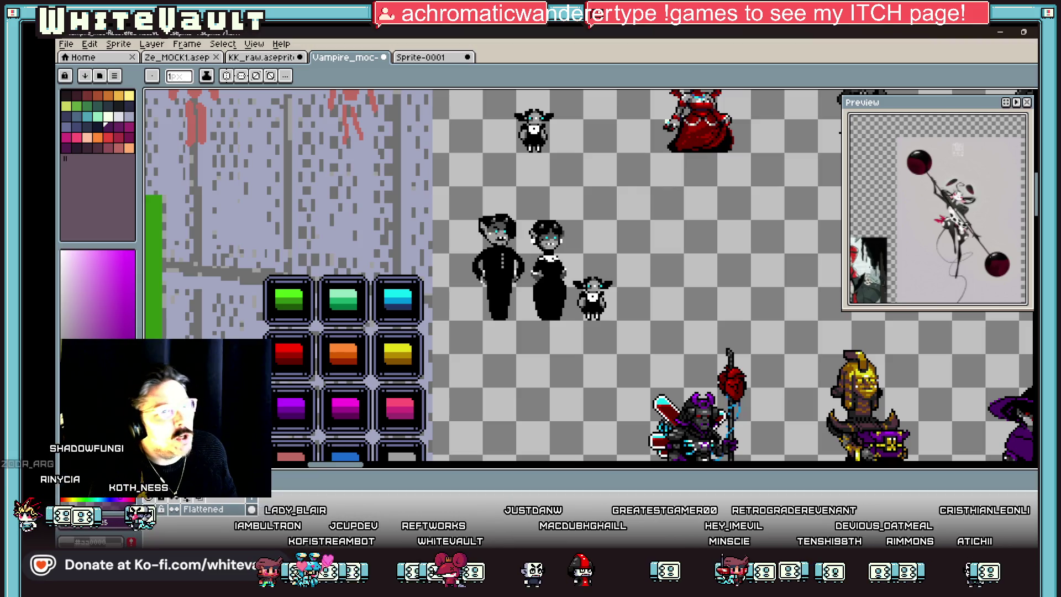
click(1032, 97)
- Select the tall butler figure and paste a copy onto the sheet, nudged slightly left
drag(466, 190, 531, 337)
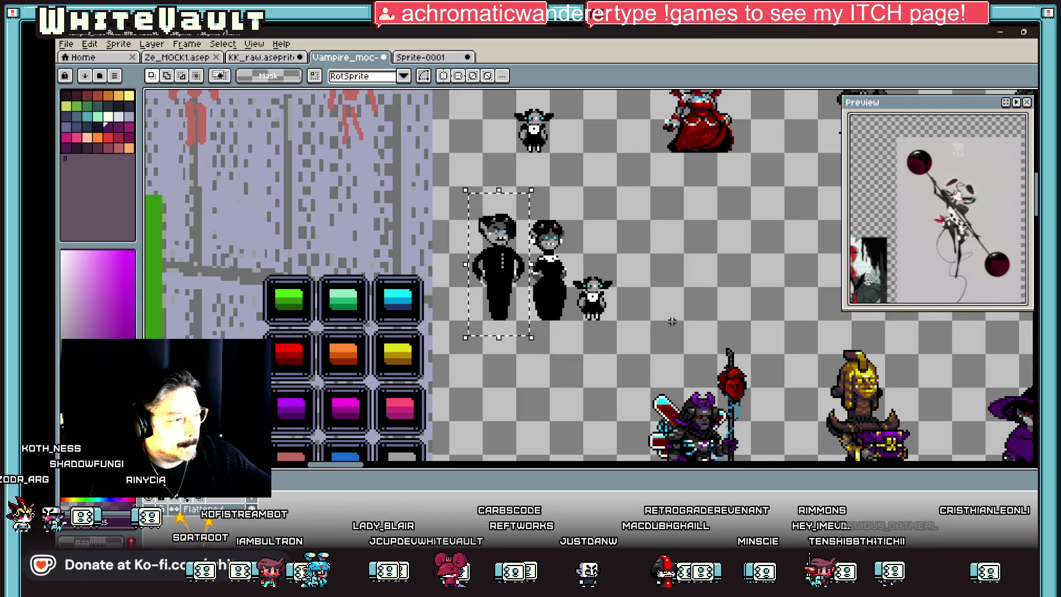
scroll(529, 339, down, 3)
drag(474, 466, 673, 466)
scroll(500, 265, down, 5)
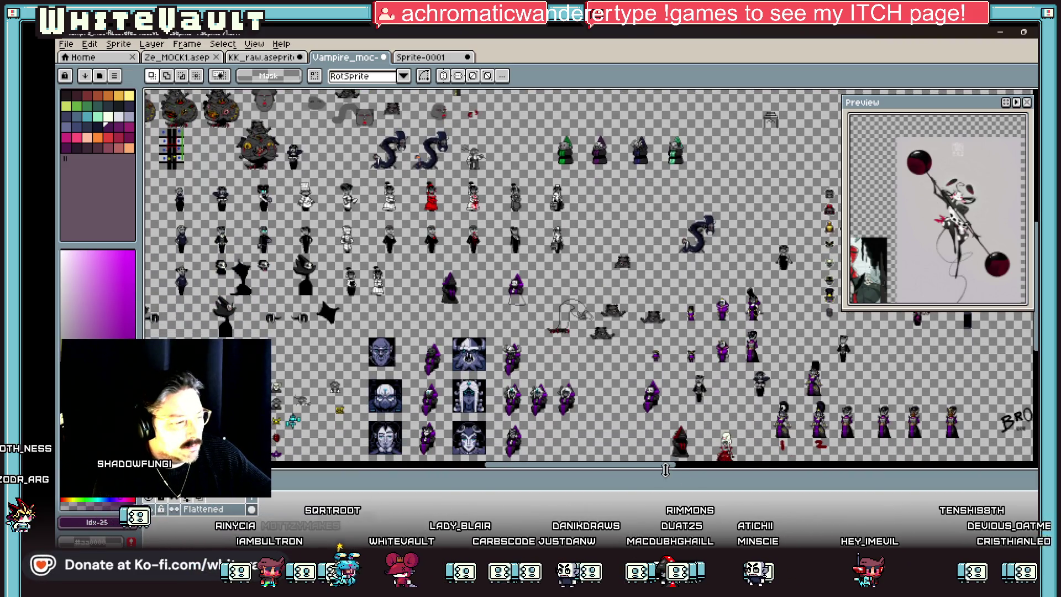
drag(672, 466, 749, 471)
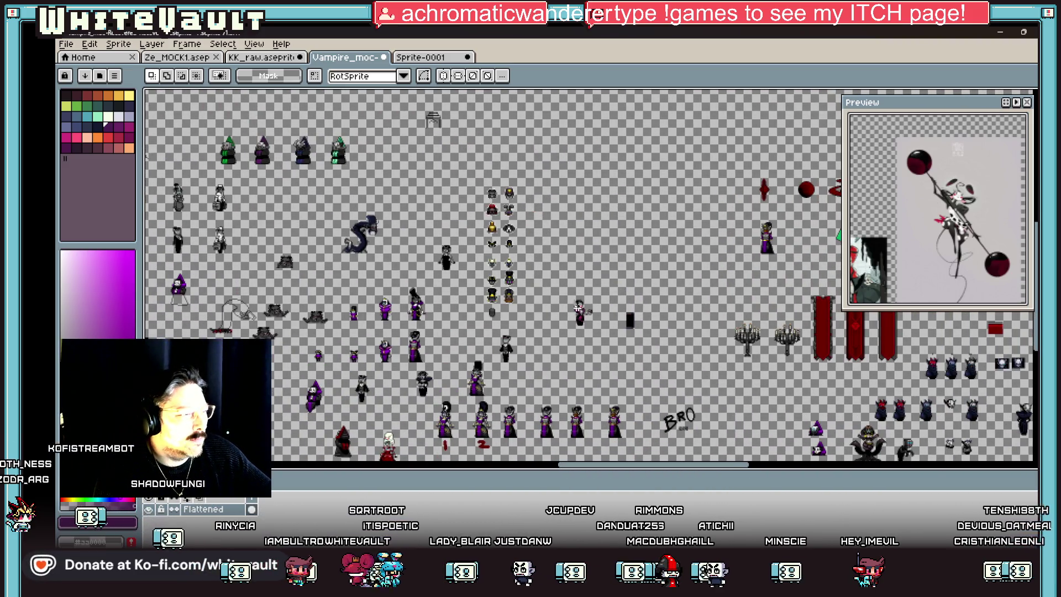
scroll(648, 327, up, 4)
key(ctrl+v)
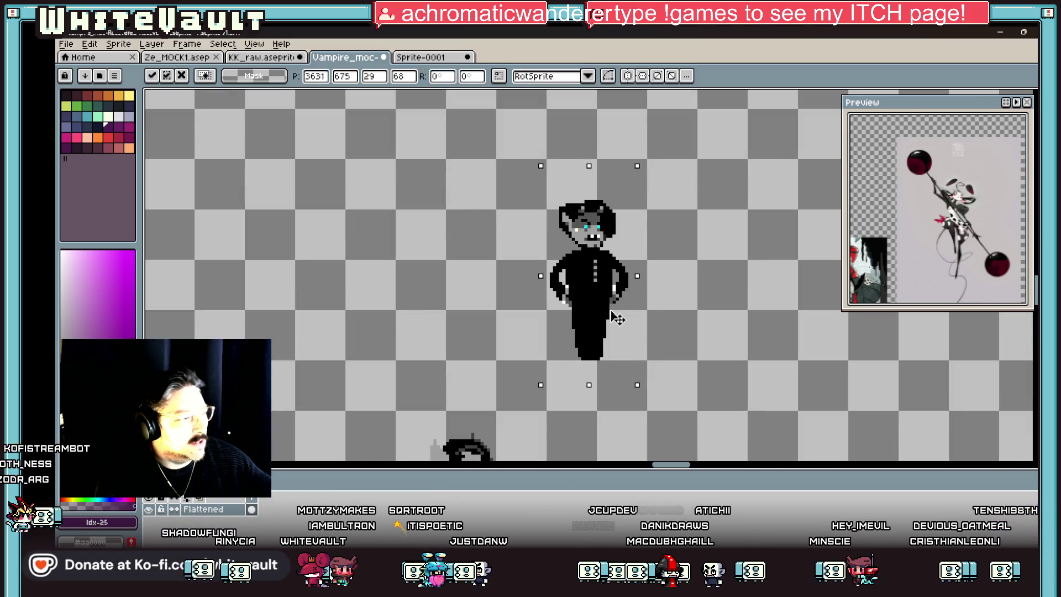
drag(611, 307, 602, 308)
- Deselect the butler, zoom out to the whole sheet, then zoom in on the throne room
drag(497, 176, 652, 301)
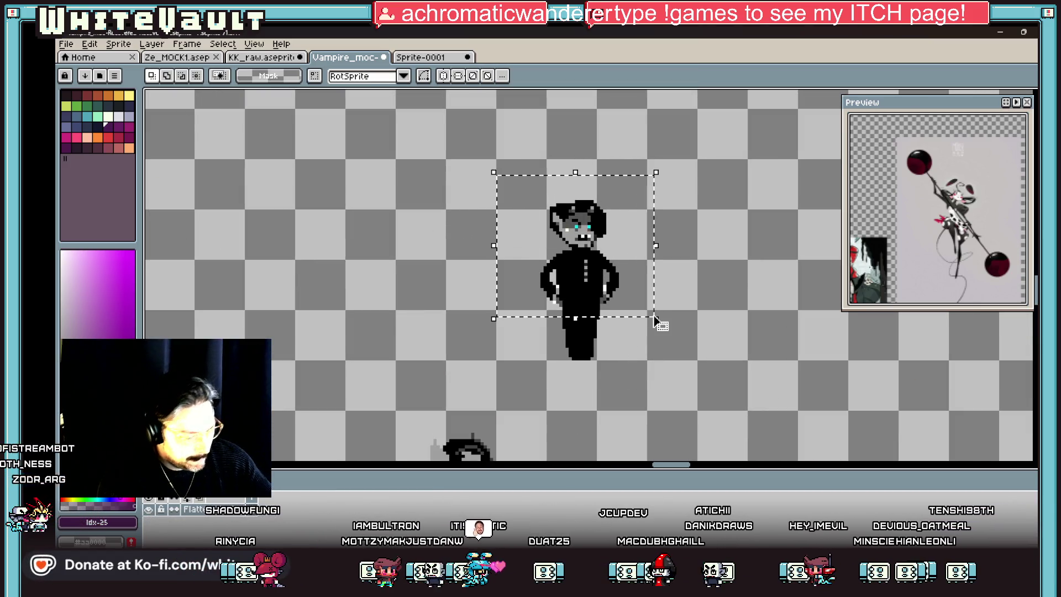
key(ctrl+d)
scroll(718, 338, down, 5)
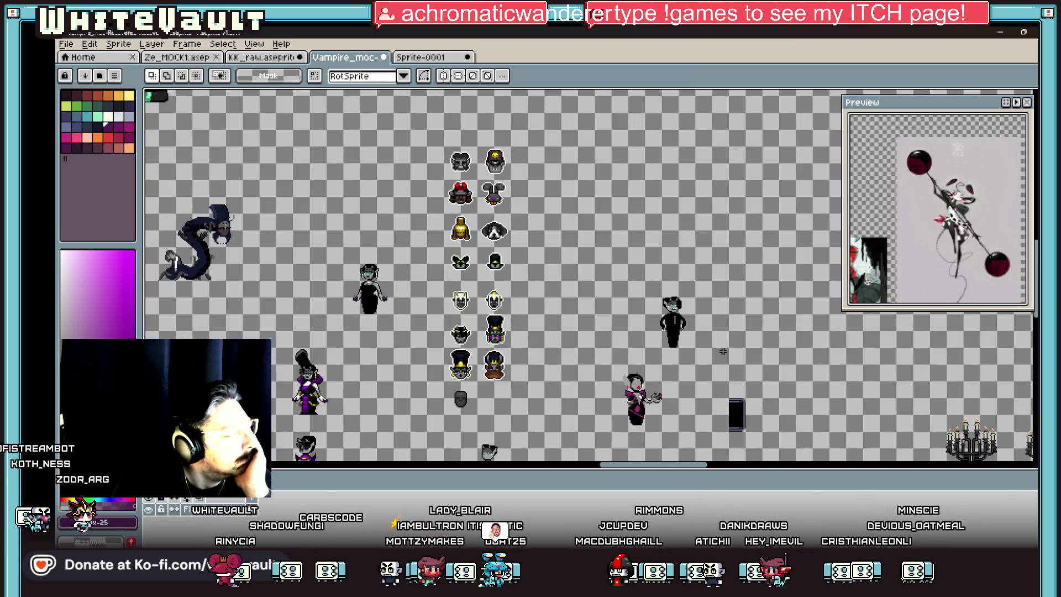
scroll(699, 317, down, 3)
scroll(495, 143, up, 4)
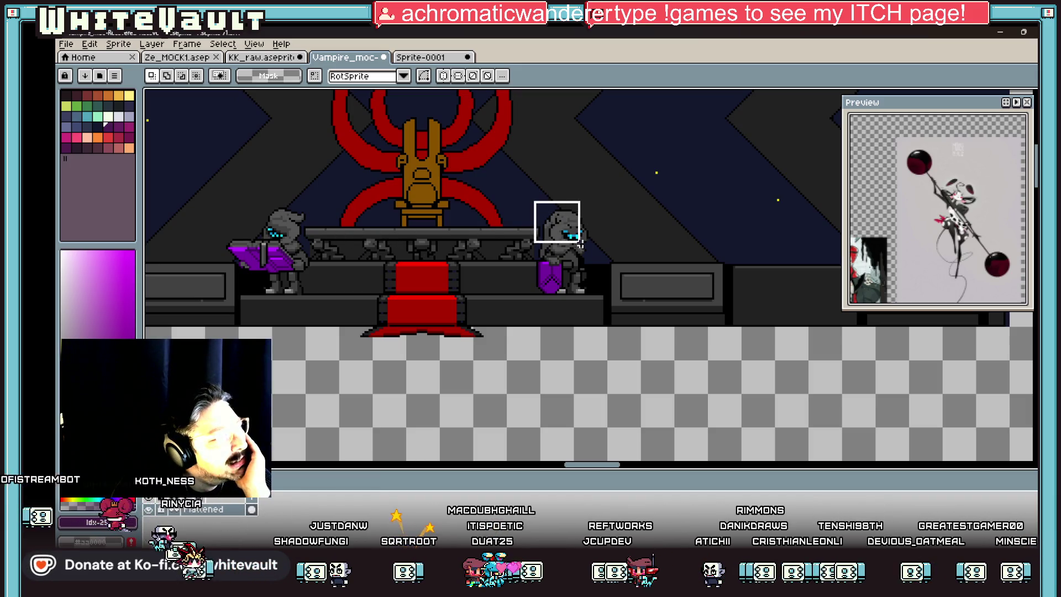
- Box-select the golden throne area in the throne-room scene and copy it
drag(591, 282, 595, 298)
scroll(594, 298, down, 3)
scroll(605, 301, up, 2)
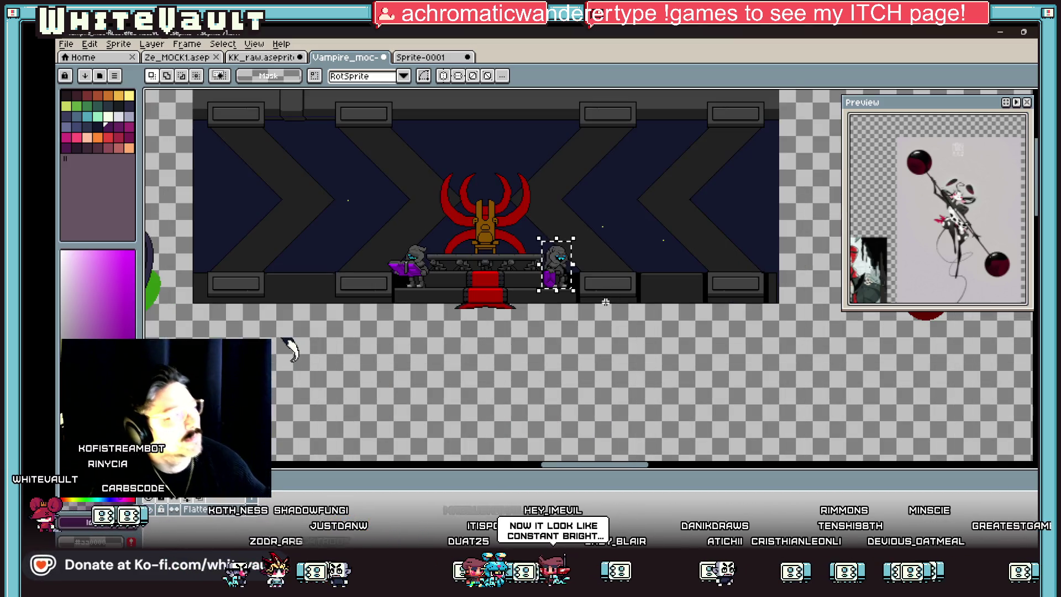
scroll(574, 284, up, 2)
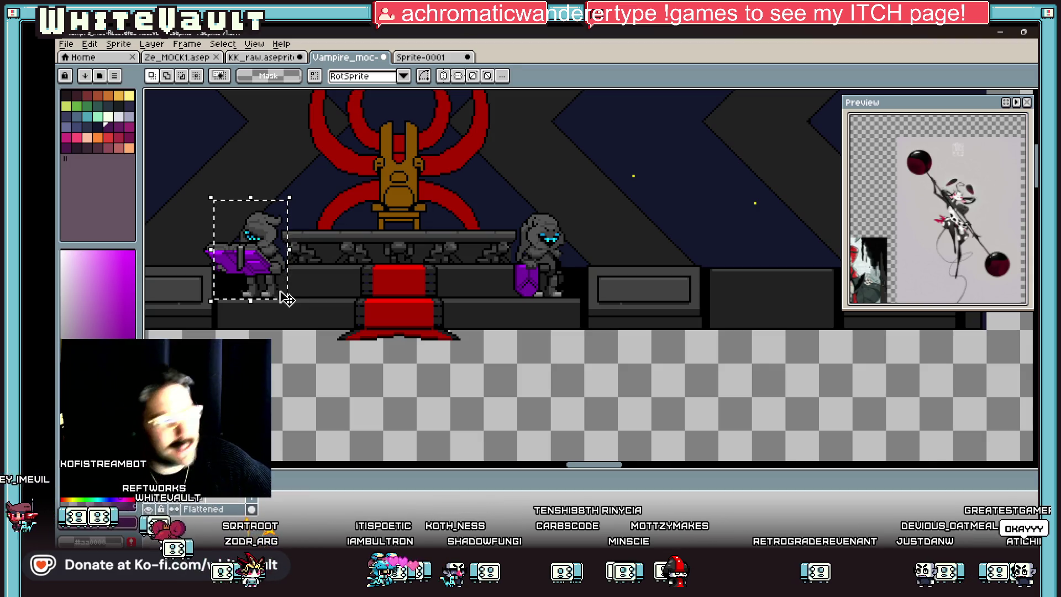
scroll(355, 264, down, 2)
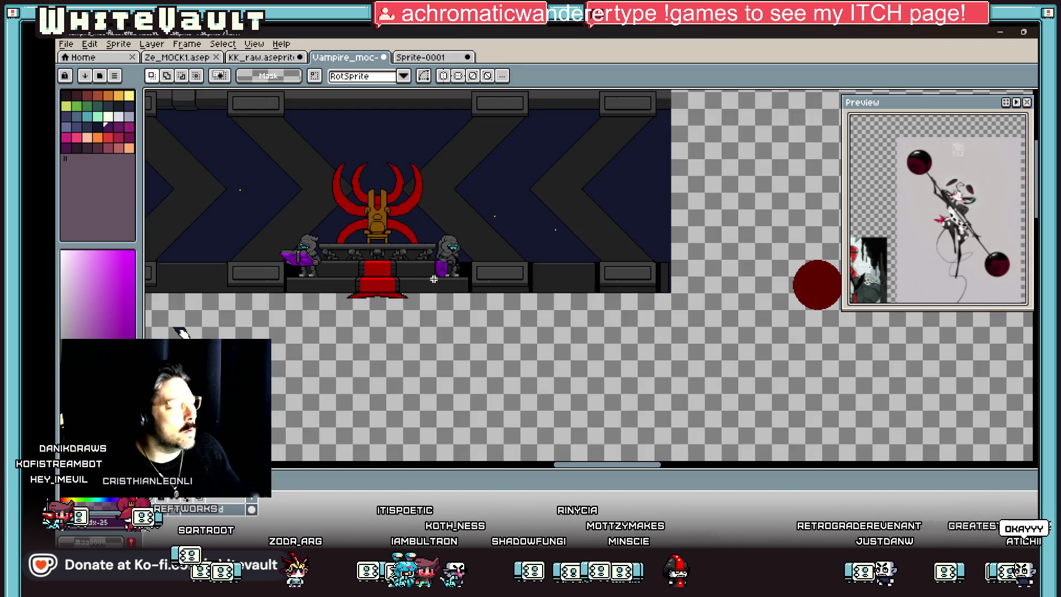
scroll(410, 260, up, 1)
drag(312, 127, 407, 269)
scroll(566, 407, down, 4)
scroll(632, 428, up, 1)
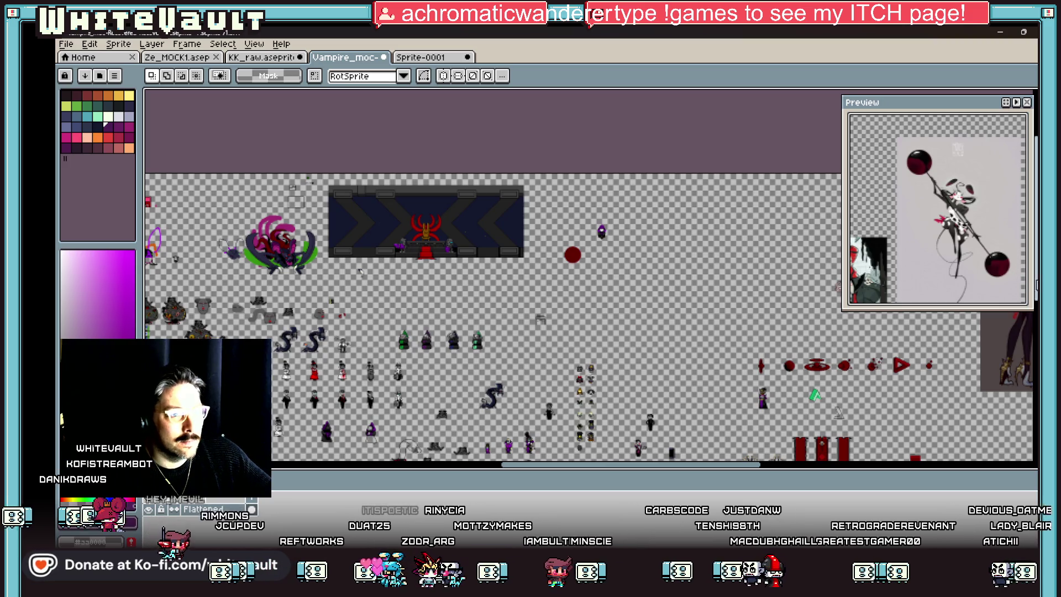
scroll(704, 217, down, 1)
scroll(705, 217, up, 3)
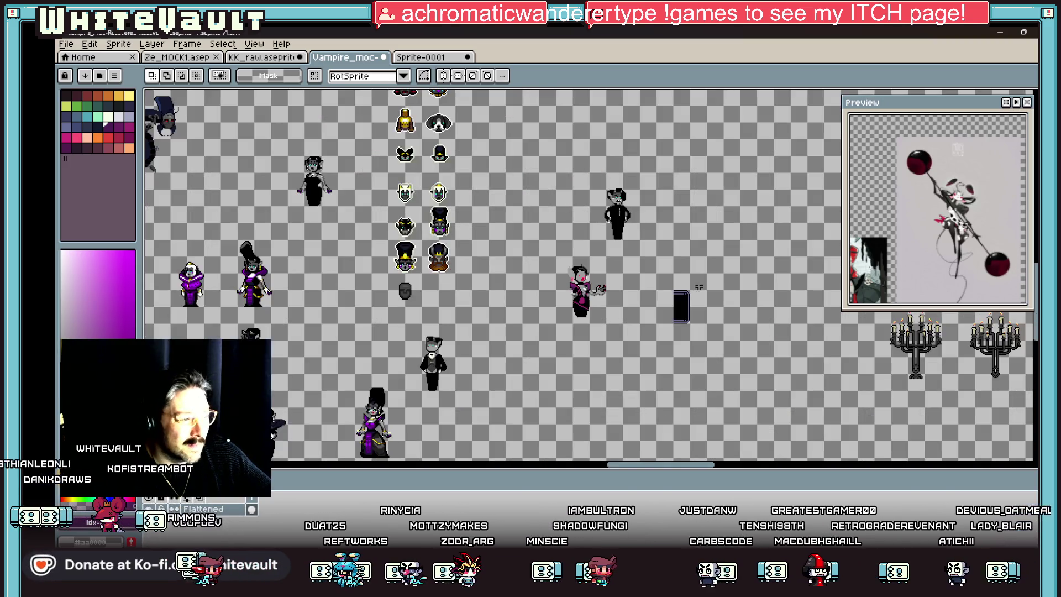
- Paste the copied throne and place it beside the butler sprite
key(ctrl+v)
drag(612, 303, 684, 220)
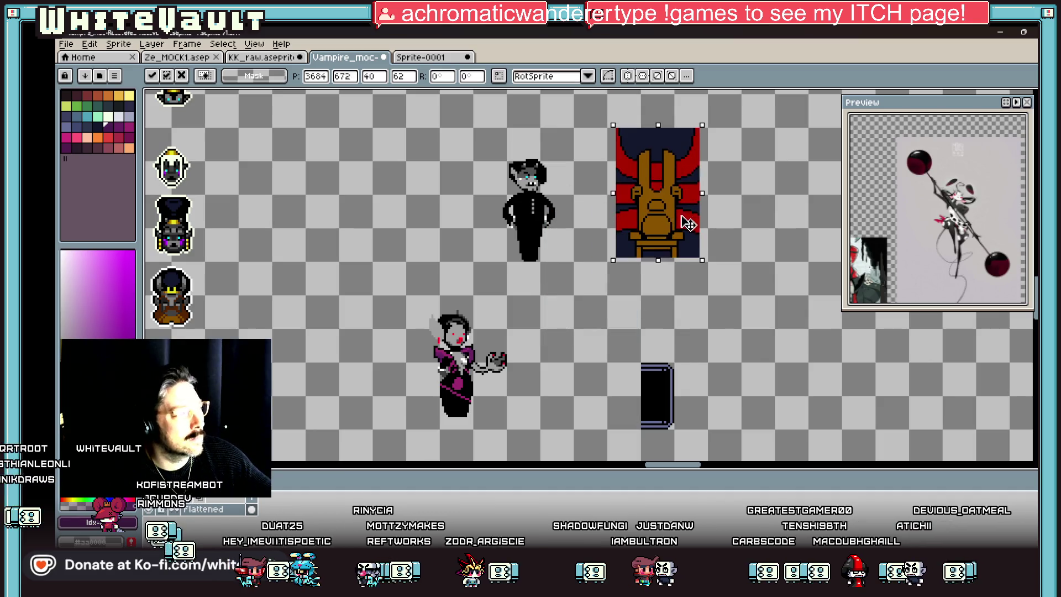
click(544, 195)
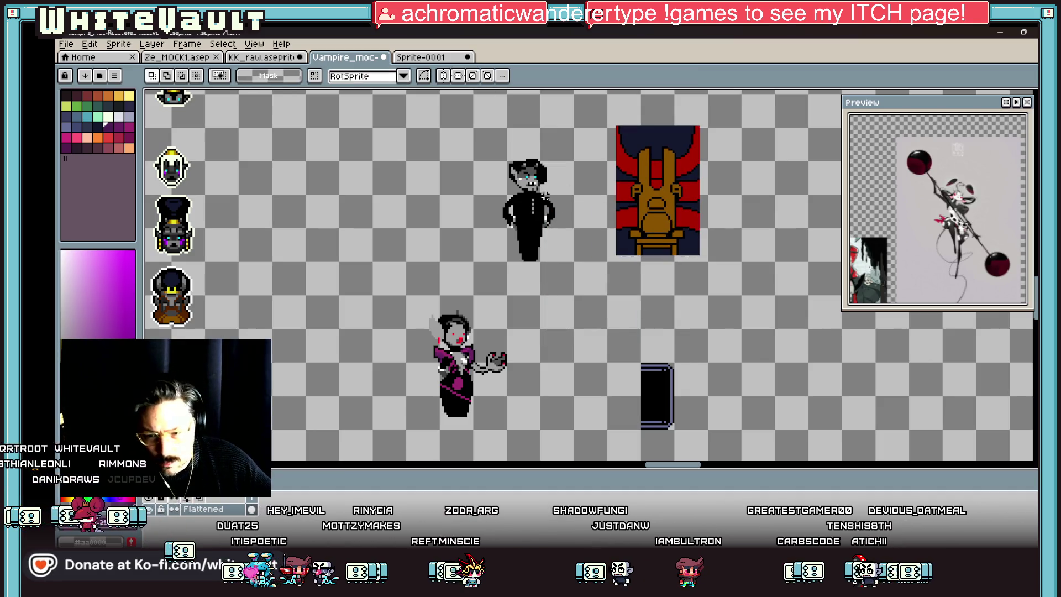
scroll(553, 196, up, 3)
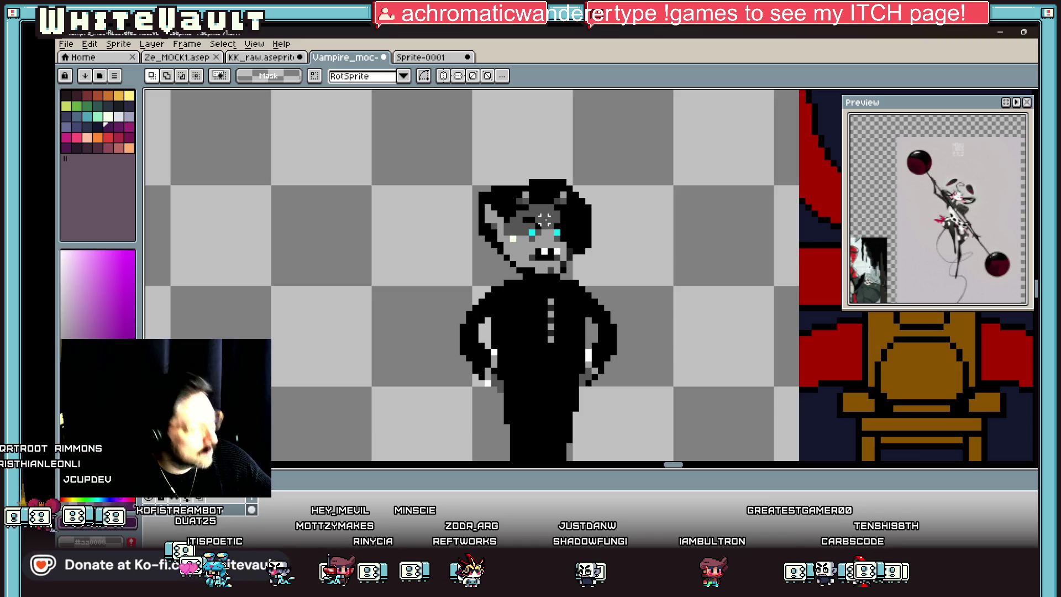
- Paint over the butler's dark mouth pixels in face grey with the Pencil
key(b)
scroll(544, 220, up, 2)
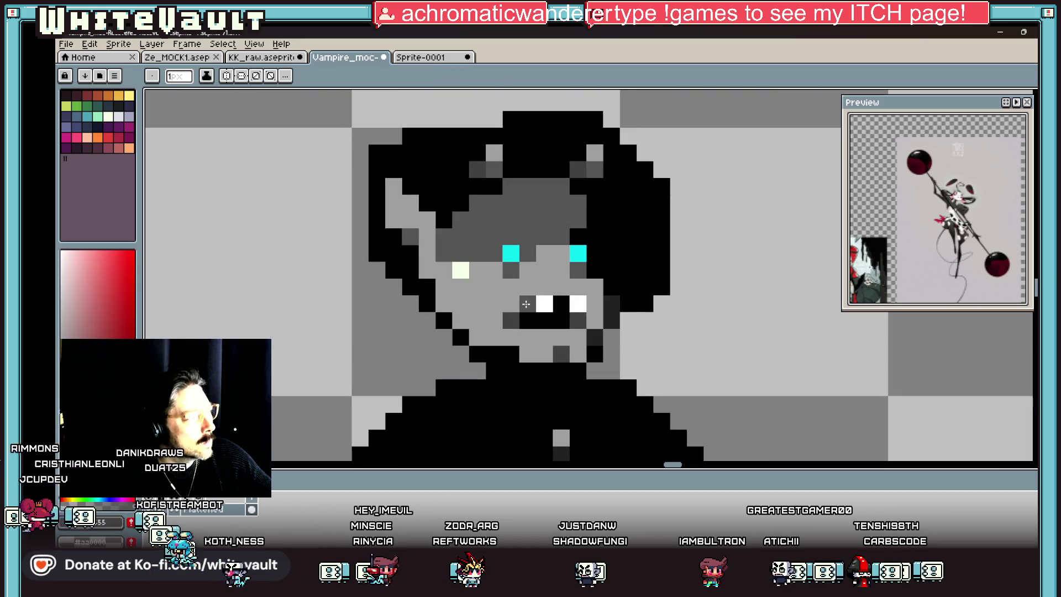
mouse_move(579, 321)
mouse_down()
mouse_move(495, 321)
mouse_move(577, 320)
mouse_move(508, 307)
mouse_up()
alt+click(486, 287)
scroll(508, 307, down, 5)
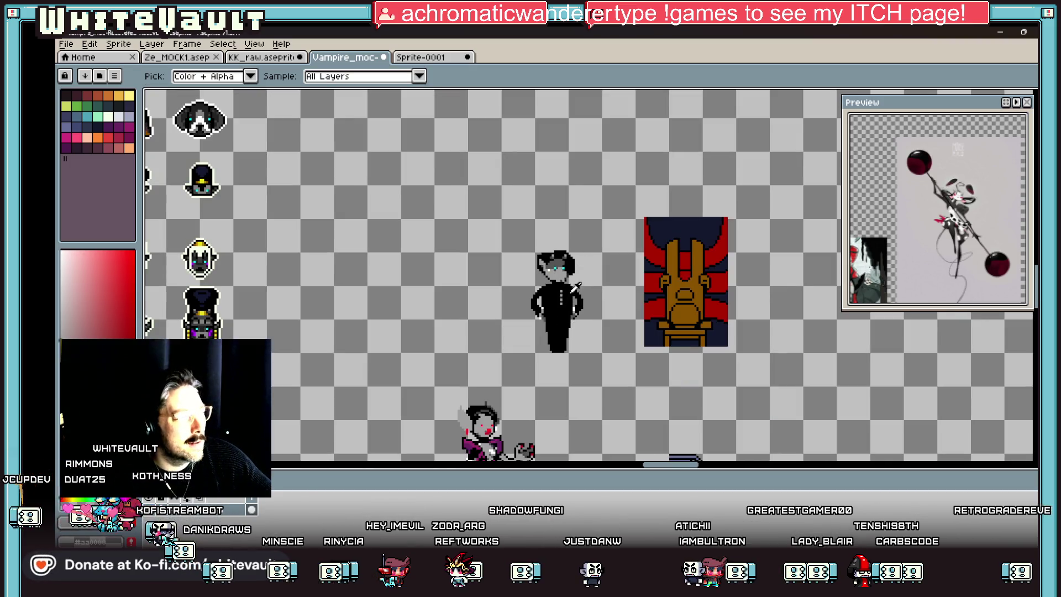
scroll(449, 321, up, 2)
- Enlarge the brush to 3 pixels, then undo the stray black stroke drawn beside the butler
key(plus)
key(plus)
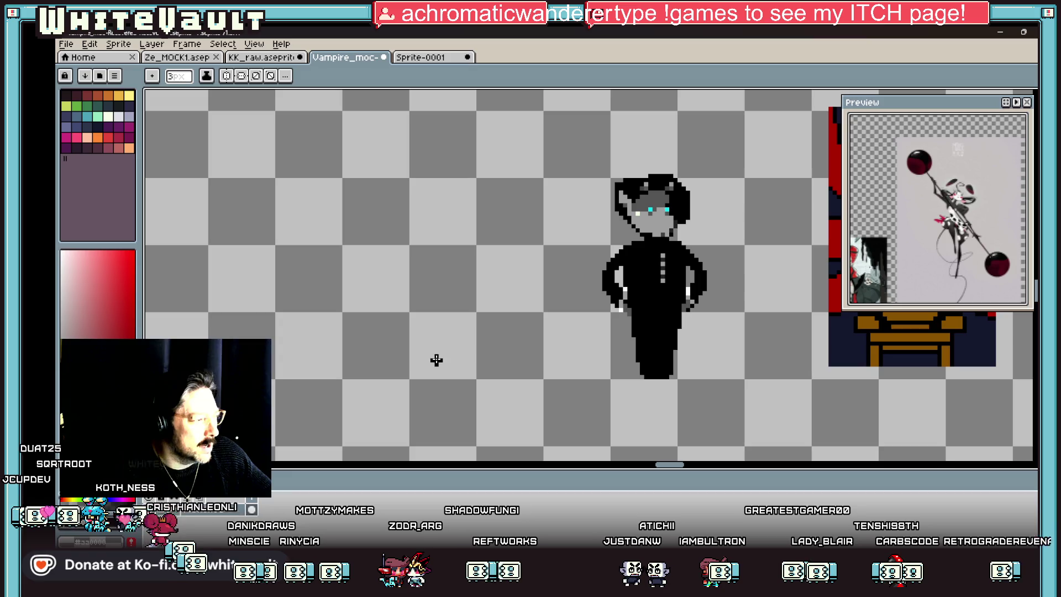
drag(435, 362, 440, 294)
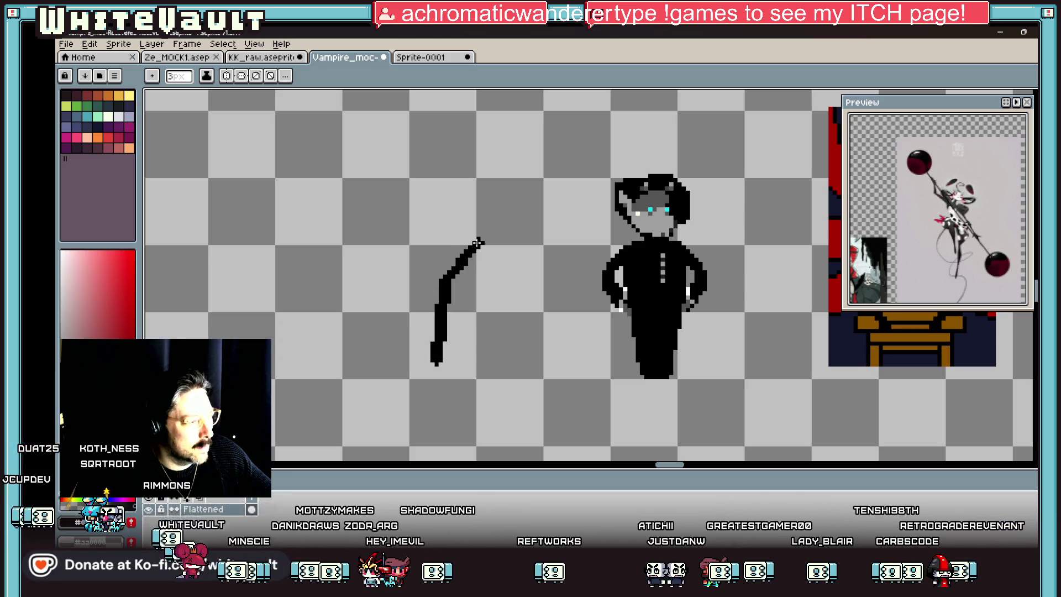
key(ctrl+z)
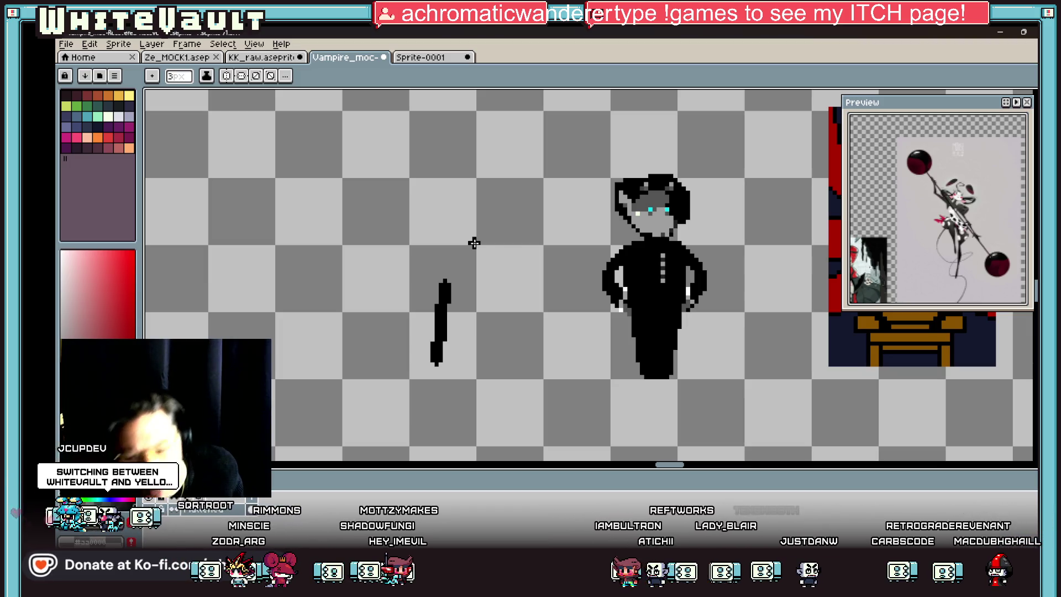
scroll(445, 255, down, 6)
scroll(447, 279, up, 3)
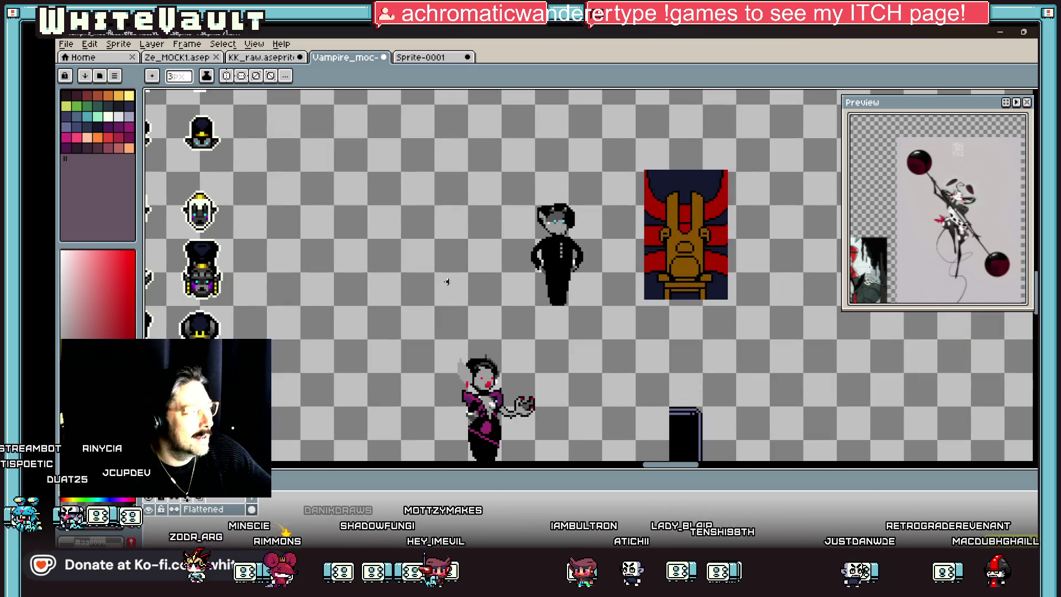
scroll(446, 254, down, 3)
scroll(457, 349, up, 3)
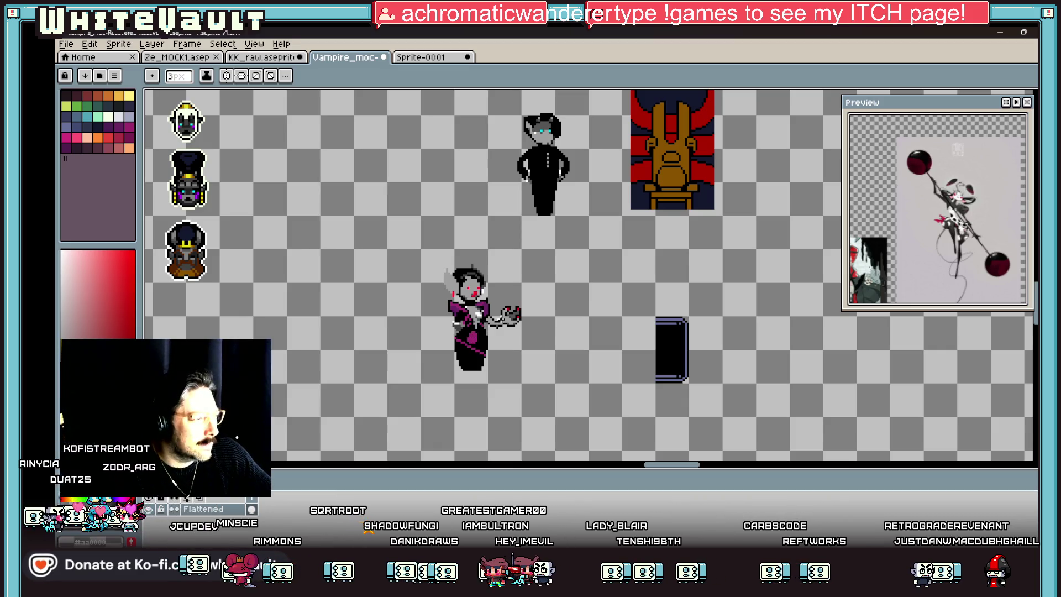
- Marquee-select the vampire woman's hand, then clear the selection
scroll(501, 320, up, 2)
key(m)
mouse_move(587, 266)
mouse_down()
mouse_move(496, 360)
mouse_move(674, 272)
mouse_up()
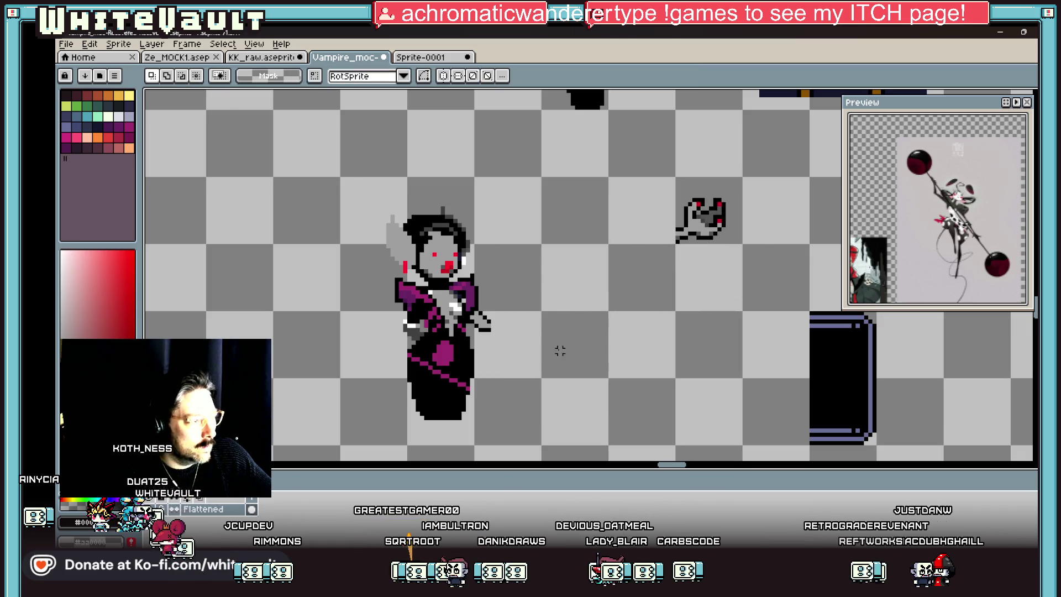
scroll(502, 334, up, 1)
key(ctrl+d)
scroll(501, 331, up, 2)
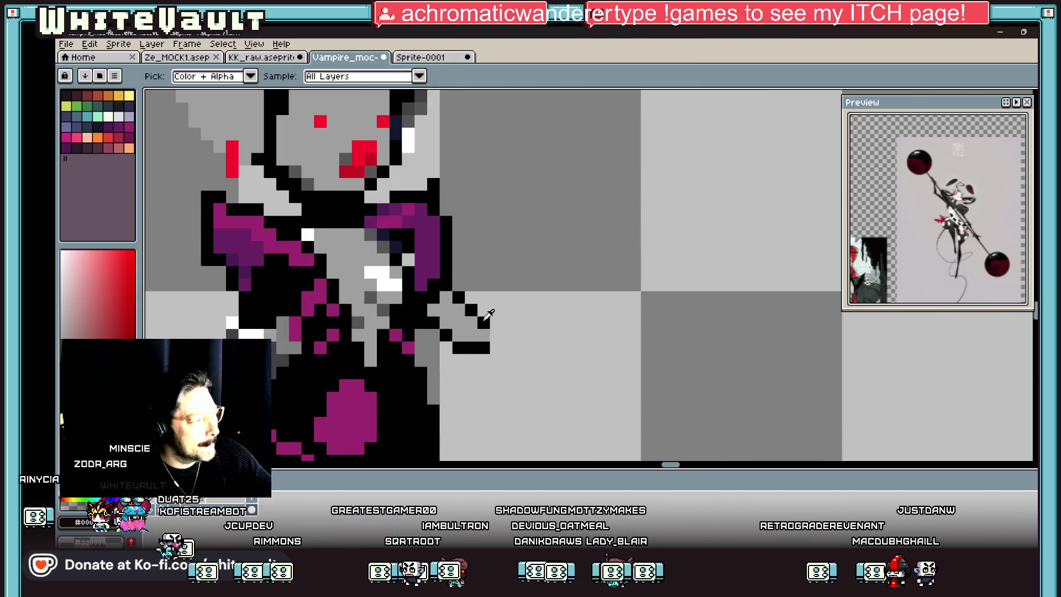
- Outline the extended arm's upper and lower edges in black with a 1-pixel Pencil
key(b)
click(515, 320)
key(ctrl+z)
key(minus)
key(minus)
drag(484, 323, 546, 335)
click(559, 347)
click(495, 346)
mouse_move(495, 359)
mouse_down()
mouse_move(516, 359)
mouse_move(534, 387)
mouse_up()
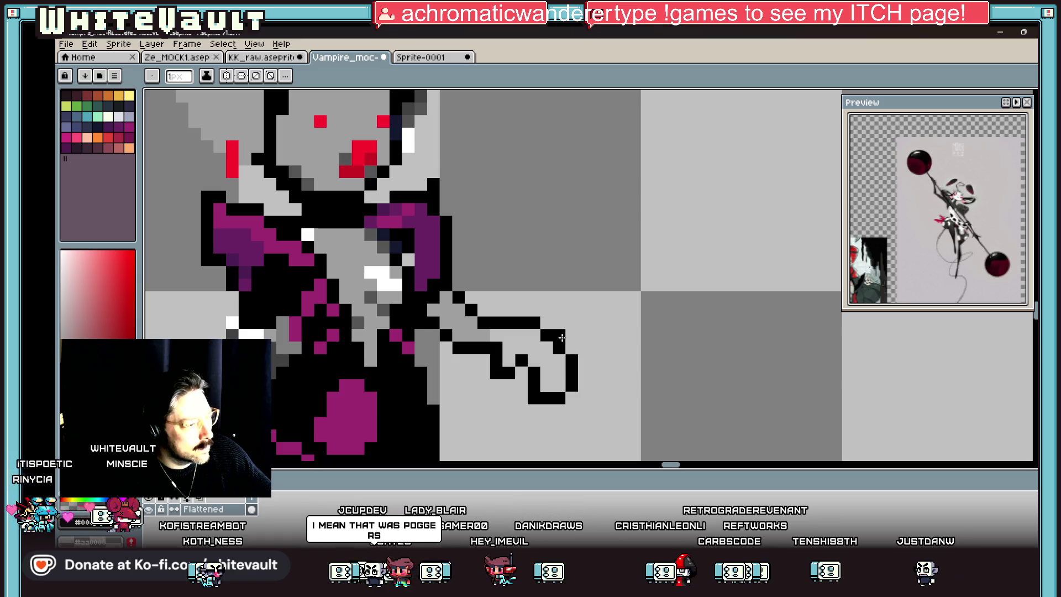
- Fill the arm with dark grey and add a light-grey highlight and hand fill
scroll(547, 328, down, 3)
scroll(555, 330, up, 1)
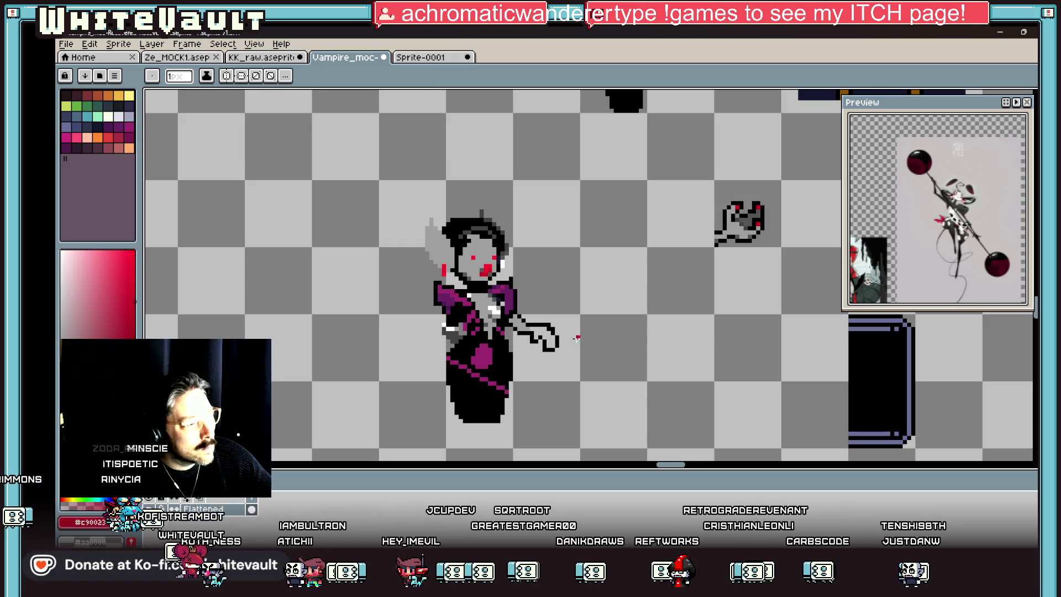
scroll(548, 345, up, 3)
key(i)
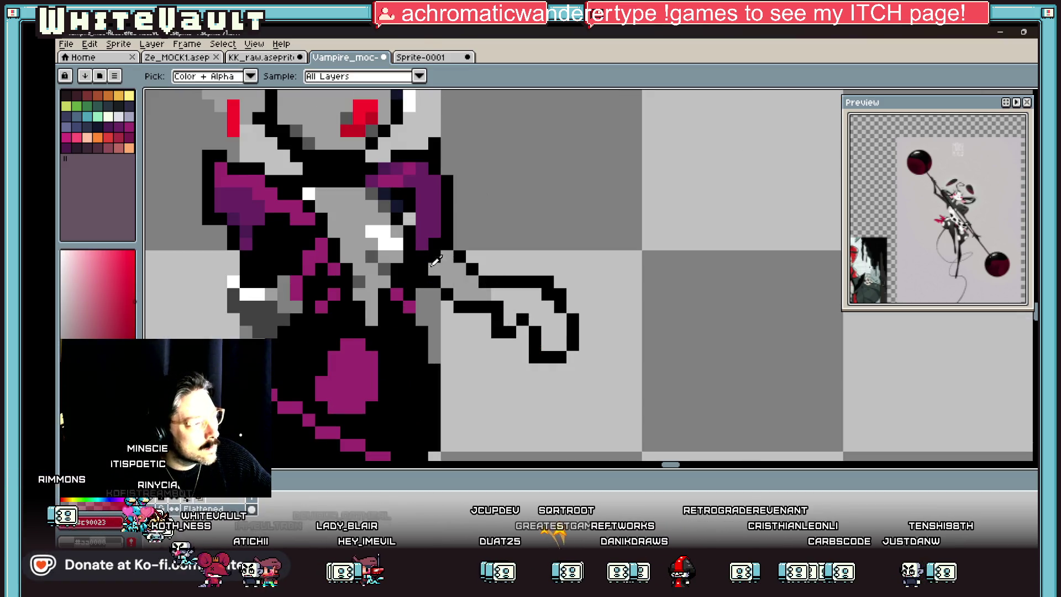
click(453, 271)
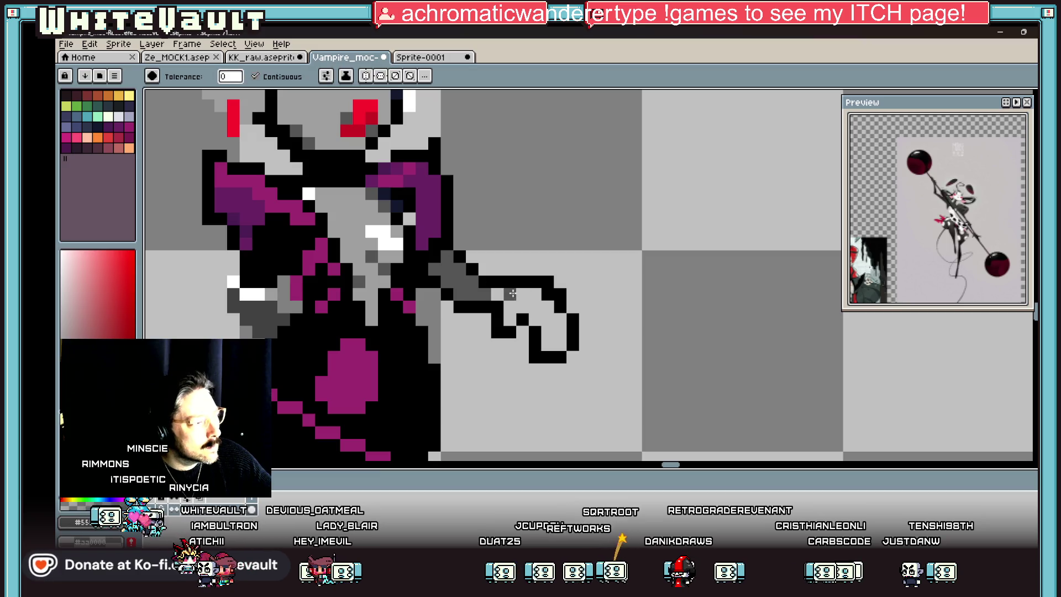
click(544, 326)
key(b)
mouse_move(460, 269)
mouse_down()
mouse_move(529, 294)
mouse_move(558, 334)
mouse_up()
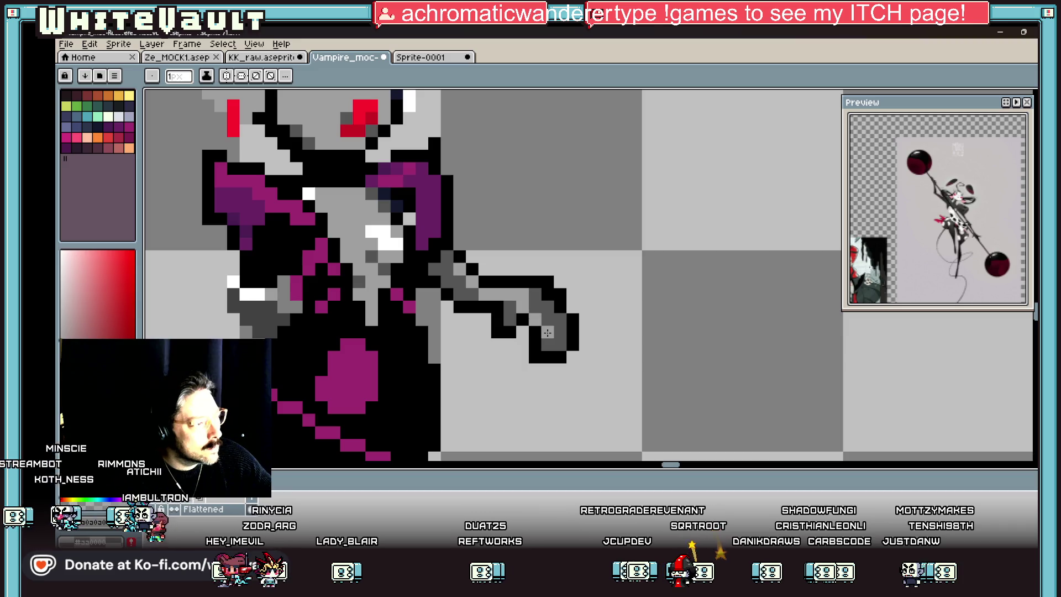
key(g)
click(549, 315)
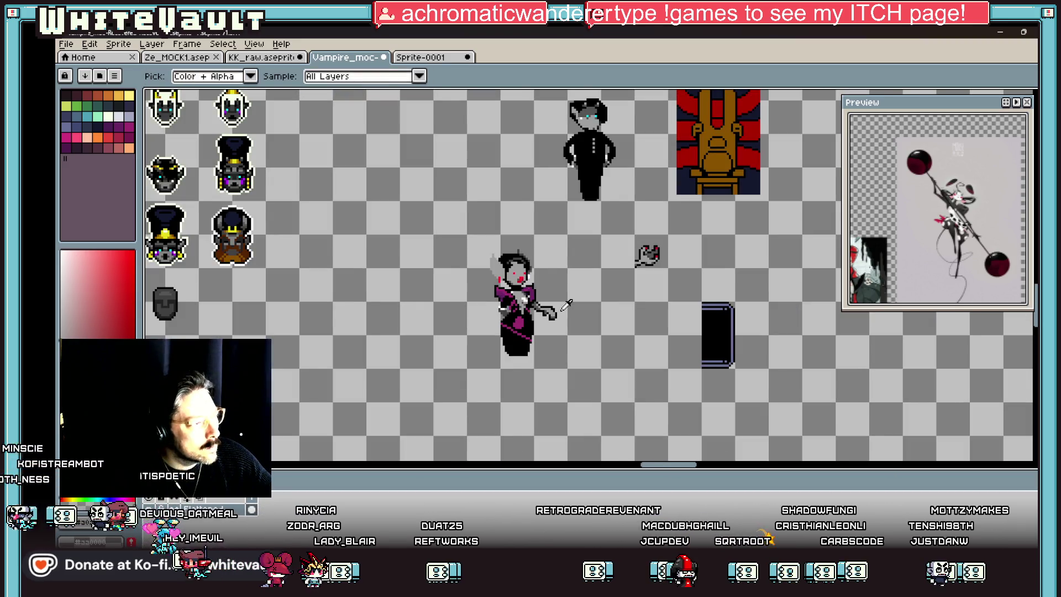
- Select the arm and move a copy of it to the right
scroll(561, 312, up, 1)
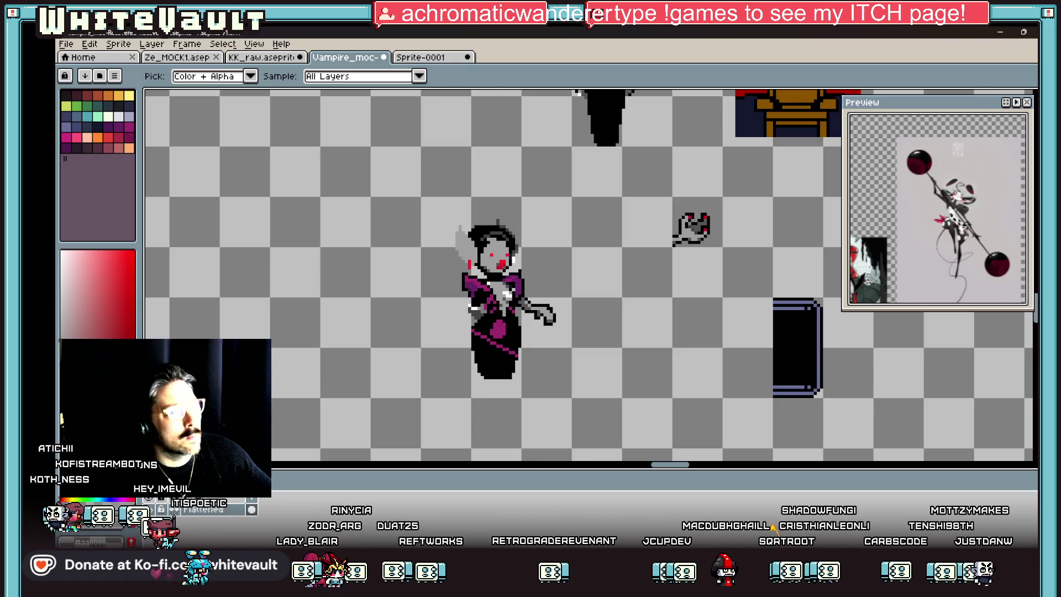
key(w)
scroll(553, 308, up, 1)
mouse_move(497, 297)
mouse_down()
mouse_move(604, 365)
mouse_move(721, 347)
mouse_up()
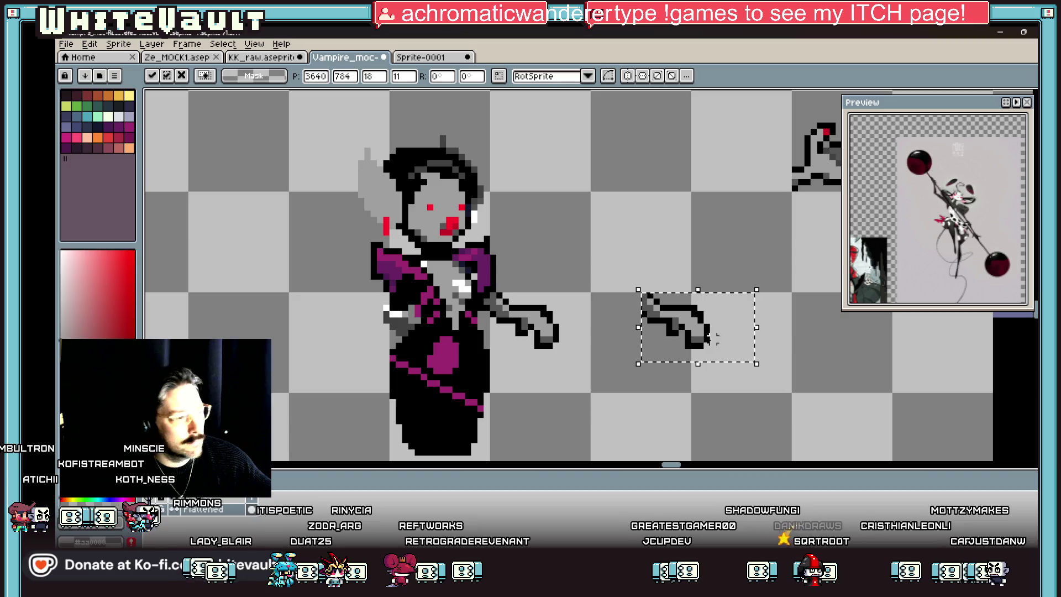
key(ctrl+d)
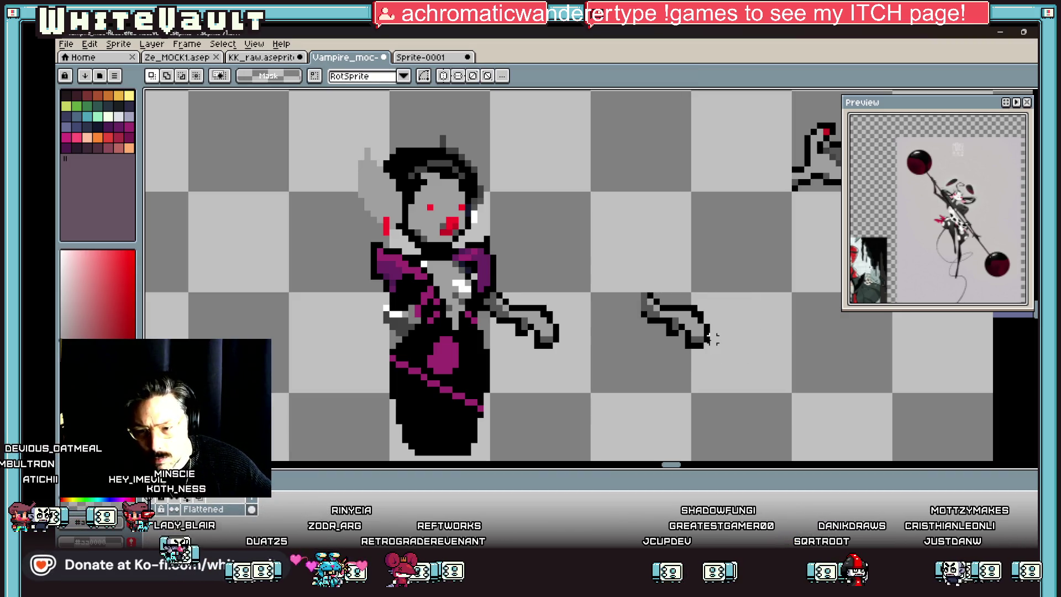
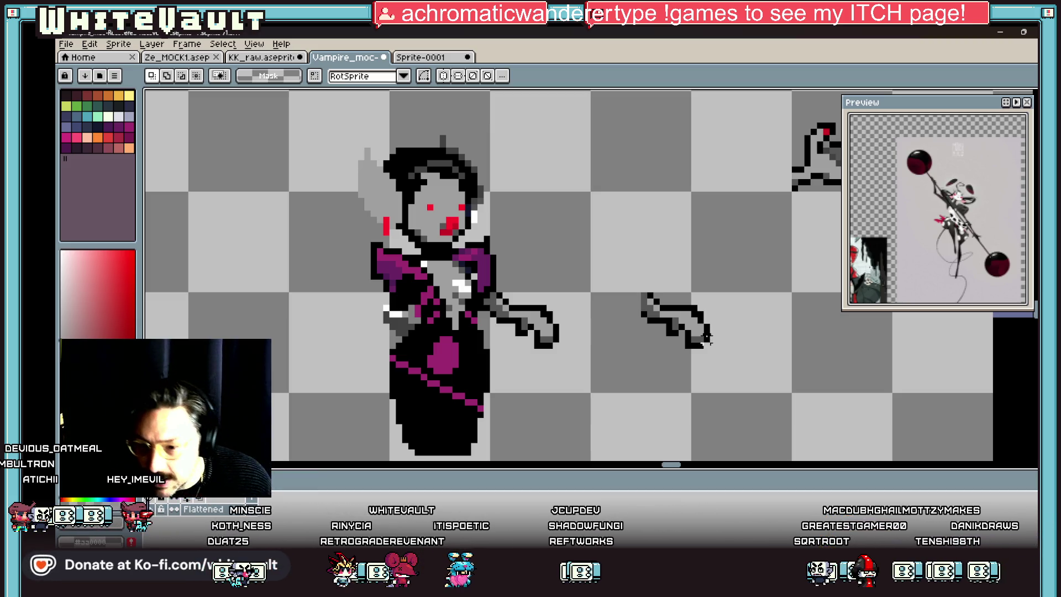
- Recolour the loose hand's outline pixels in grey, dark grey and black with the Pencil
key(i)
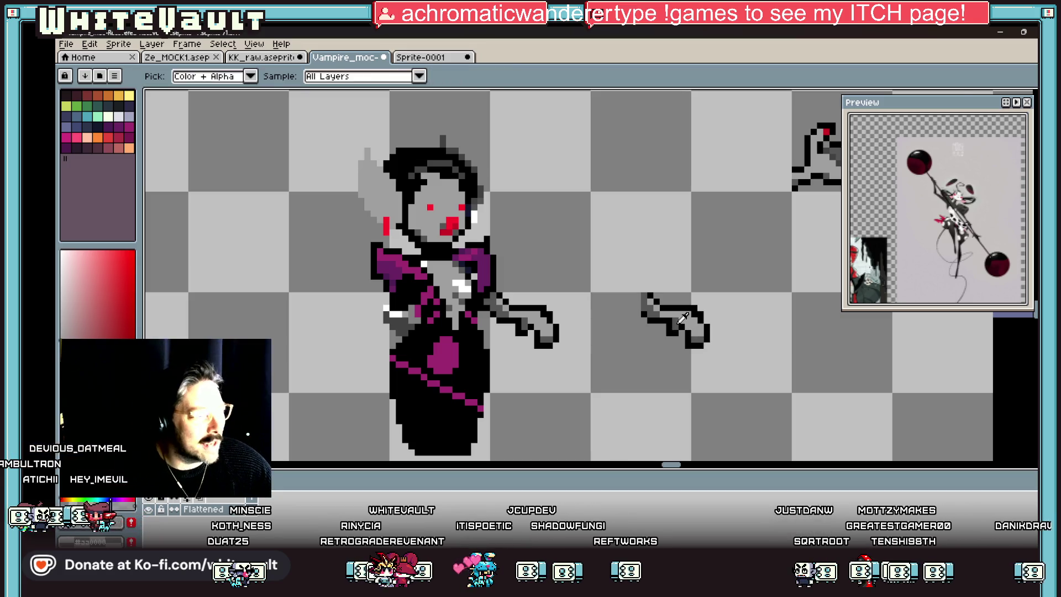
scroll(676, 324, up, 3)
key(b)
mouse_move(647, 331)
mouse_down()
mouse_move(685, 331)
mouse_move(652, 348)
mouse_up()
click(681, 329)
alt+click(736, 365)
drag(719, 348, 688, 322)
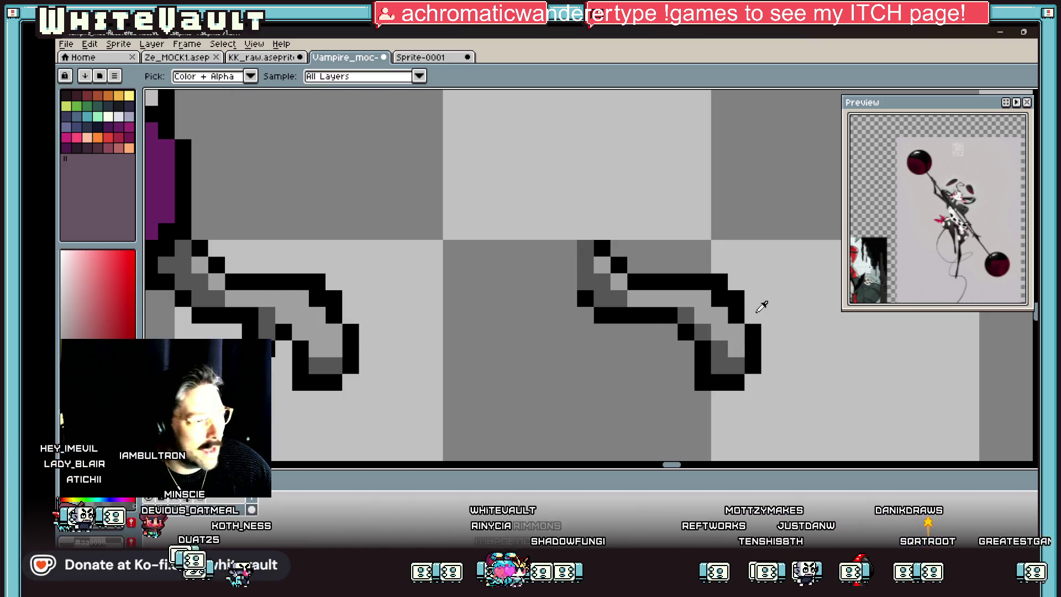
alt+click(757, 309)
click(747, 302)
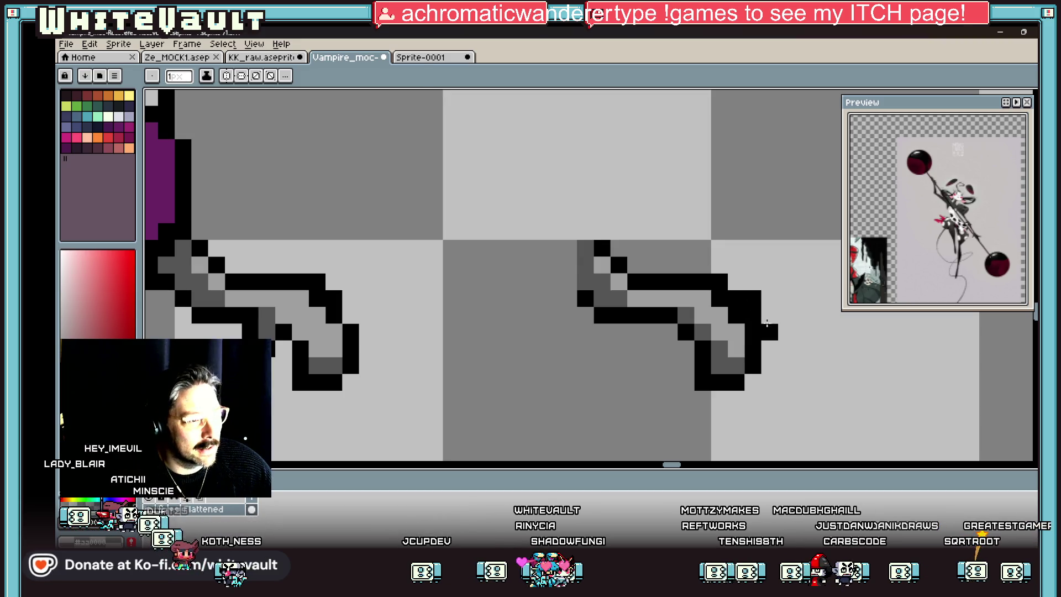
- Try moving the sword piece onto the vampire's body, then cancel the move and deselect
scroll(745, 304, down, 5)
scroll(719, 293, up, 1)
scroll(702, 279, up, 3)
key(g)
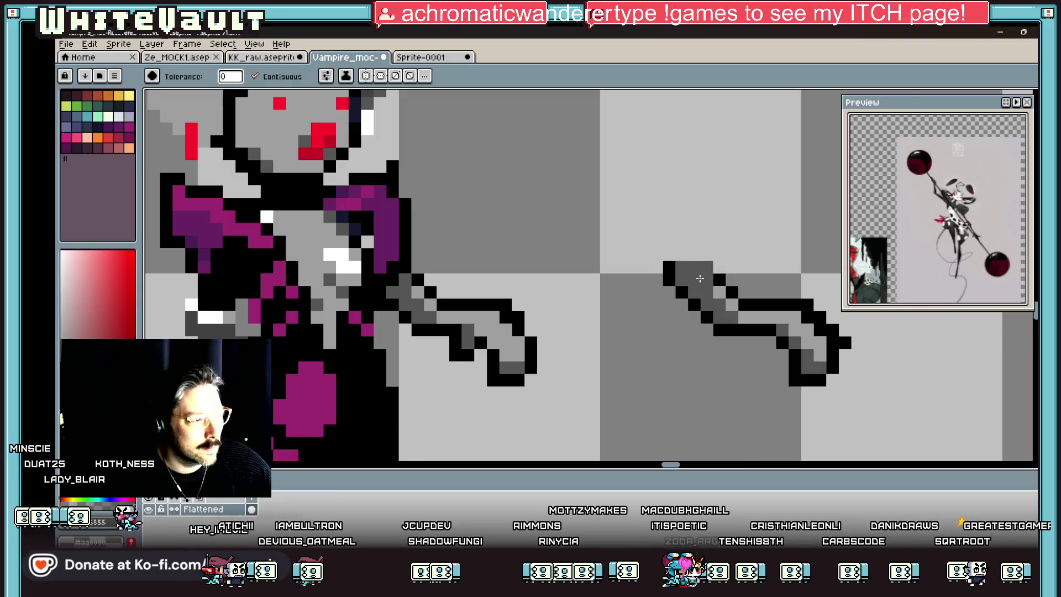
scroll(699, 276, down, 3)
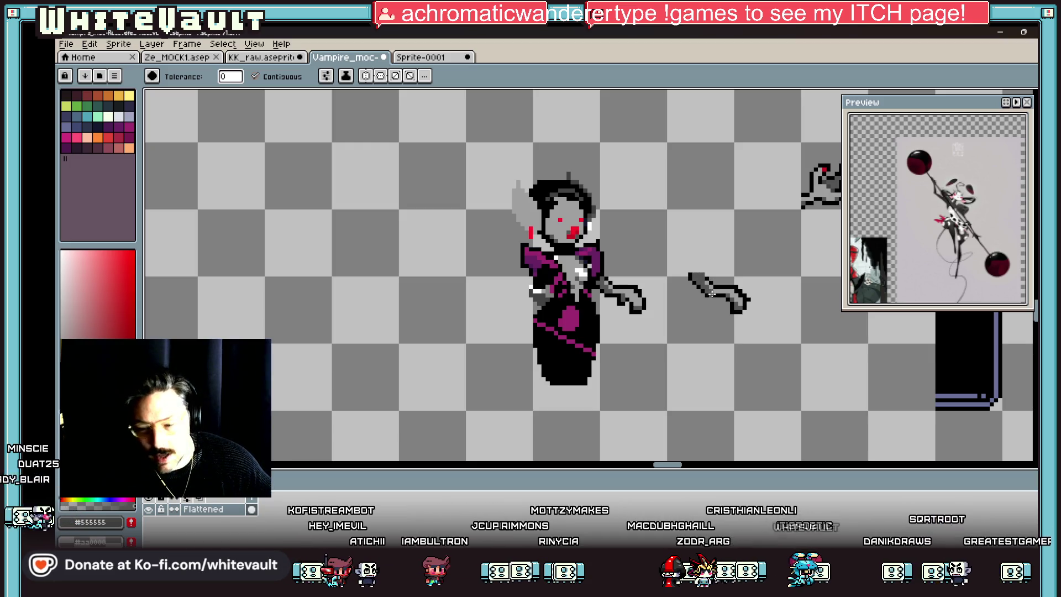
scroll(711, 287, down, 1)
key(m)
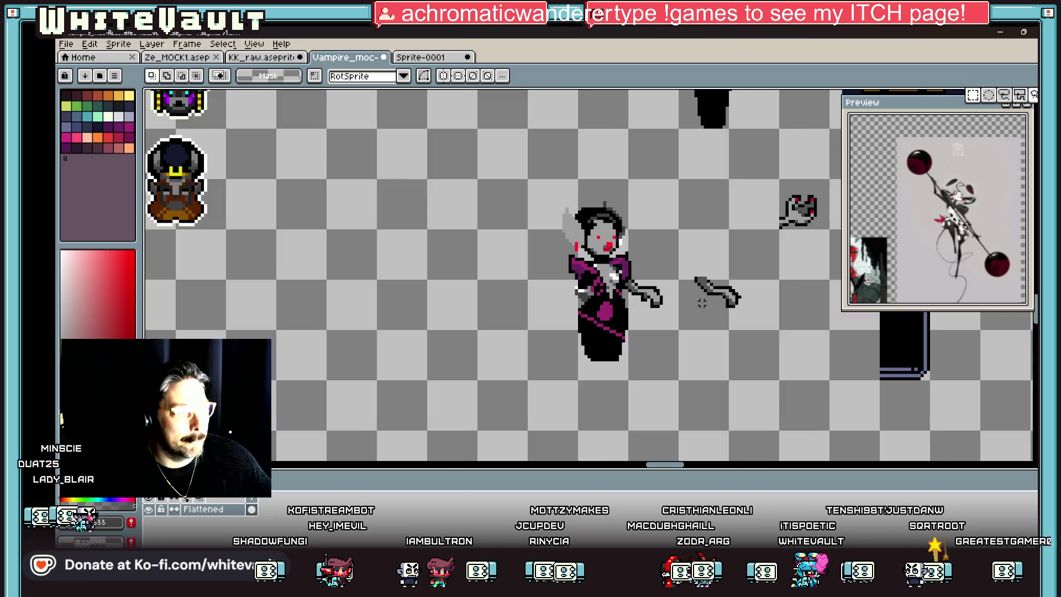
scroll(710, 281, up, 1)
mouse_move(675, 244)
mouse_down()
mouse_move(769, 339)
mouse_move(615, 349)
mouse_up()
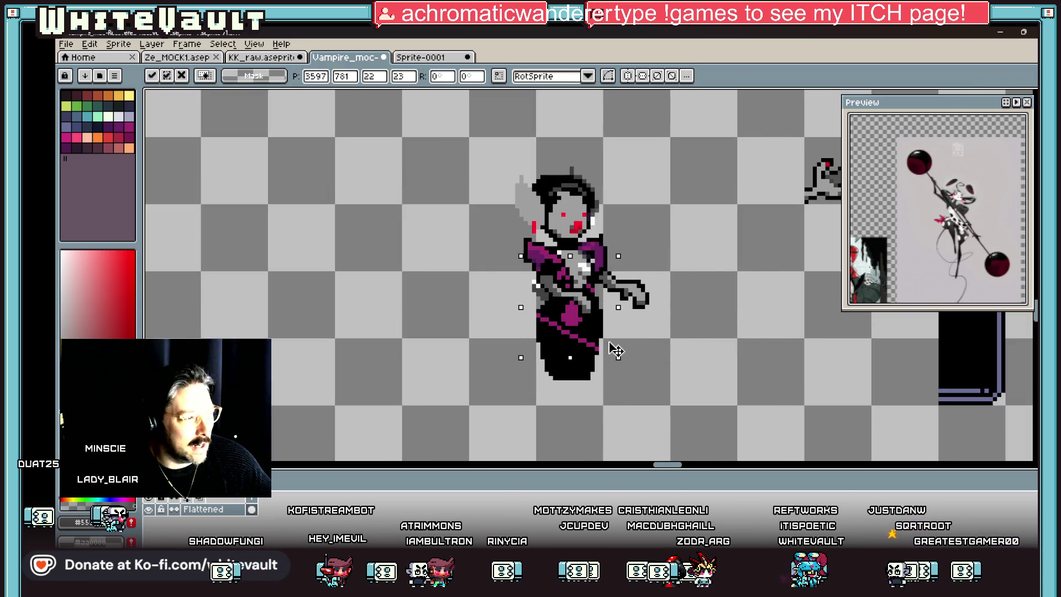
key(Escape)
key(ctrl+d)
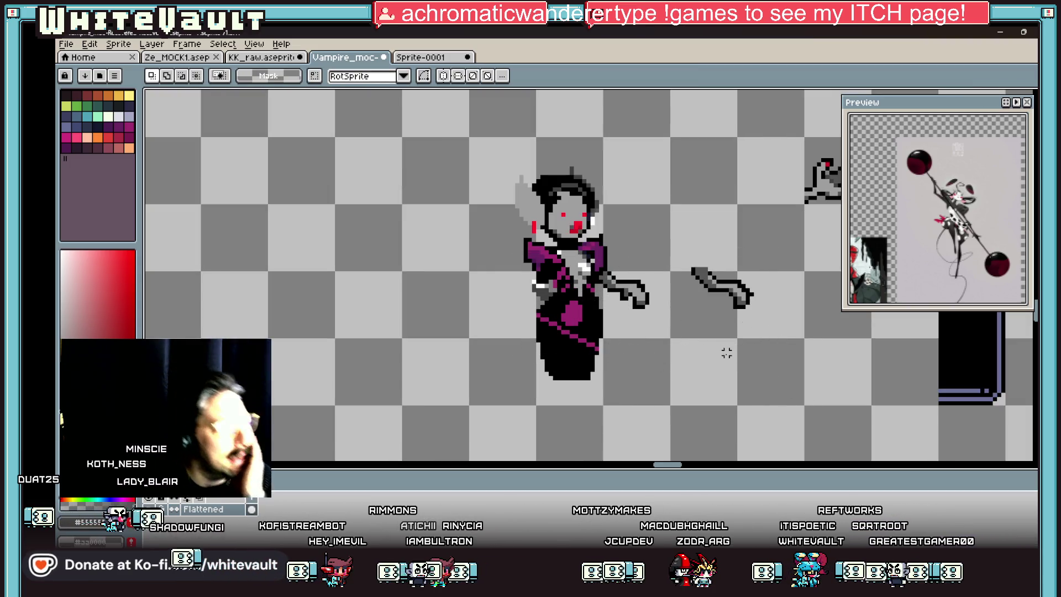
scroll(749, 343, up, 1)
- Marquee-select the sword hand and its pixels, releasing each selection
drag(666, 215, 786, 355)
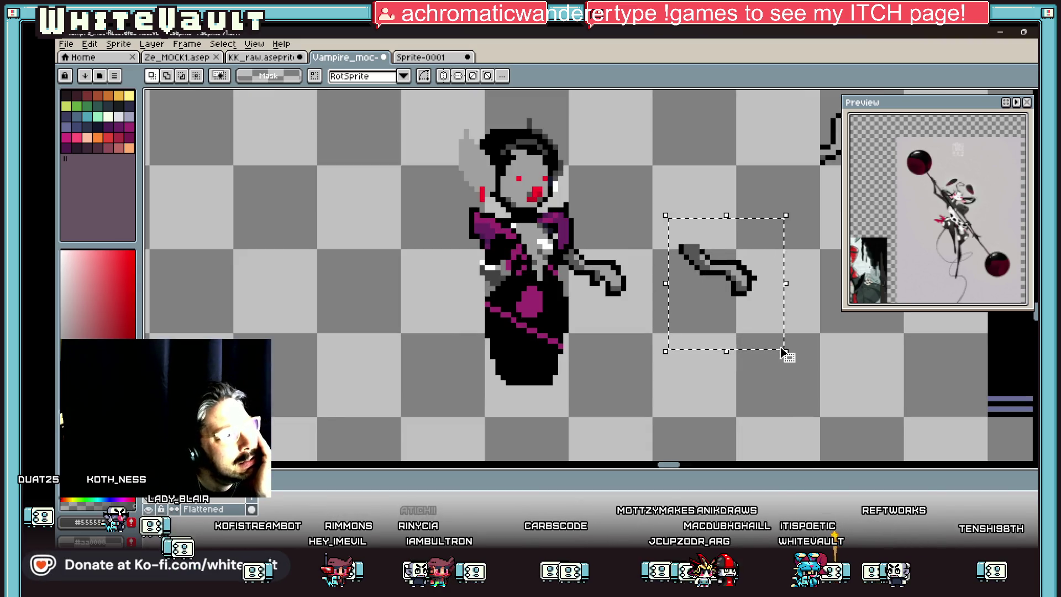
scroll(829, 348, down, 2)
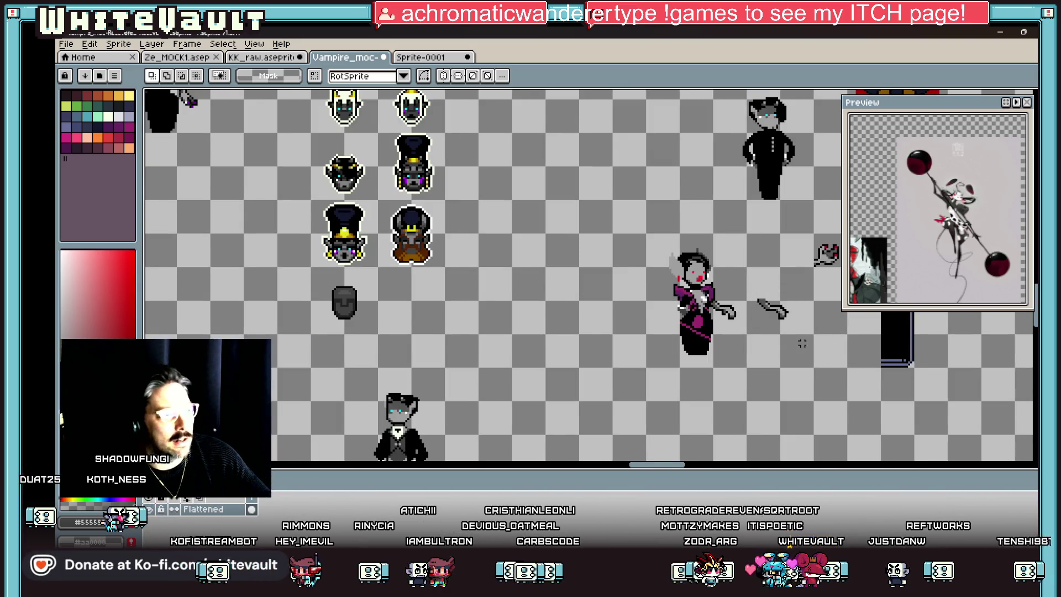
scroll(802, 343, up, 1)
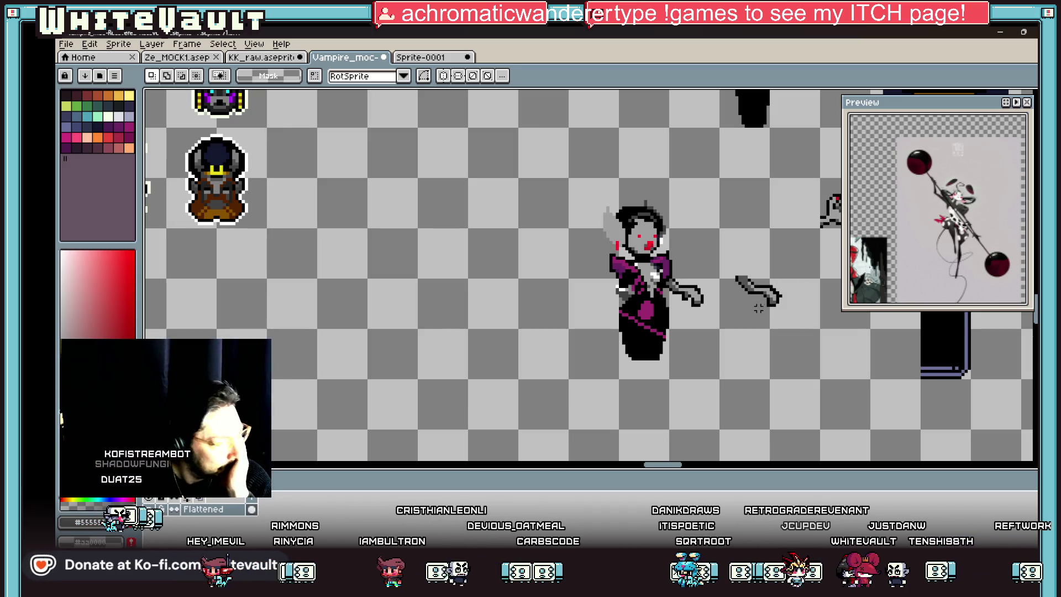
scroll(781, 311, up, 1)
scroll(781, 311, down, 1)
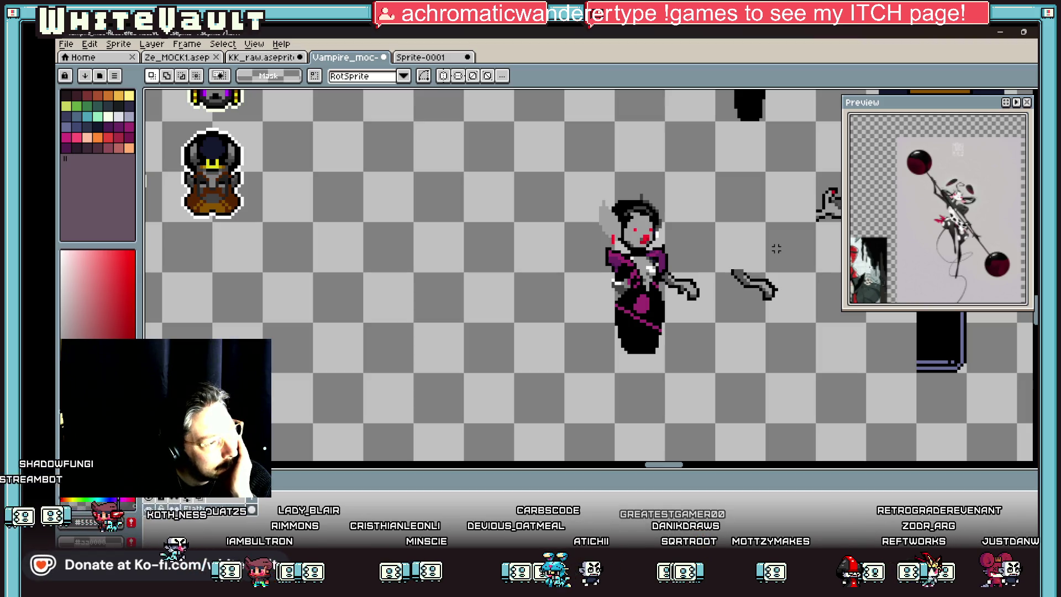
scroll(776, 248, down, 3)
scroll(779, 271, up, 2)
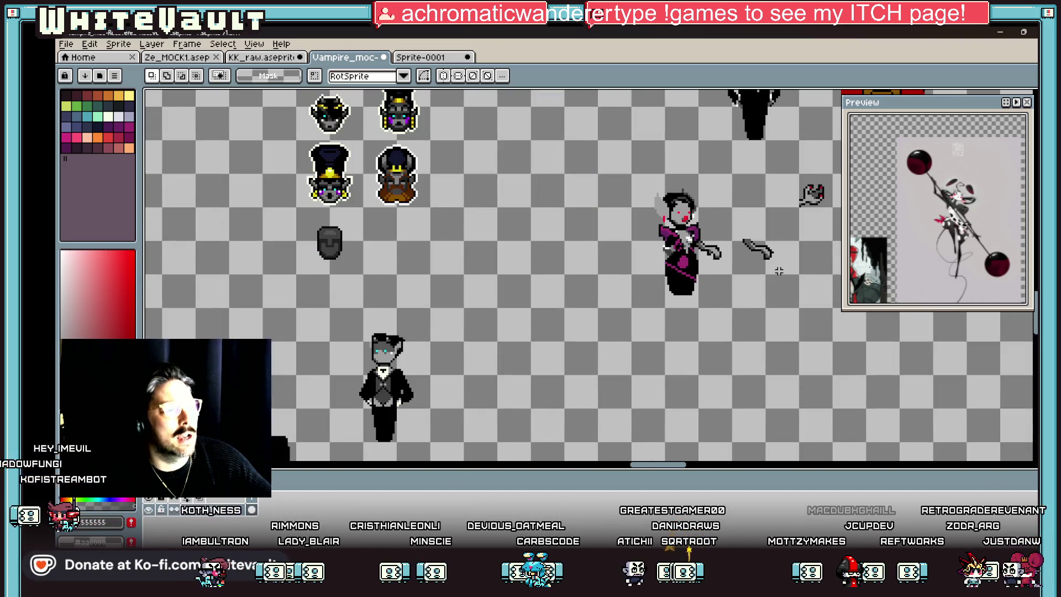
scroll(736, 256, up, 3)
drag(675, 222, 769, 305)
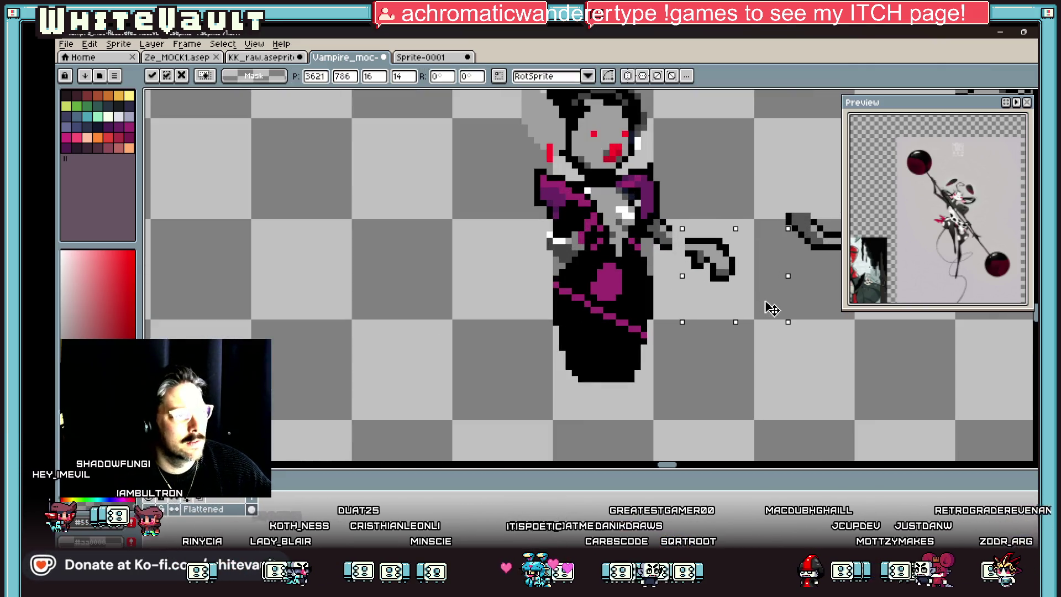
key(Return)
scroll(669, 231, up, 2)
drag(637, 221, 690, 289)
key(Return)
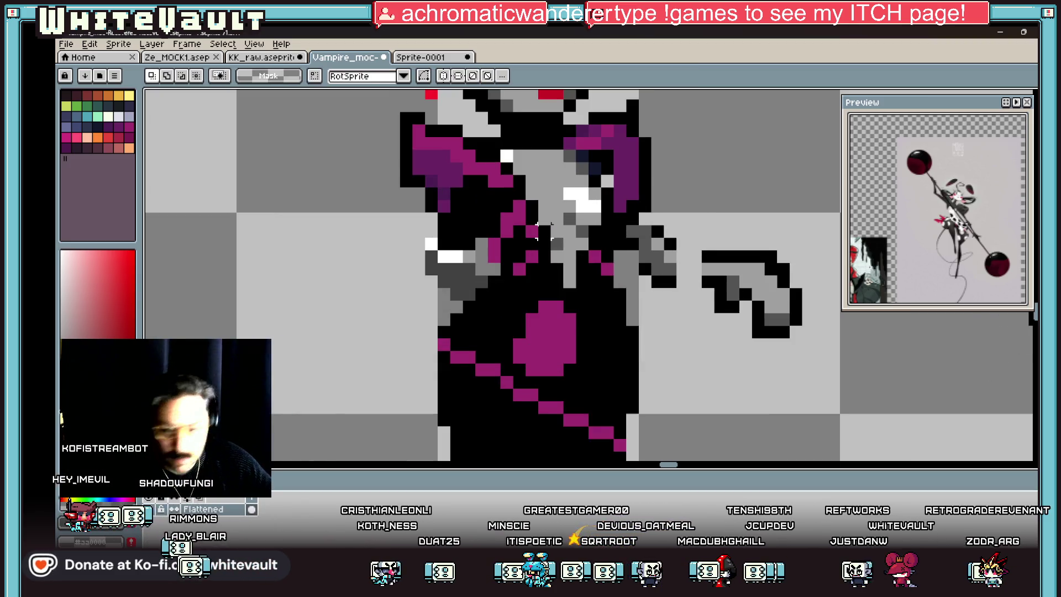
- Touch up the arm outline, turning one pixel black and two pixels grey
key(b)
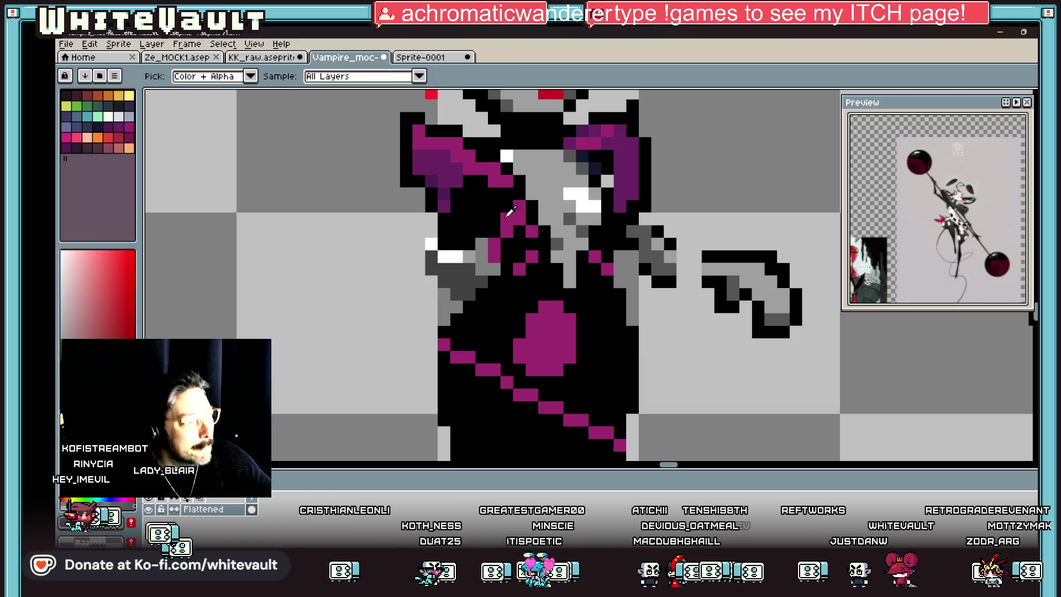
click(643, 227)
drag(657, 231, 669, 243)
key(b)
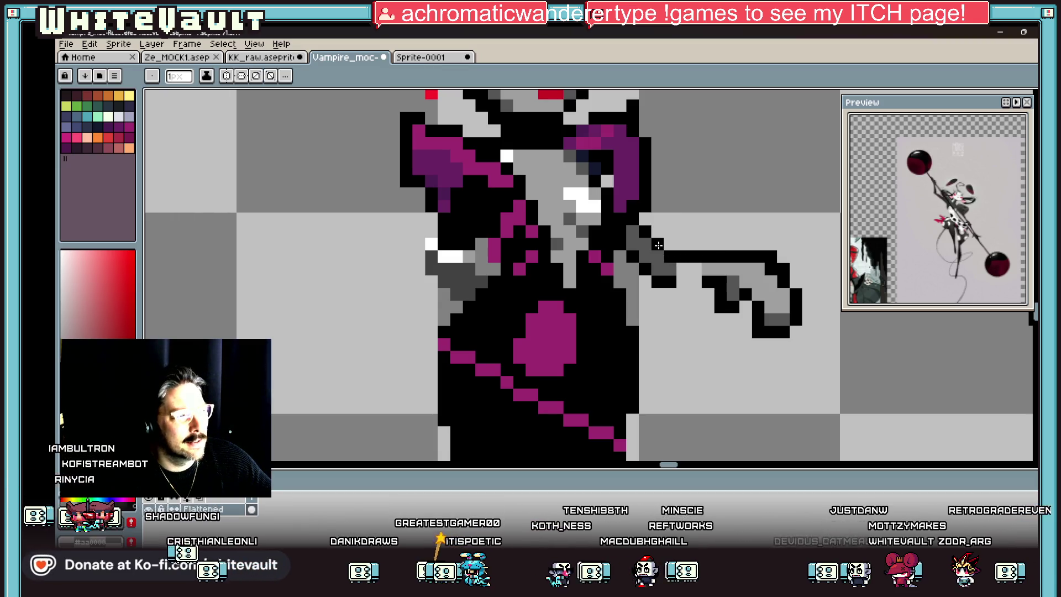
scroll(742, 274, down, 8)
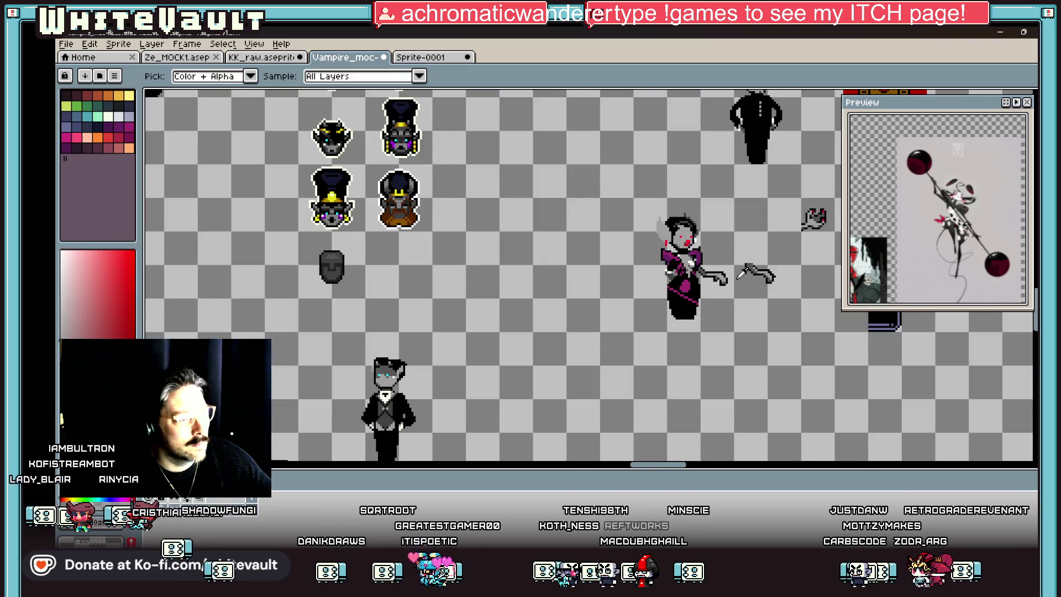
scroll(736, 271, up, 1)
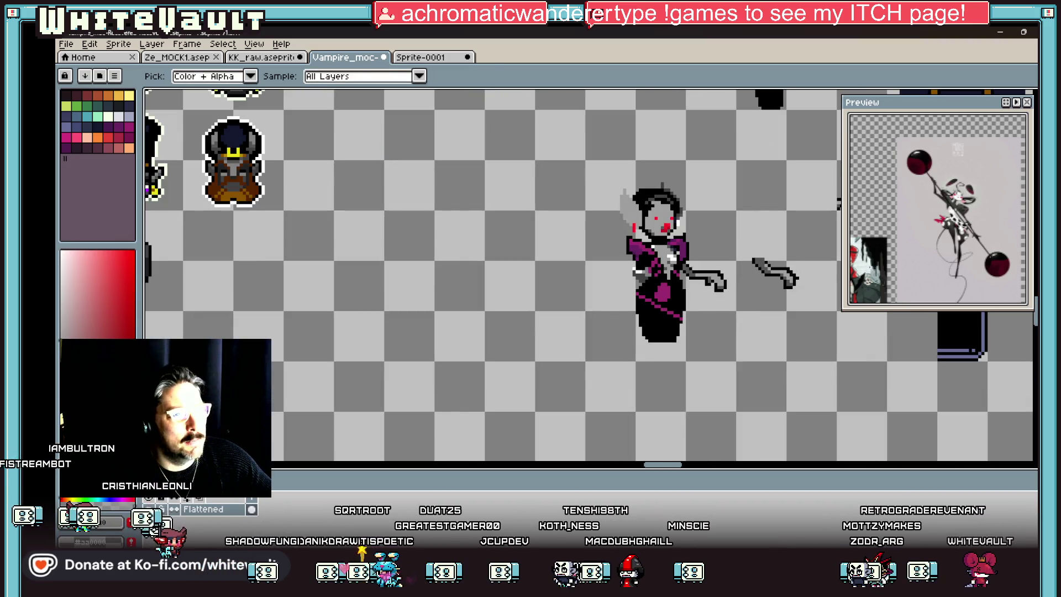
- Select the vampire's arm, then undo a stray rectangle outline drawn near it
key(m)
scroll(707, 289, up, 1)
drag(688, 256, 786, 325)
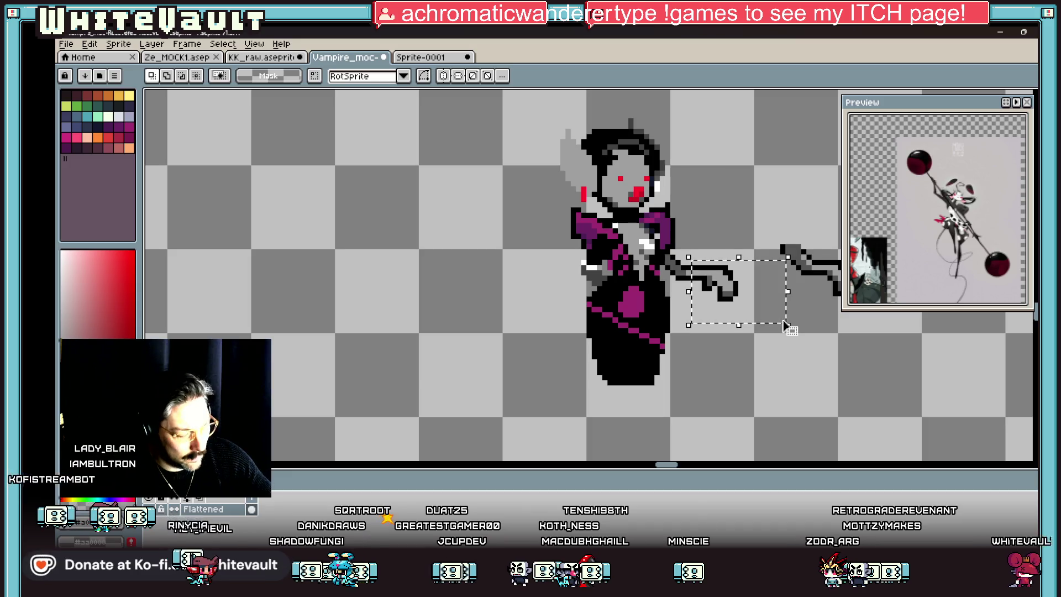
key(ctrl+d)
mouse_move(748, 255)
mouse_down()
mouse_move(715, 326)
mouse_move(695, 340)
mouse_up()
key(ctrl+z)
- Select the detached arm piece and delete it
scroll(774, 332, down, 2)
scroll(767, 321, down, 1)
scroll(765, 303, up, 1)
drag(763, 302, 821, 349)
key(Delete)
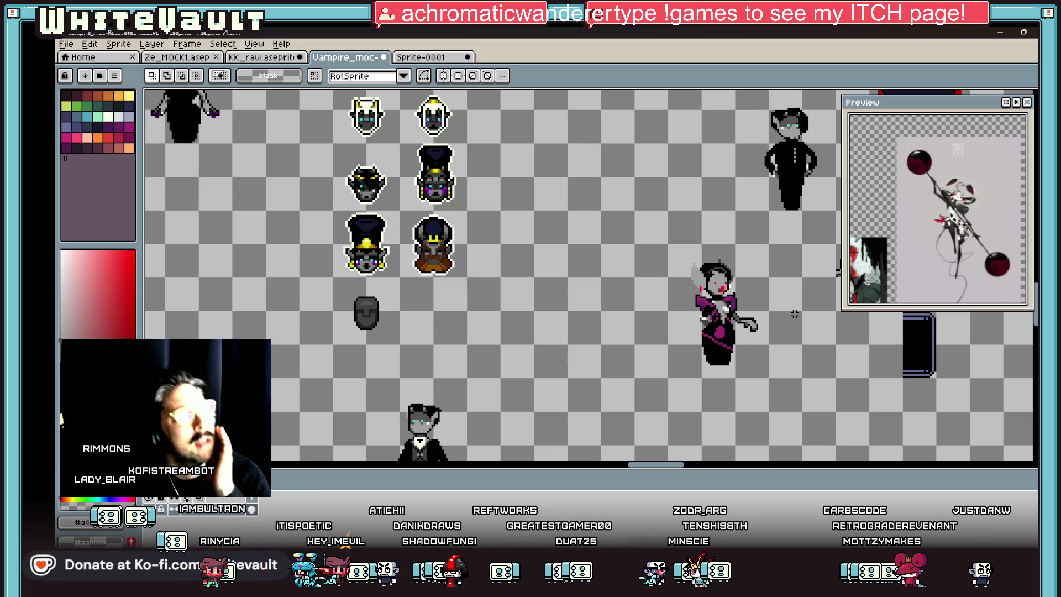
scroll(761, 333, up, 2)
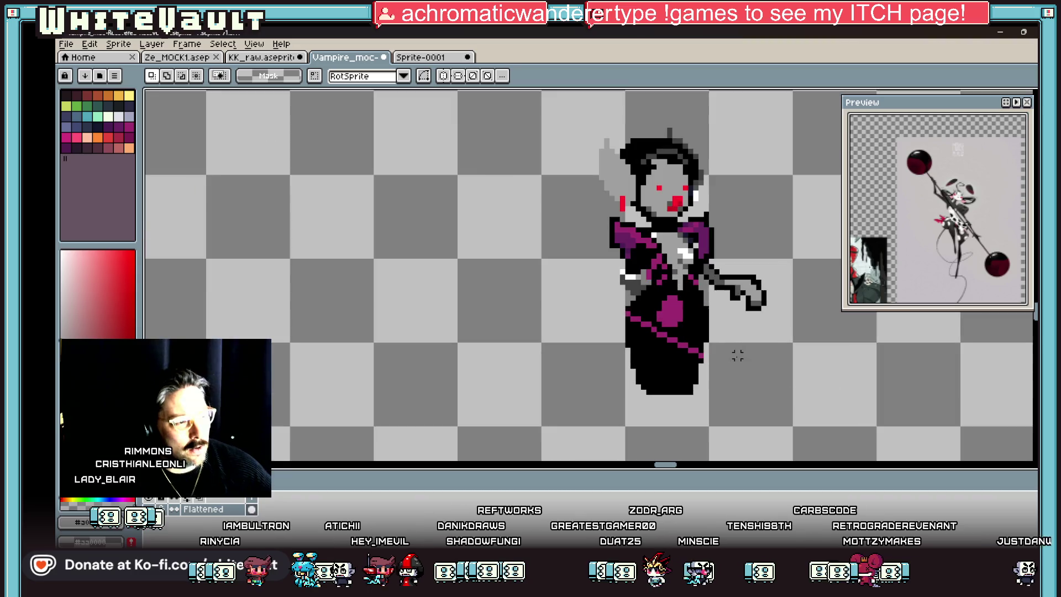
- Add black pixels beside the skirt
key(i)
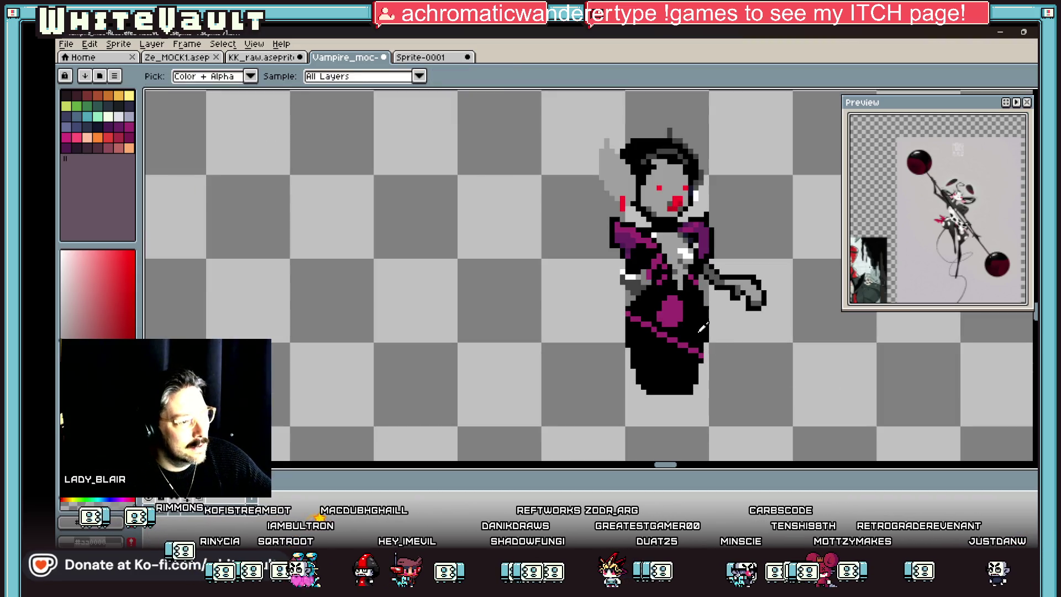
key(b)
click(706, 331)
- Draw a black leg below the skirt, then erase the stroke
mouse_move(698, 330)
mouse_down()
mouse_move(721, 334)
mouse_move(750, 376)
mouse_move(721, 414)
mouse_move(723, 362)
mouse_up()
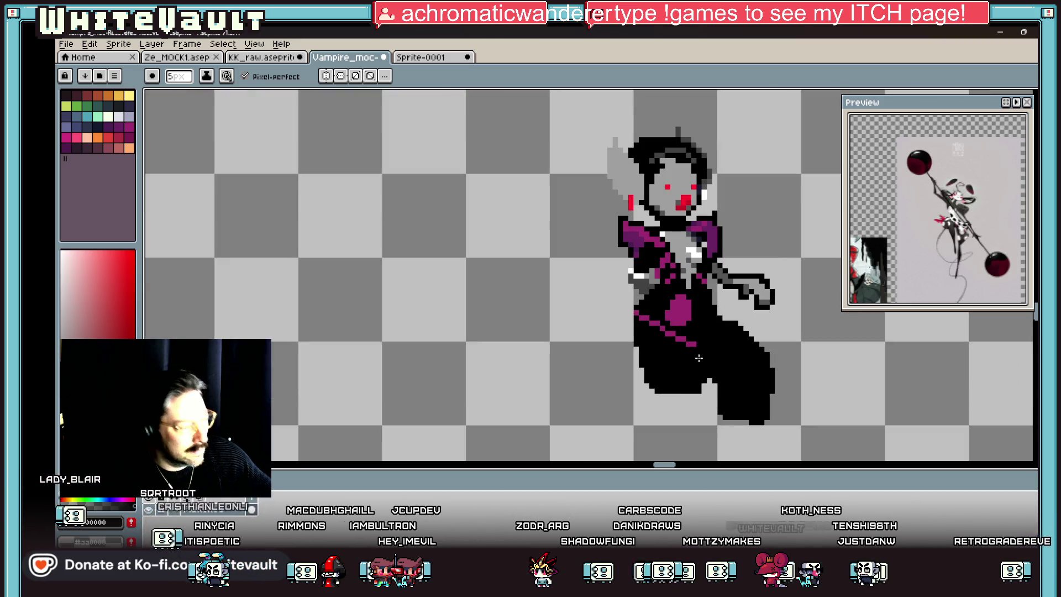
key(e)
mouse_move(636, 309)
mouse_down()
mouse_move(644, 353)
mouse_move(685, 389)
mouse_move(702, 379)
mouse_up()
scroll(703, 376, down, 3)
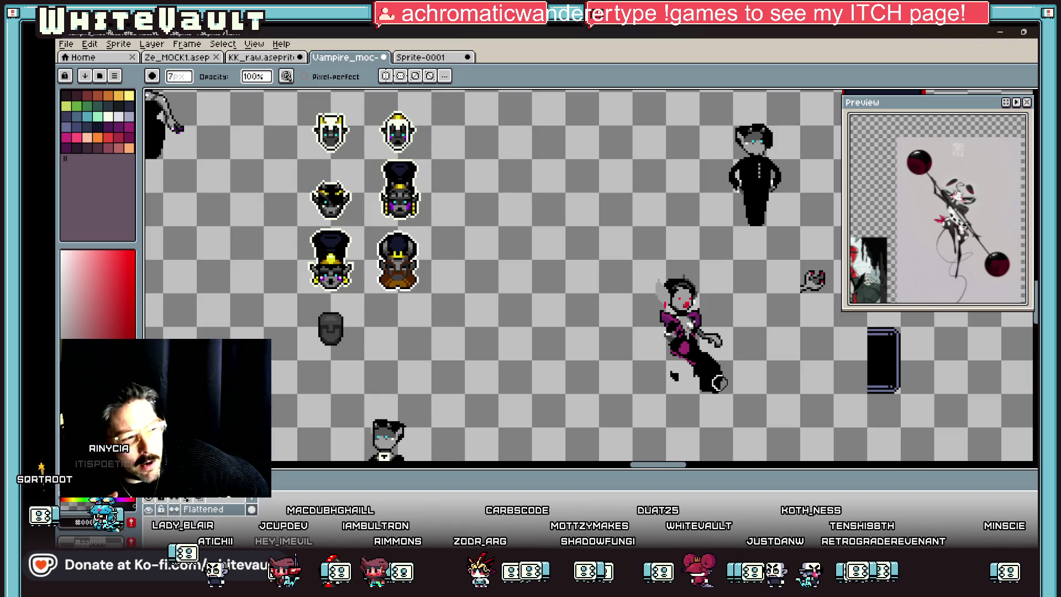
scroll(670, 356, up, 2)
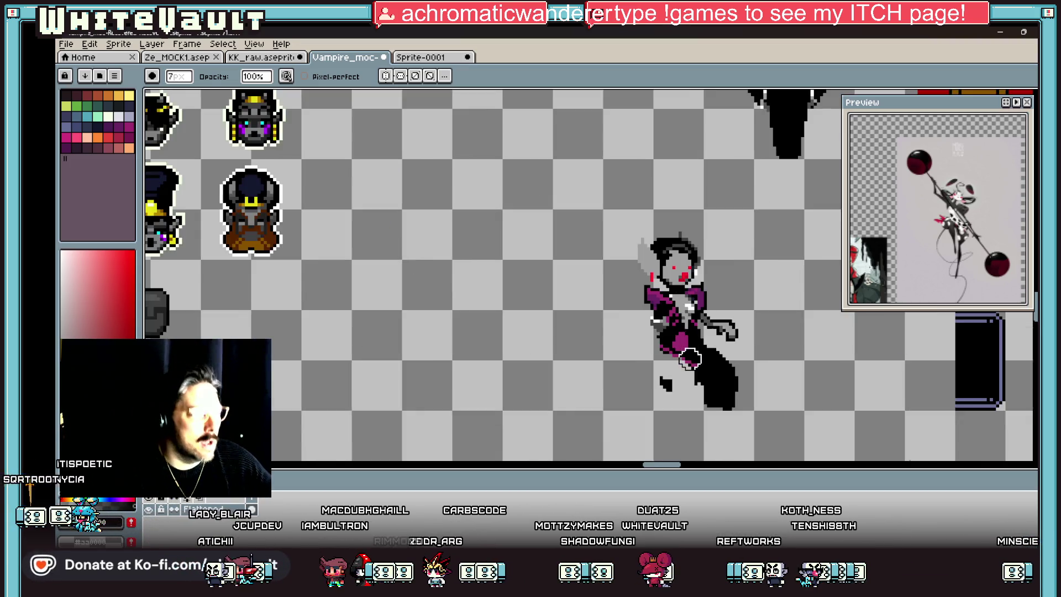
- Draw black outline pixels under the small hand
key(i)
scroll(629, 326, up, 2)
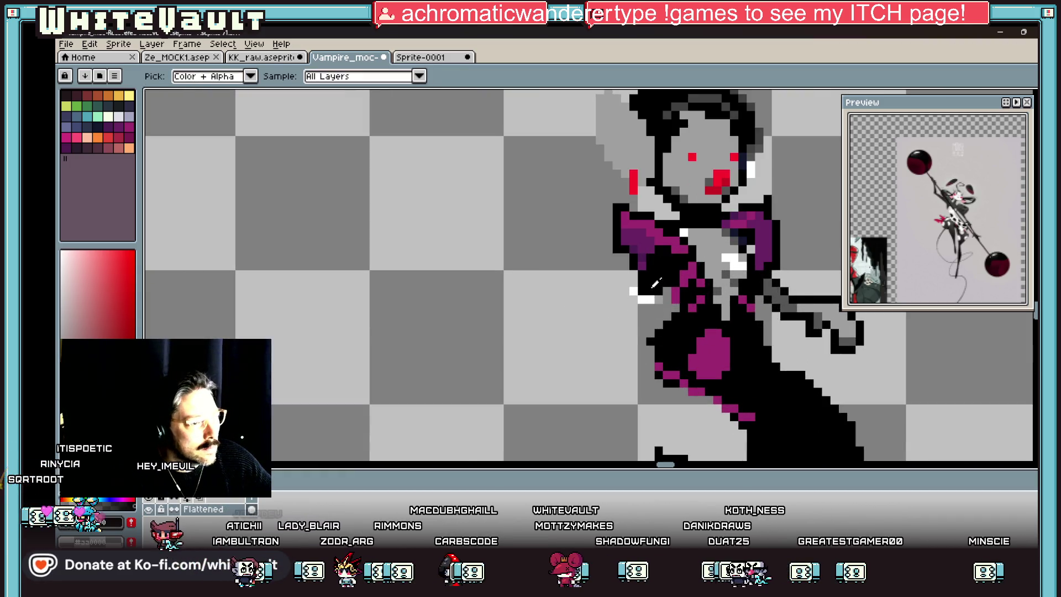
key(b)
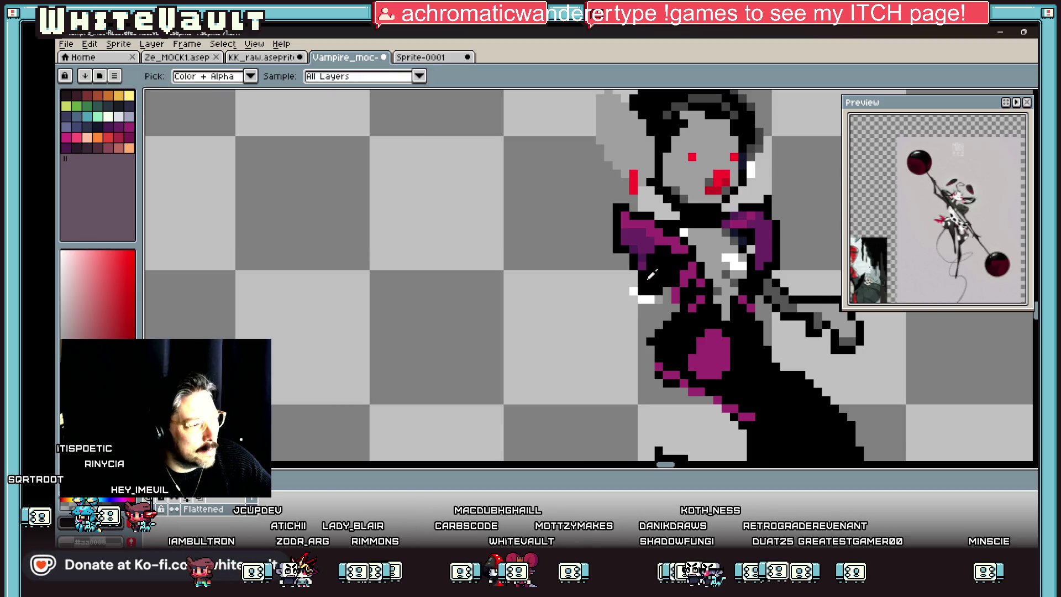
scroll(588, 327, up, 2)
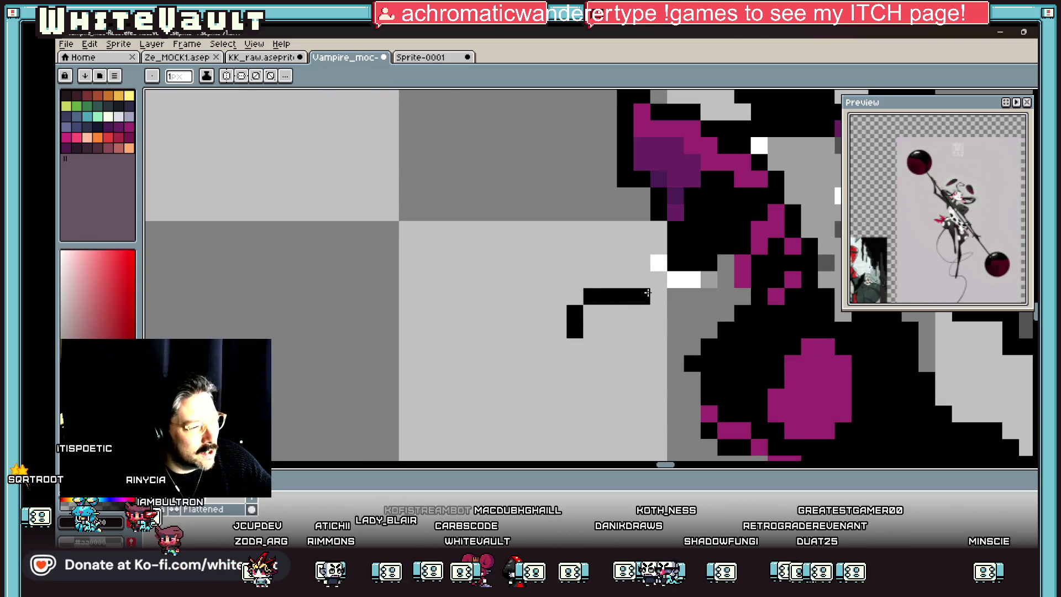
mouse_move(625, 330)
mouse_down()
mouse_move(641, 347)
mouse_move(607, 346)
mouse_up()
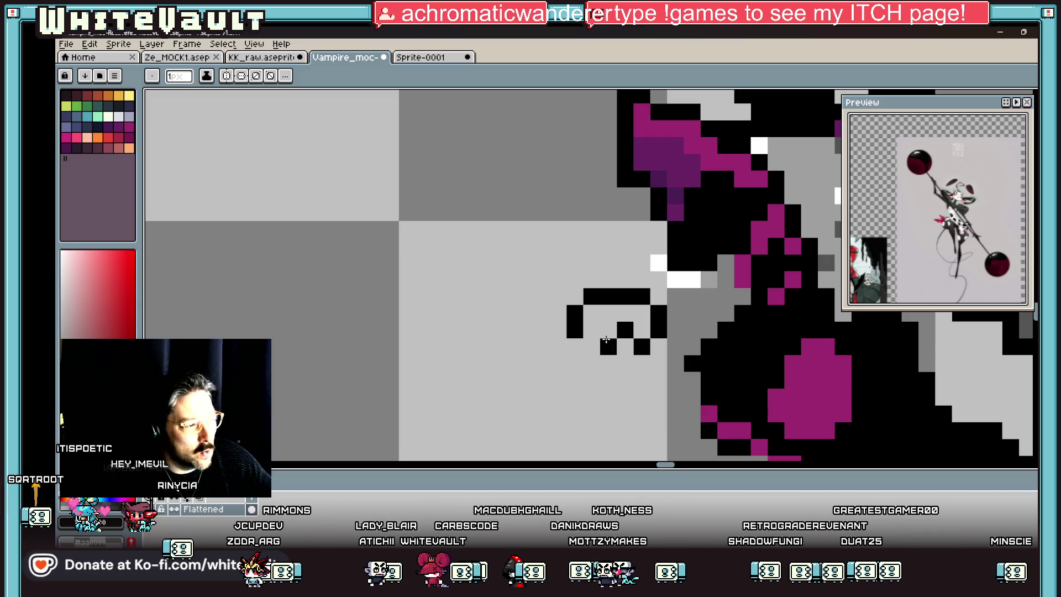
- Paint white highlight pixels on the hand, then undo them
key(i)
key(b)
click(642, 279)
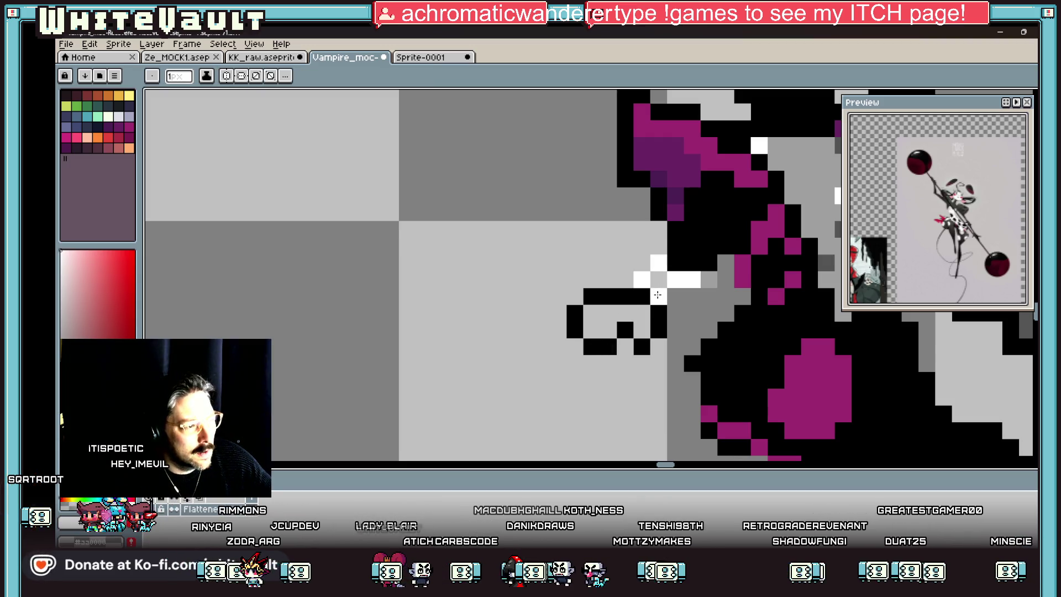
click(674, 312)
key(ctrl+z)
key(ctrl+z)
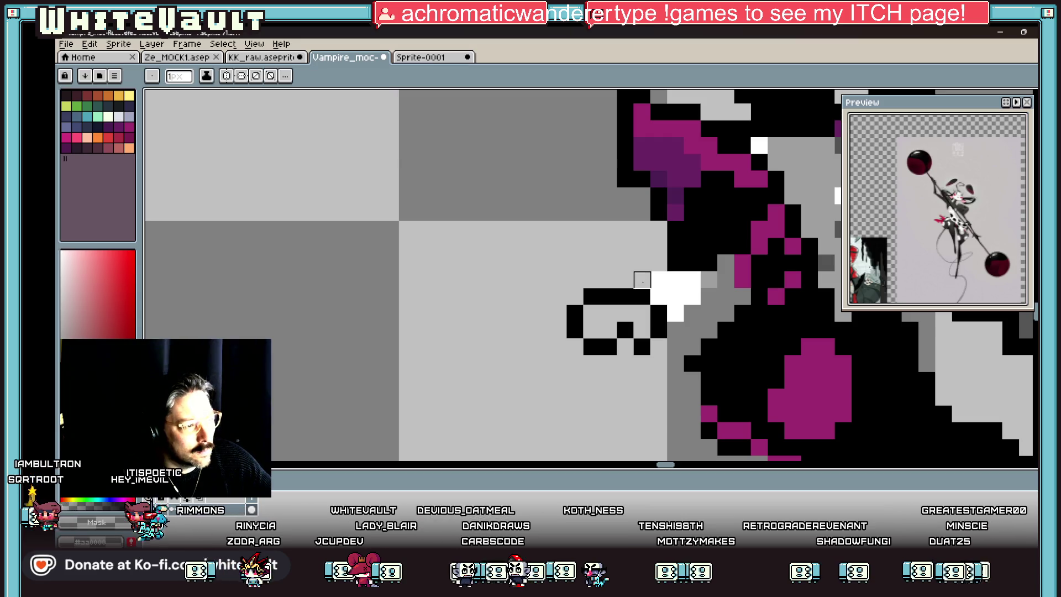
scroll(691, 290, down, 4)
scroll(722, 312, up, 2)
key(i)
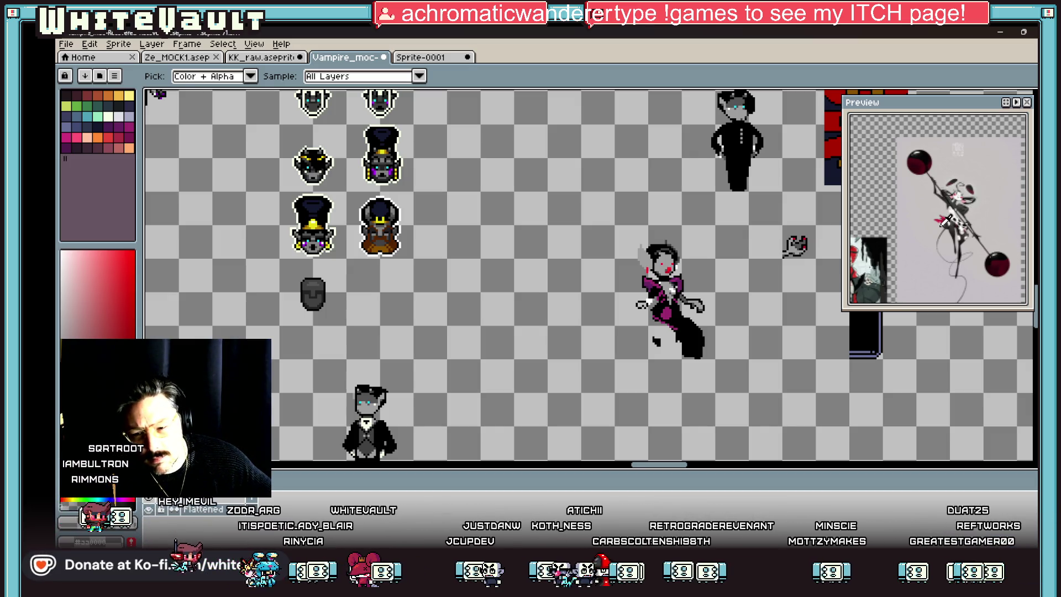
- Copy the right arm, flip the pasted copy horizontally and place it on the left side
key(m)
scroll(684, 308, up, 2)
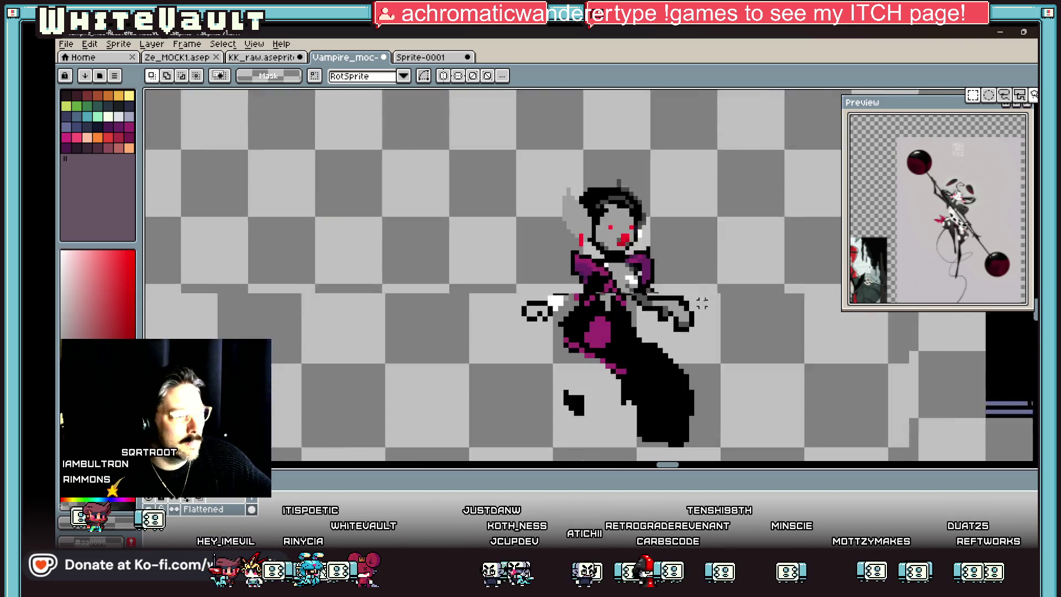
mouse_move(646, 285)
mouse_down()
mouse_move(720, 346)
mouse_move(518, 342)
mouse_up()
key(ctrl+c)
key(ctrl+v)
key(shift+h)
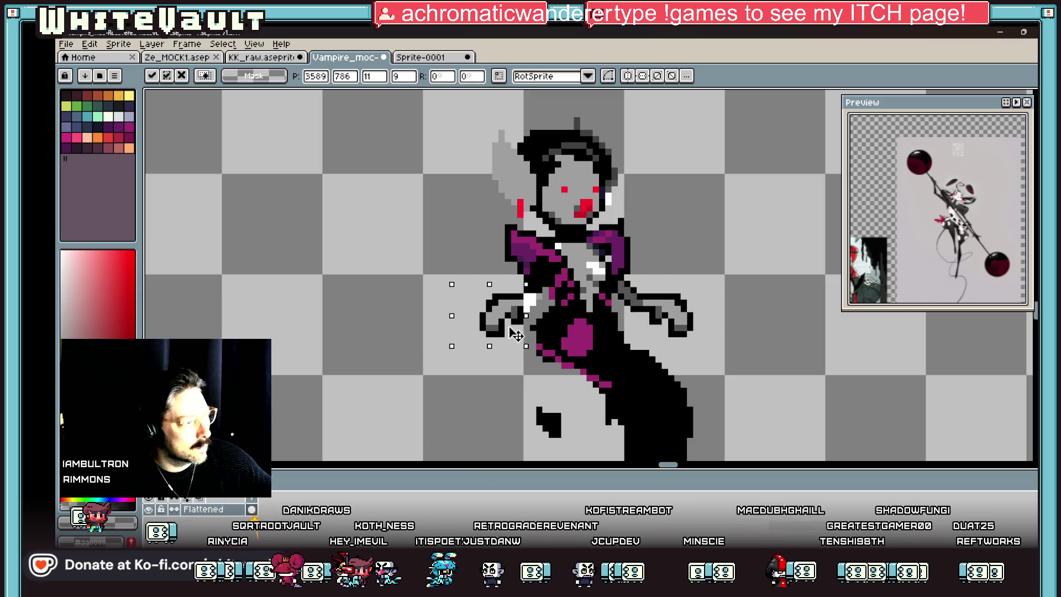
click(542, 308)
scroll(539, 305, up, 1)
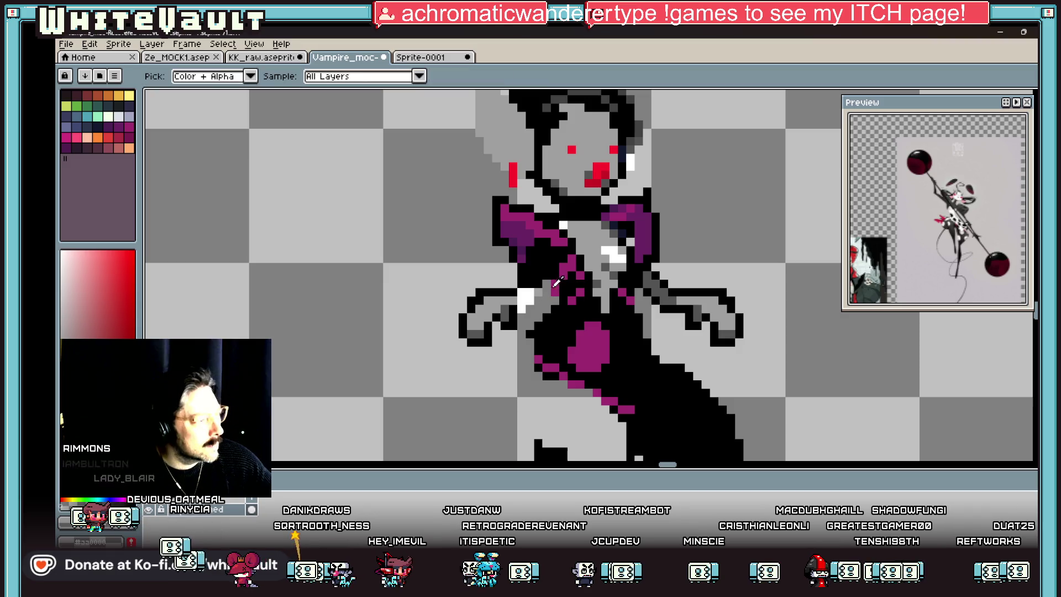
- Paint grey over white highlights and darken pixels where the new arm joins the torso
key(b)
scroll(537, 304, up, 1)
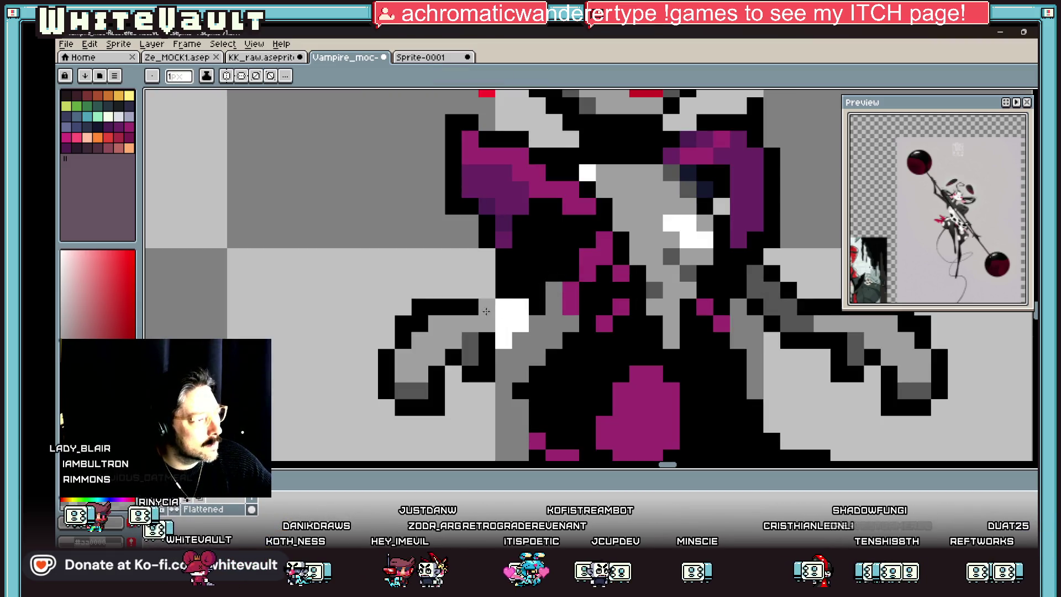
mouse_move(526, 273)
mouse_down()
mouse_move(547, 259)
mouse_move(502, 310)
mouse_up()
click(519, 306)
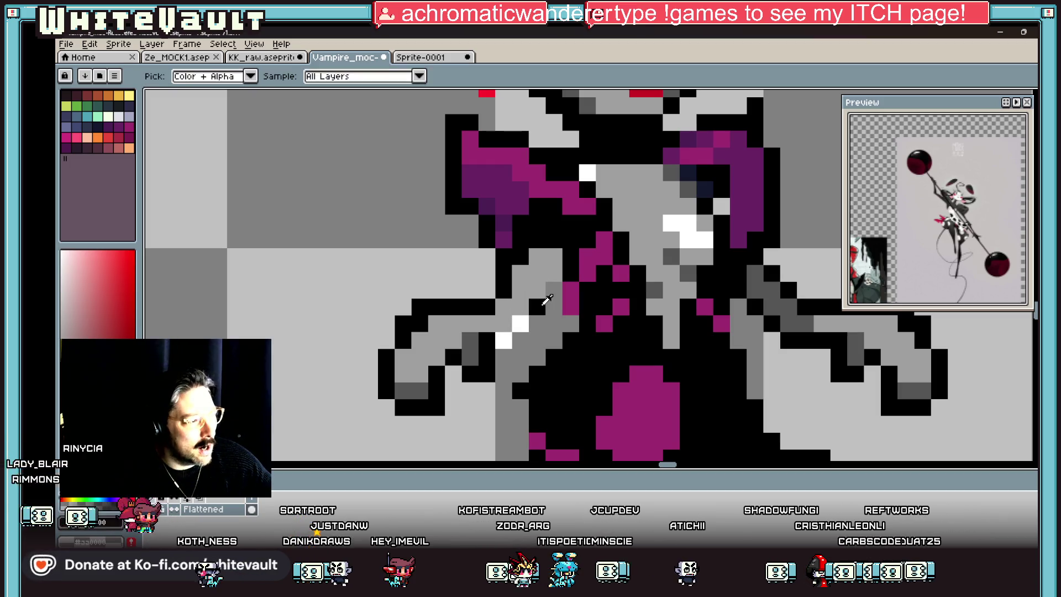
click(503, 340)
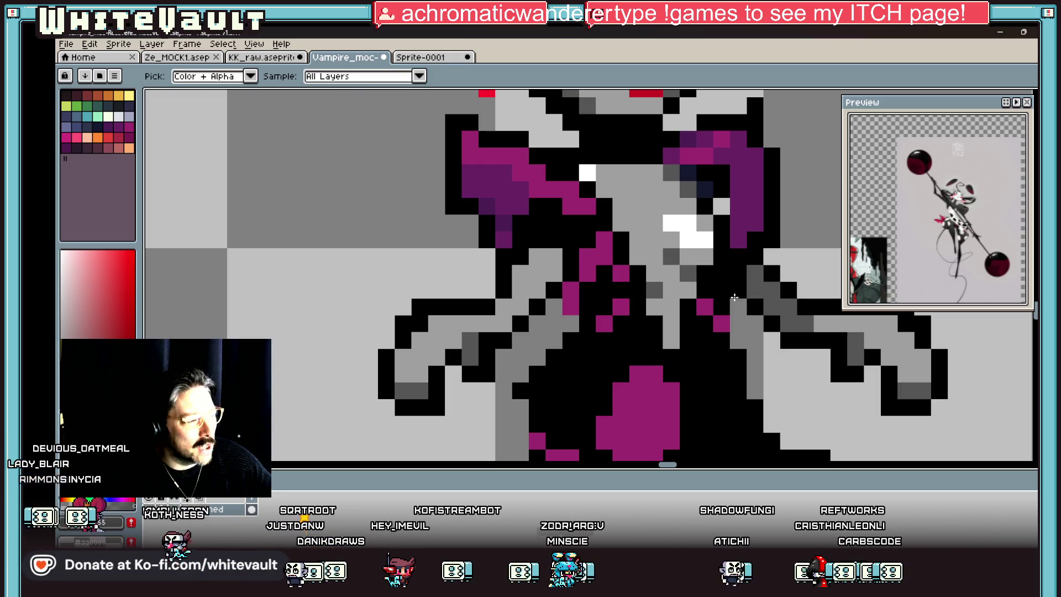
click(537, 257)
drag(551, 271, 520, 273)
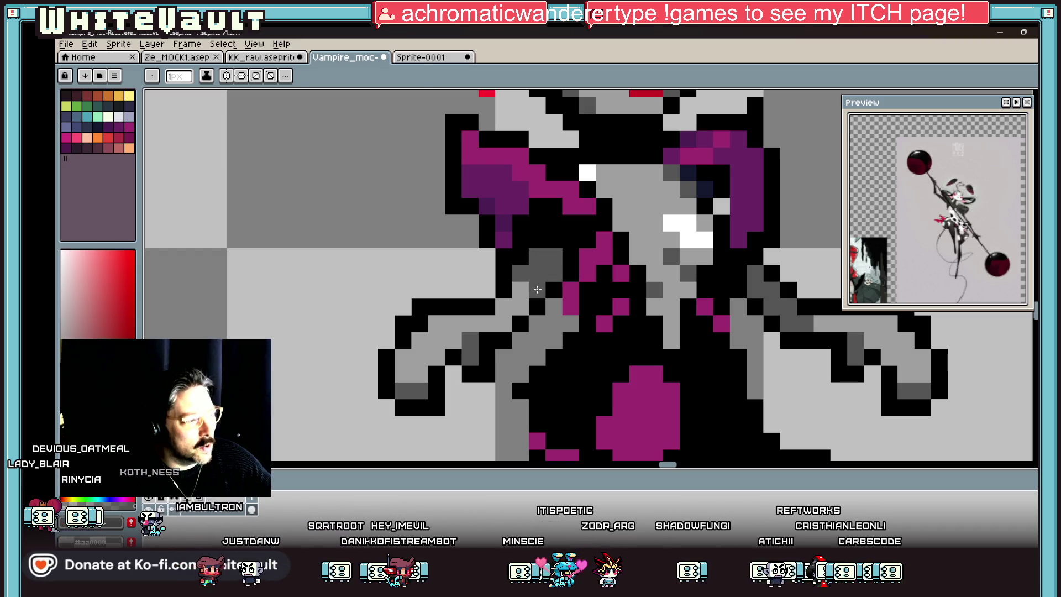
scroll(572, 273, down, 8)
scroll(572, 273, up, 8)
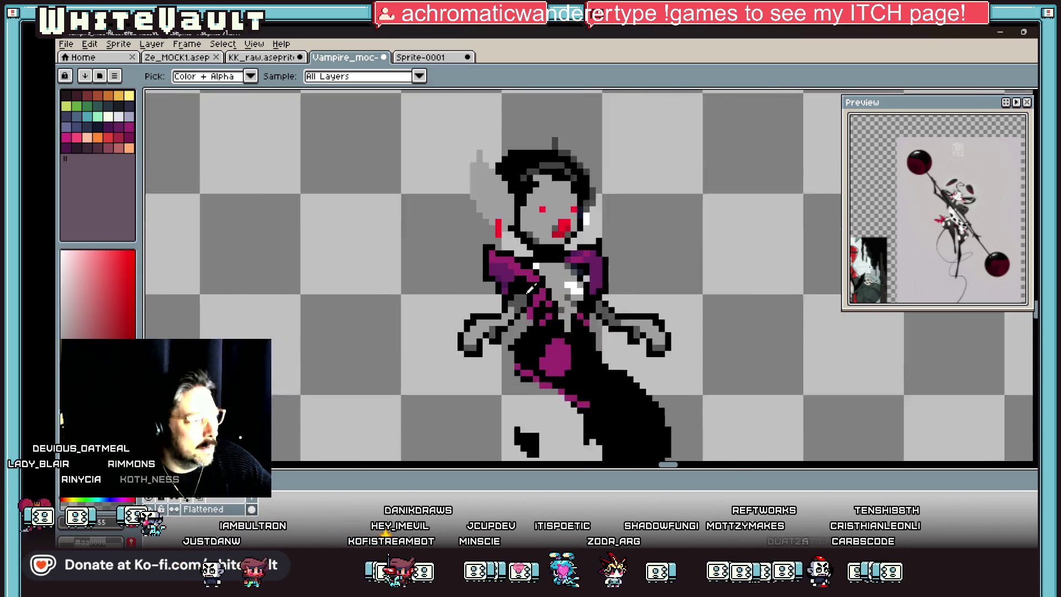
scroll(501, 270, down, 8)
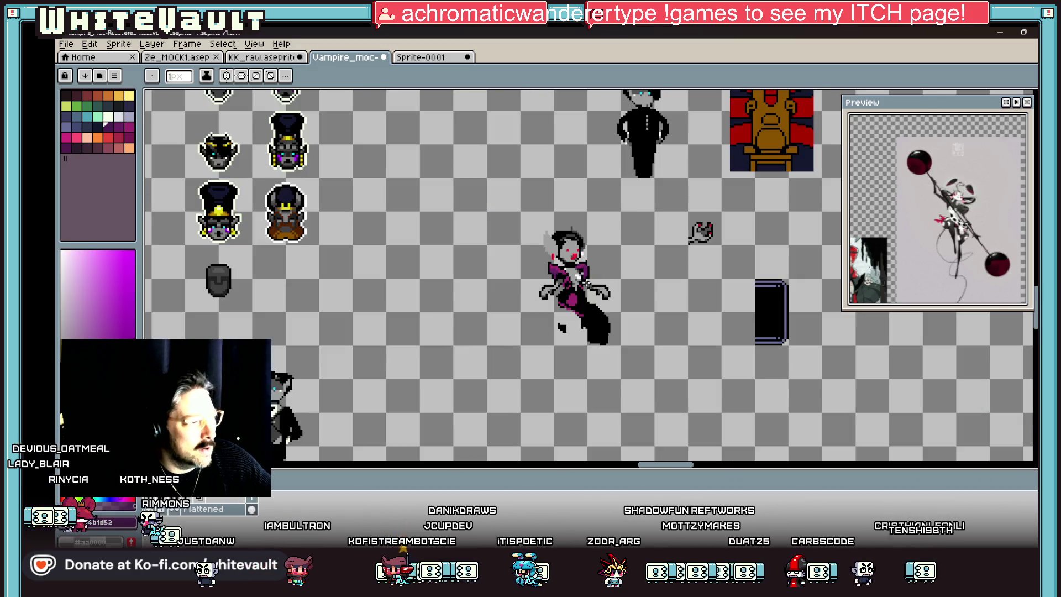
scroll(578, 264, up, 1)
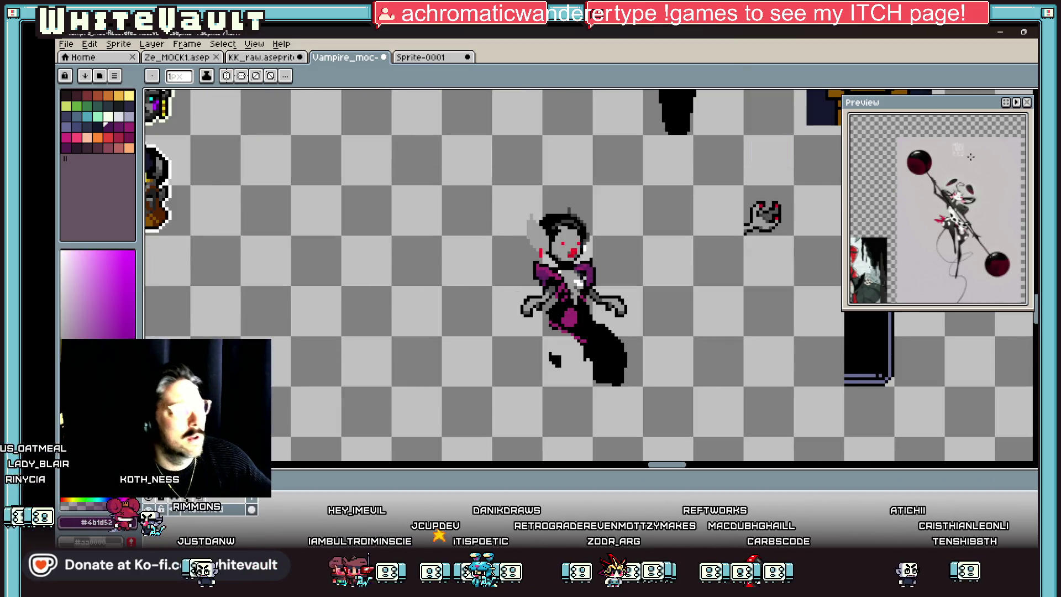
- Blacken the pixels left of the torso and the light grey pixels along the right arm
key(m)
scroll(609, 290, up, 3)
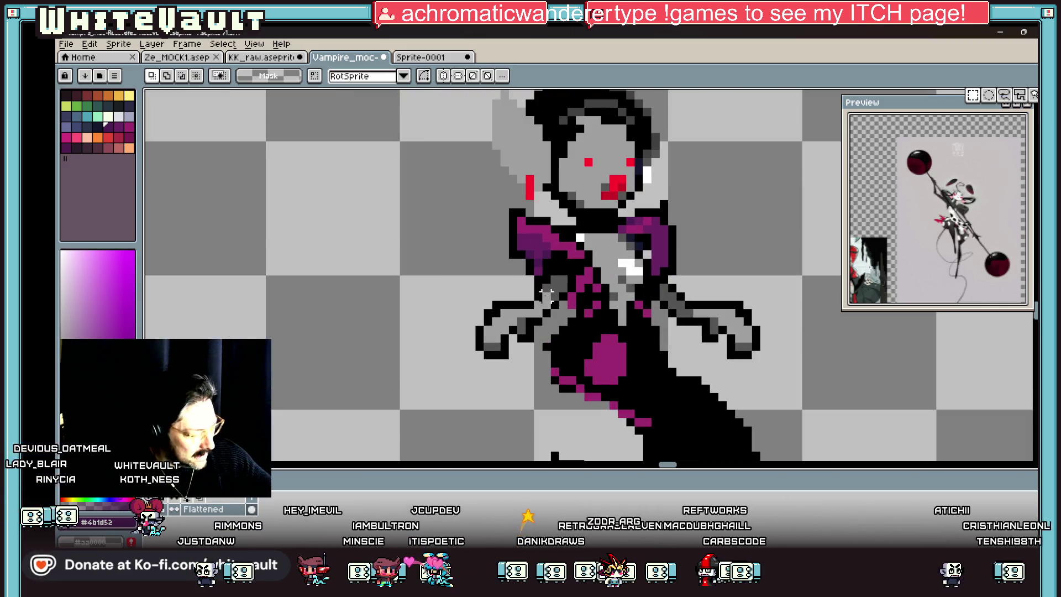
key(i)
scroll(526, 302, up, 1)
key(b)
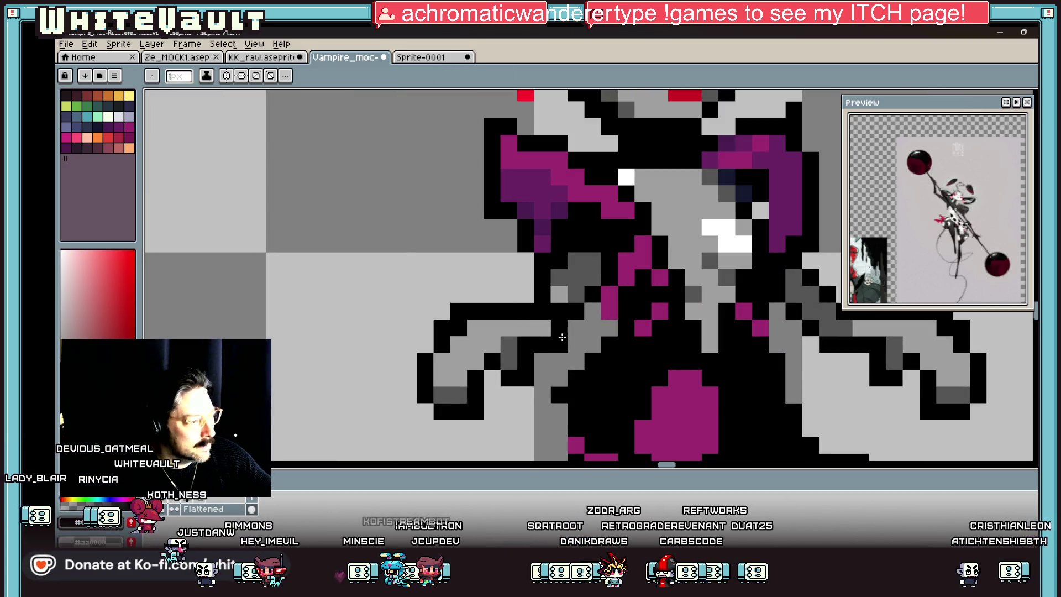
drag(541, 312, 523, 326)
scroll(524, 326, down, 4)
scroll(739, 335, up, 4)
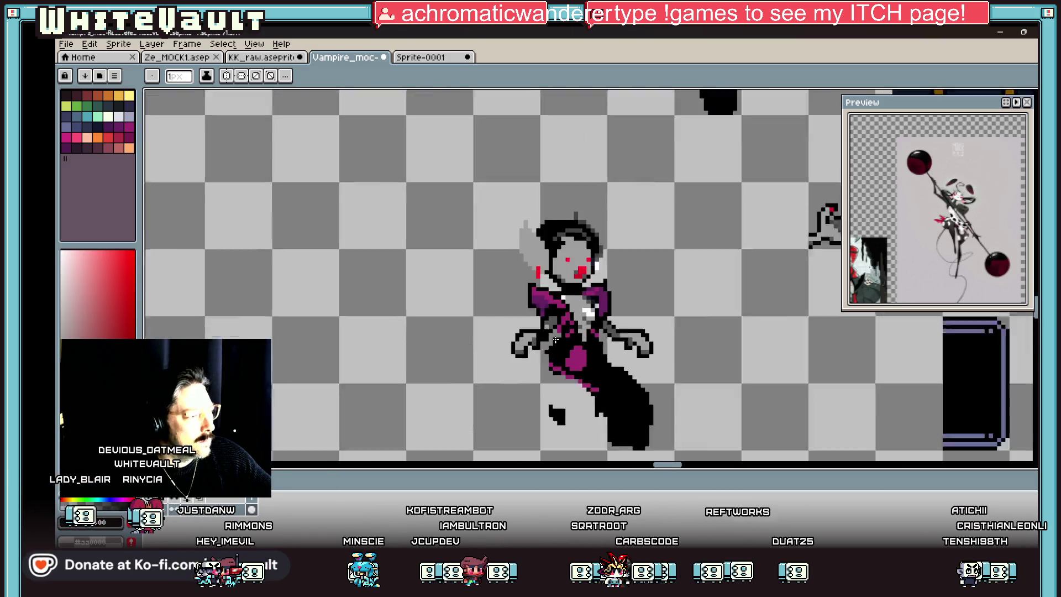
drag(740, 336, 787, 336)
- Sample the throne's gold and add a gold pixel to complete the L stroke
scroll(735, 333, down, 5)
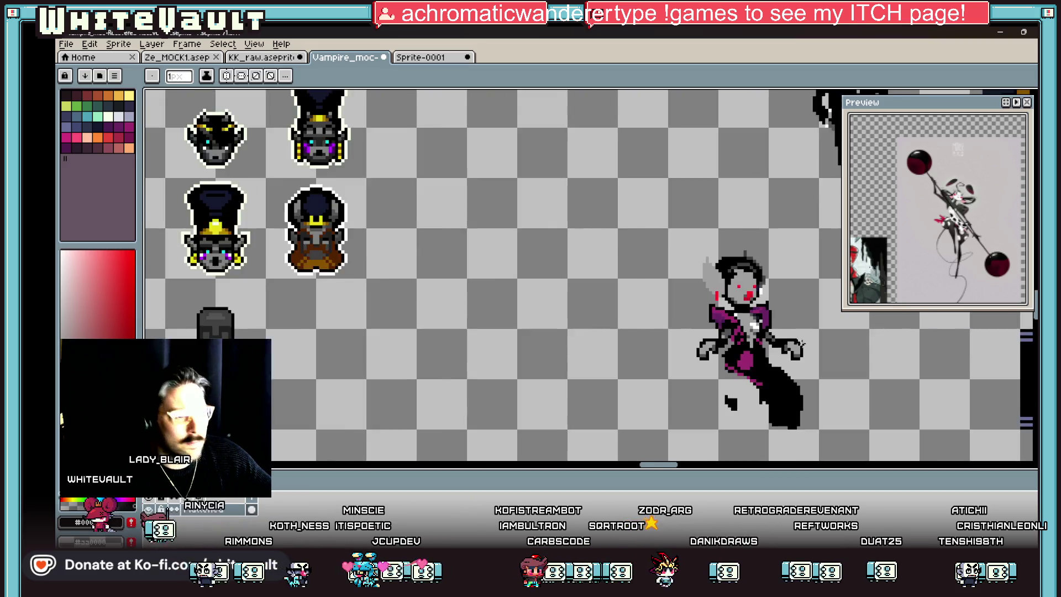
scroll(817, 344, up, 1)
scroll(817, 342, down, 3)
scroll(797, 322, up, 3)
scroll(791, 326, down, 2)
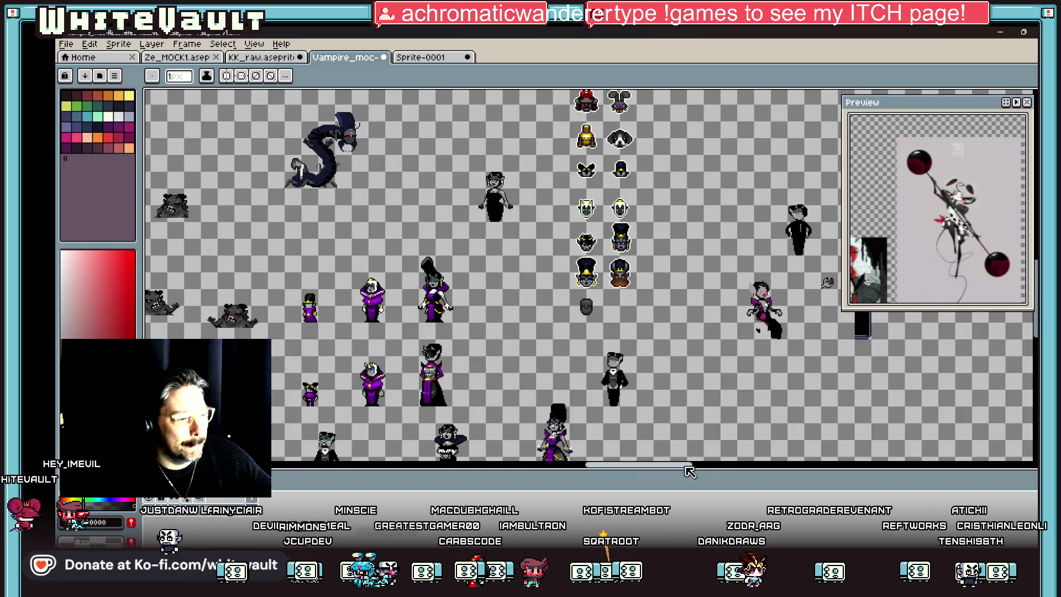
drag(689, 471, 704, 472)
key(i)
scroll(741, 235, up, 2)
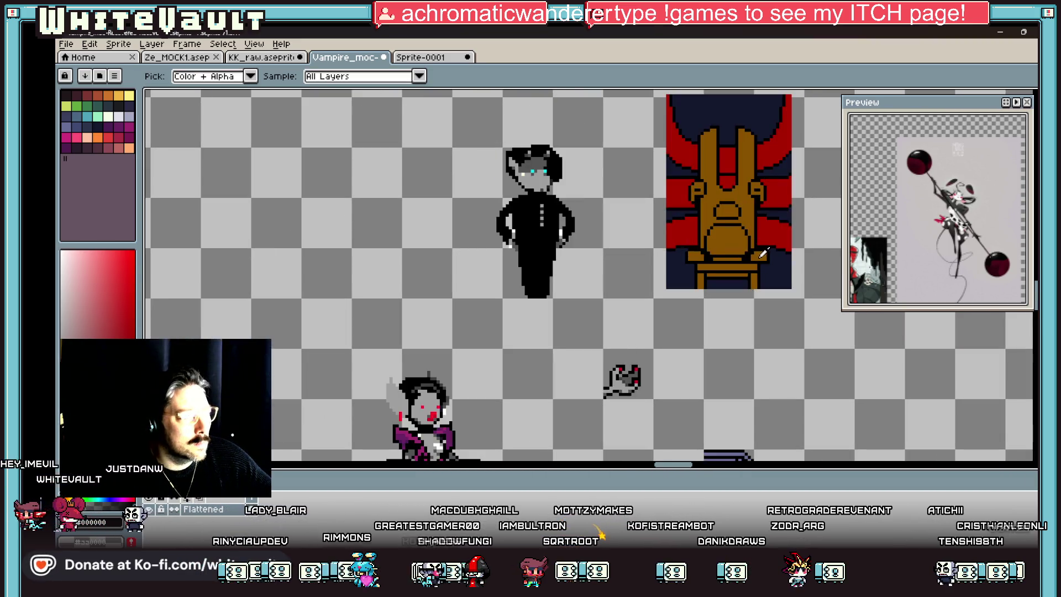
click(747, 265)
scroll(747, 266, down, 2)
scroll(630, 368, up, 2)
key(b)
scroll(618, 359, up, 1)
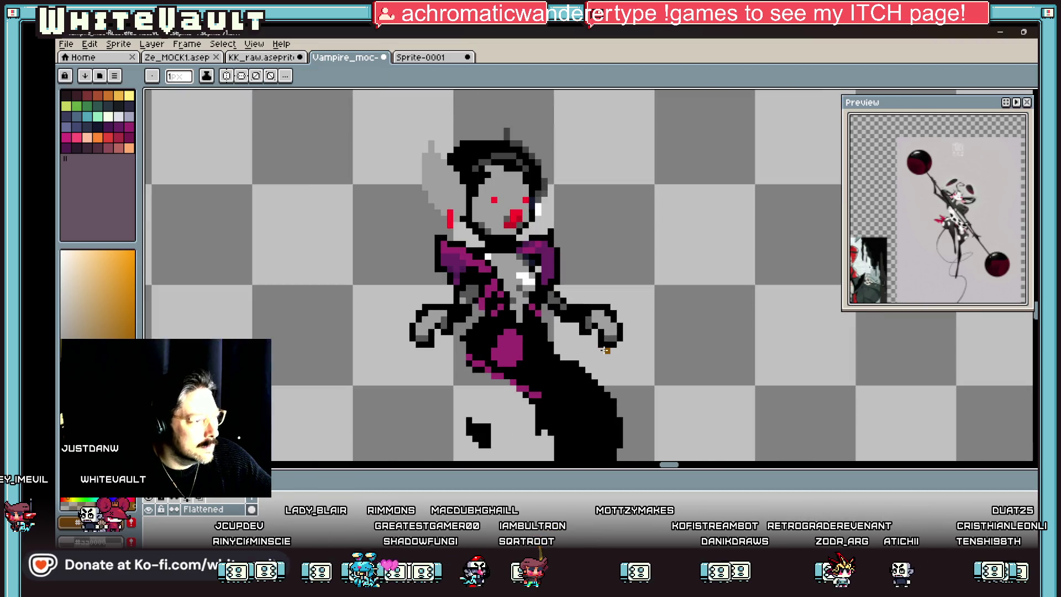
scroll(607, 362, up, 1)
click(601, 361)
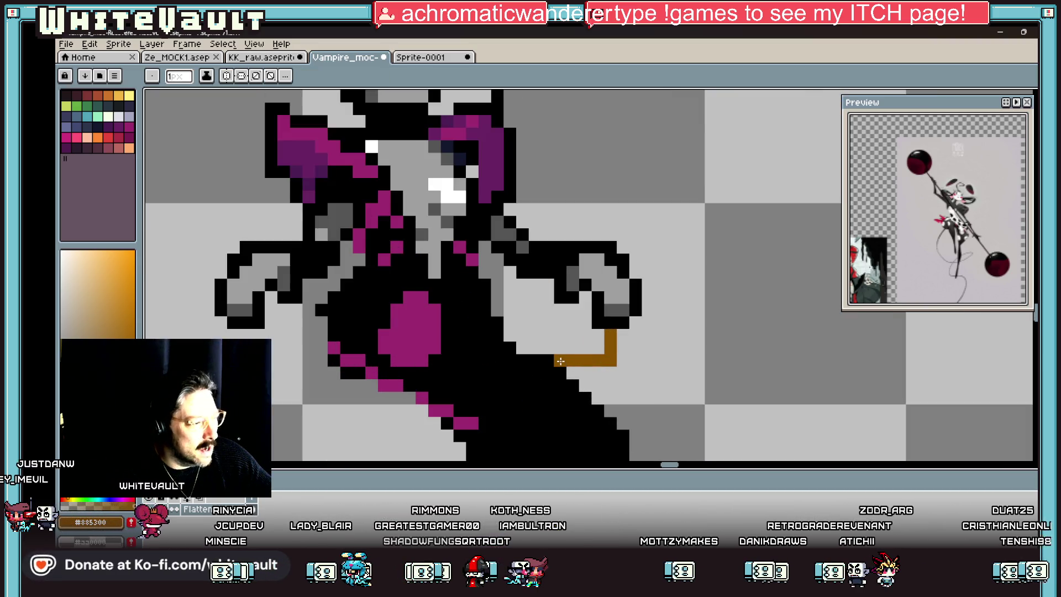
- Draw a large gold bag shape over the dress and fill the pixels beside it dark brown
key(d)
drag(571, 348, 575, 301)
key(i)
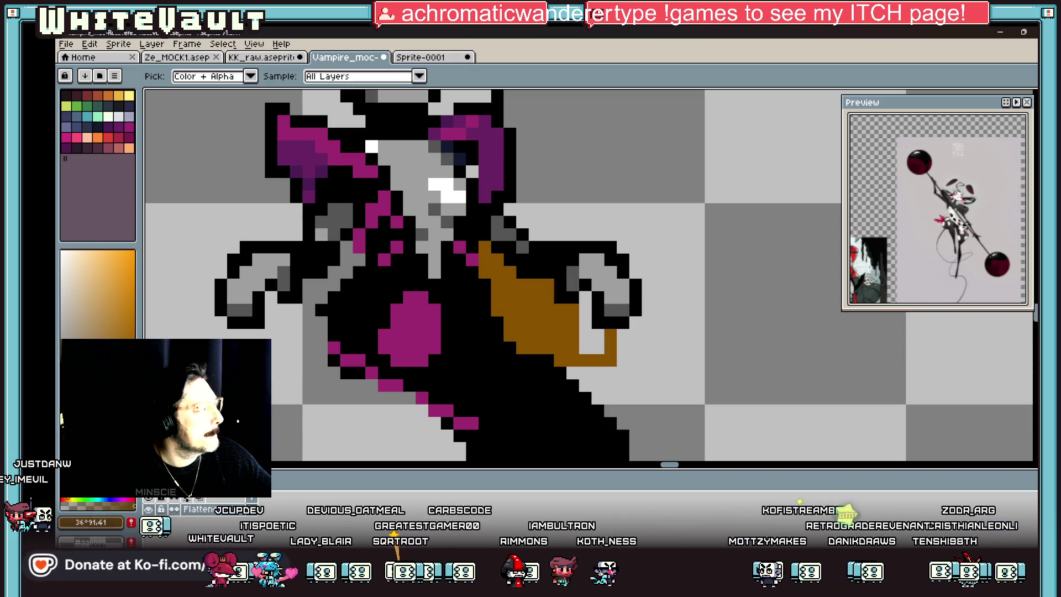
key(g)
click(589, 327)
- Add brown pixels at the bag's right edge and near the hand, then fill the bag brown
key(i)
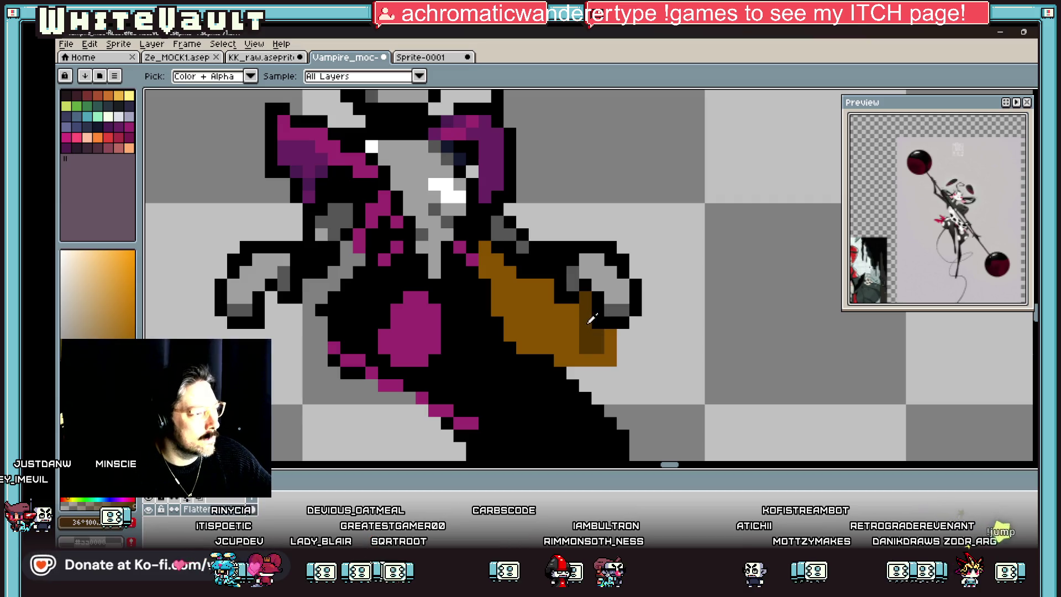
key(b)
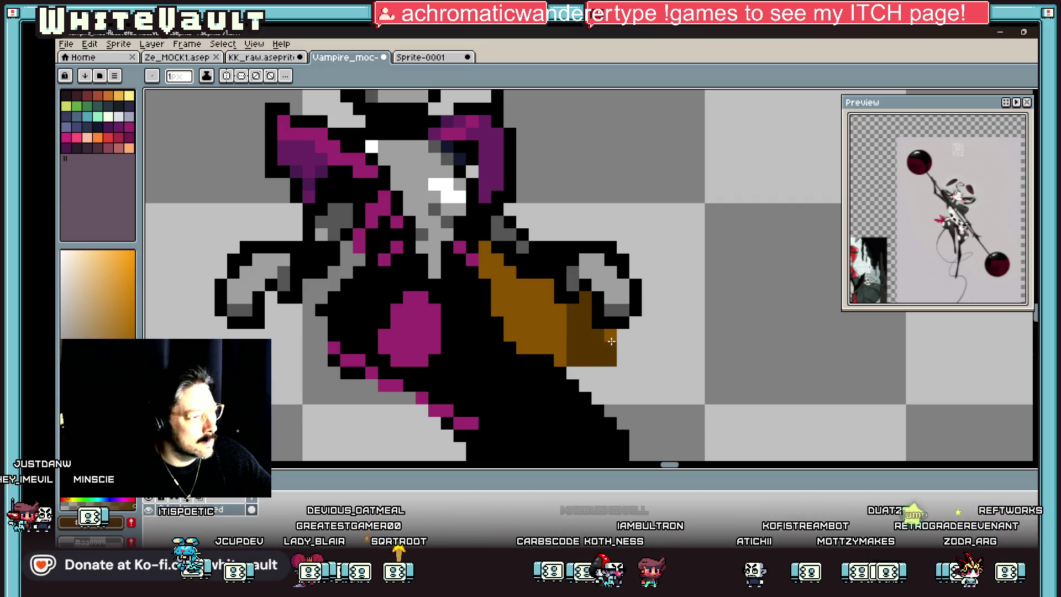
click(624, 336)
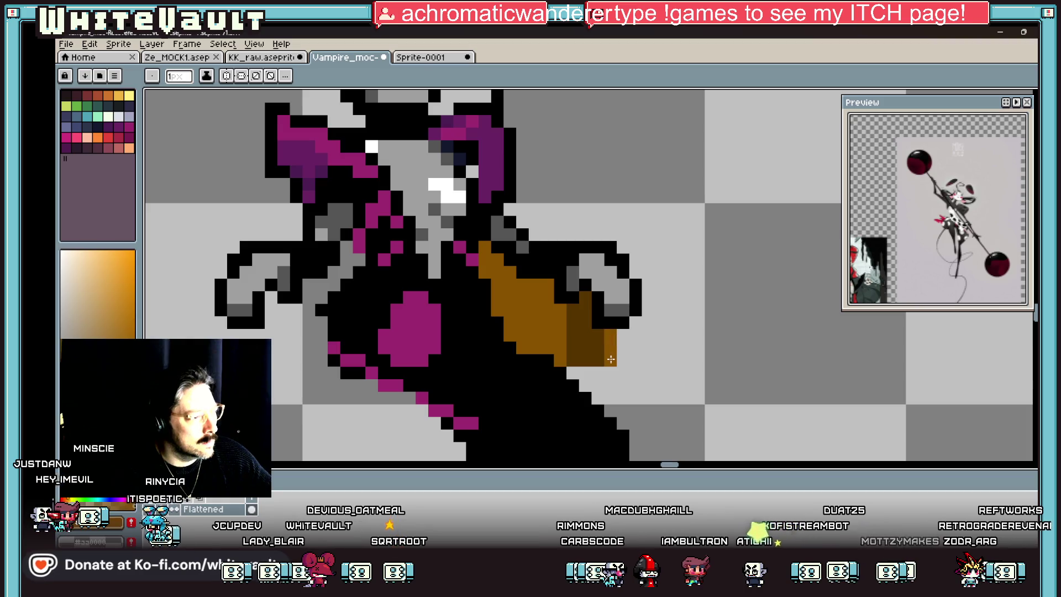
key(i)
drag(546, 281, 547, 354)
key(g)
click(522, 326)
scroll(522, 326, down, 3)
scroll(547, 323, down, 1)
- Try a dark red palette swatch, then fill the bag's left part and remainder dark blue
key(i)
scroll(541, 319, up, 4)
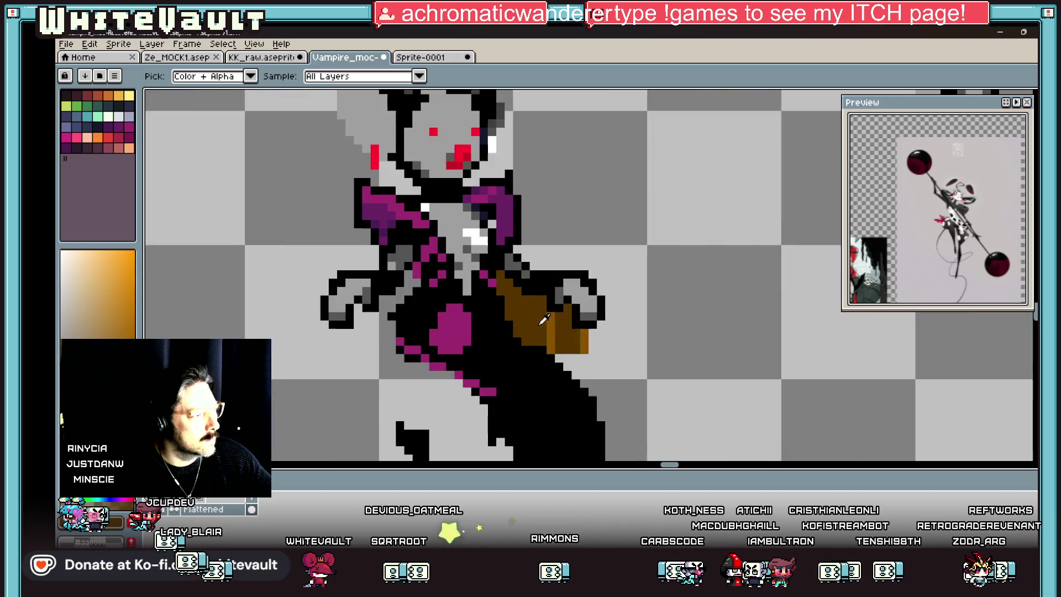
click(90, 99)
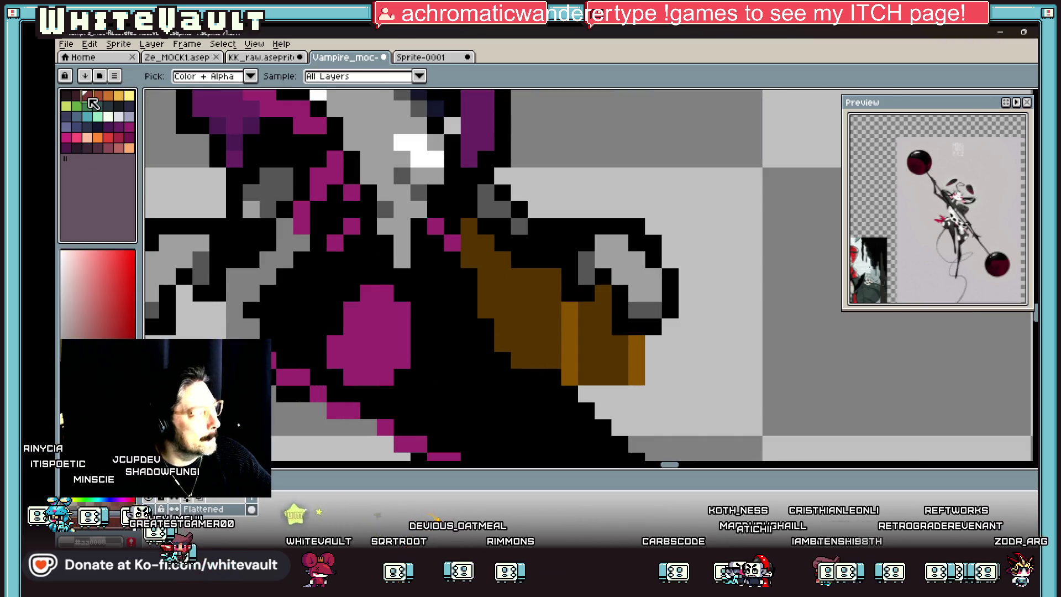
scroll(520, 291, down, 3)
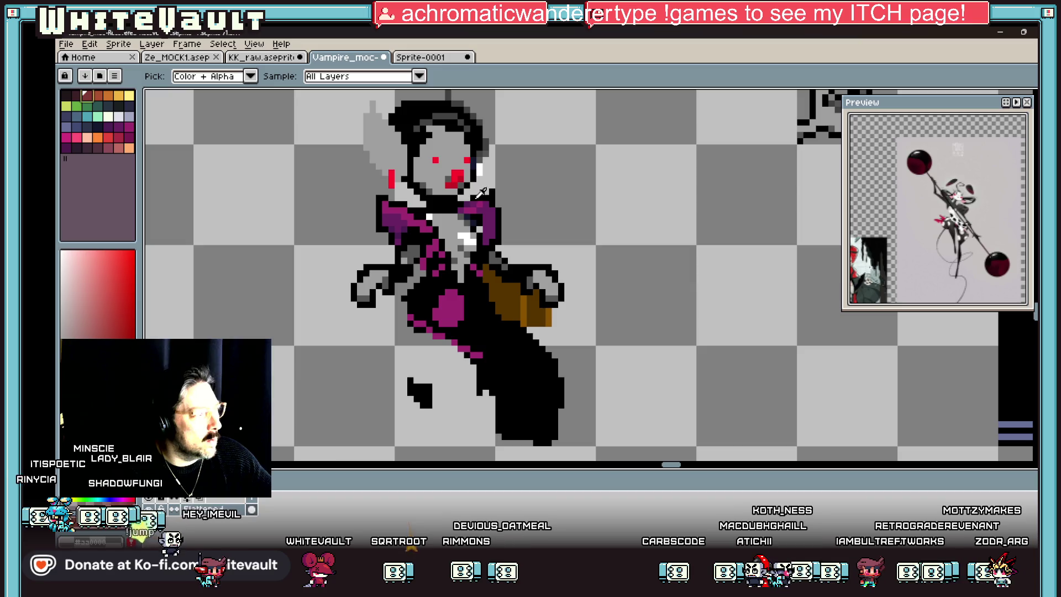
click(475, 219)
key(g)
click(507, 293)
scroll(507, 293, down, 1)
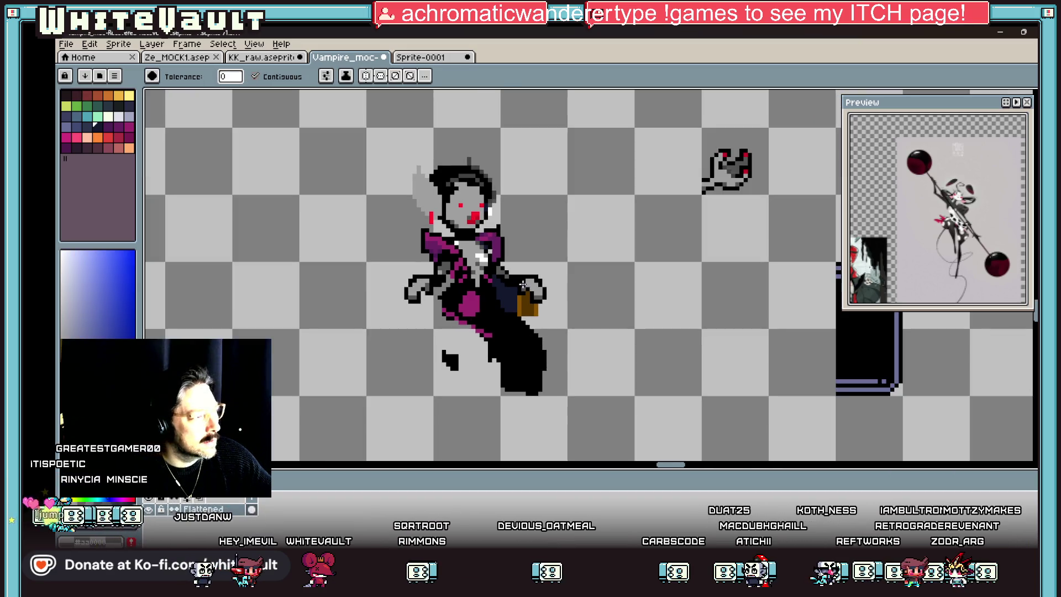
scroll(527, 301, up, 2)
scroll(527, 301, down, 2)
click(527, 304)
scroll(530, 307, down, 1)
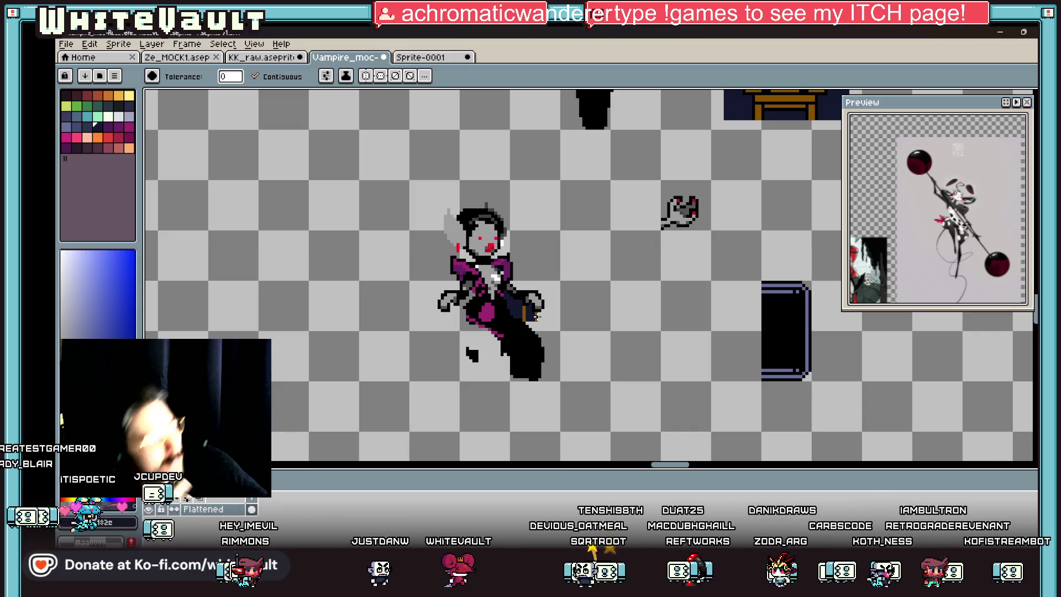
- Undo the dark-blue bag fill and sample the bag's brown as the pencil colour
key(v)
key(ctrl+z)
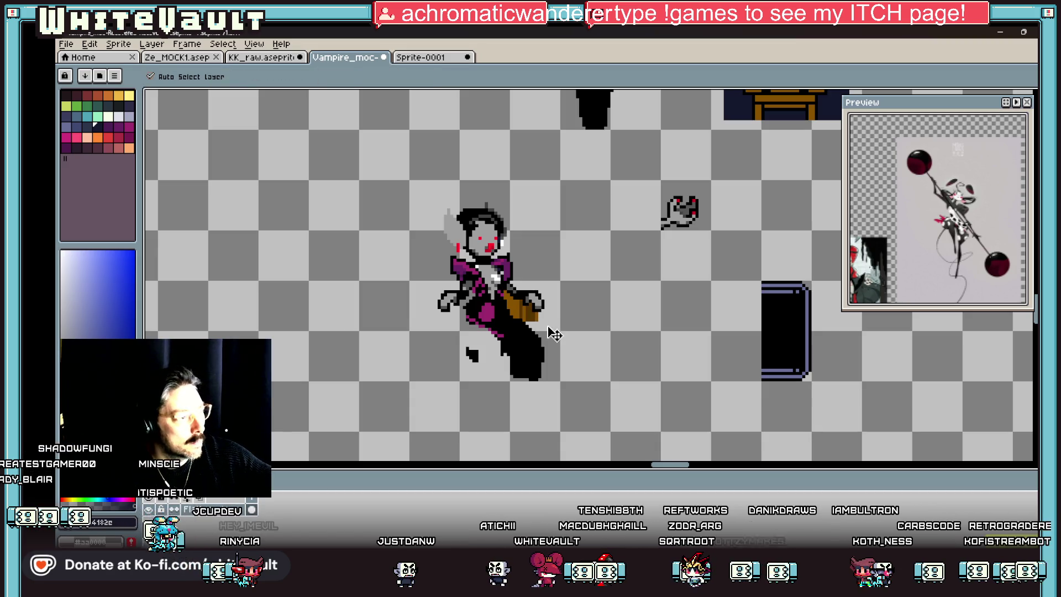
key(g)
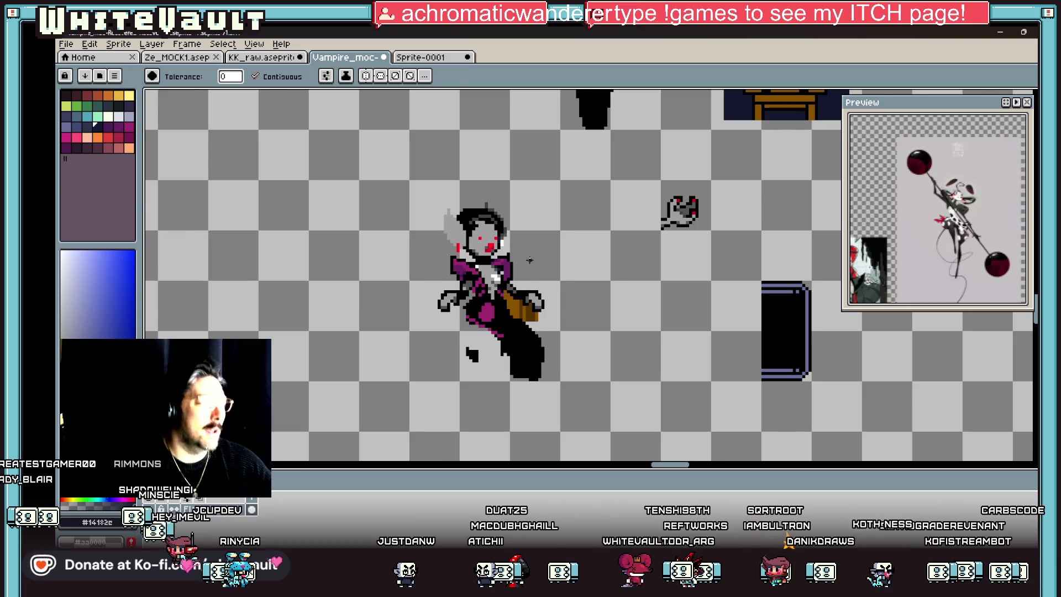
scroll(530, 260, down, 1)
scroll(530, 286, up, 1)
key(b)
scroll(390, 303, up, 4)
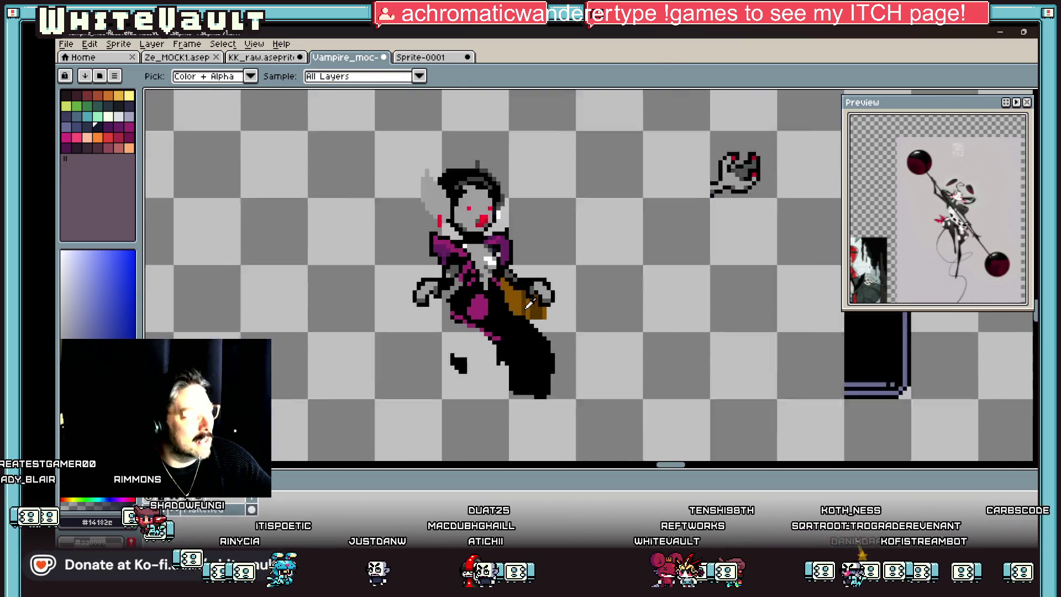
alt+click(390, 303)
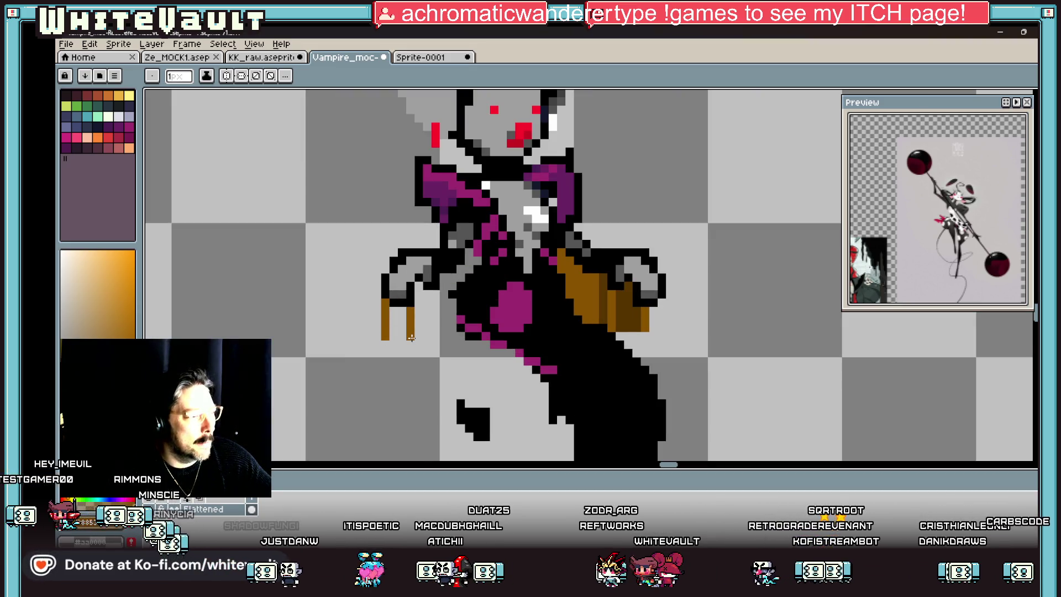
- Pick a darker brown and draw the chair frame lines at the left hand and top edge
alt+click(627, 313)
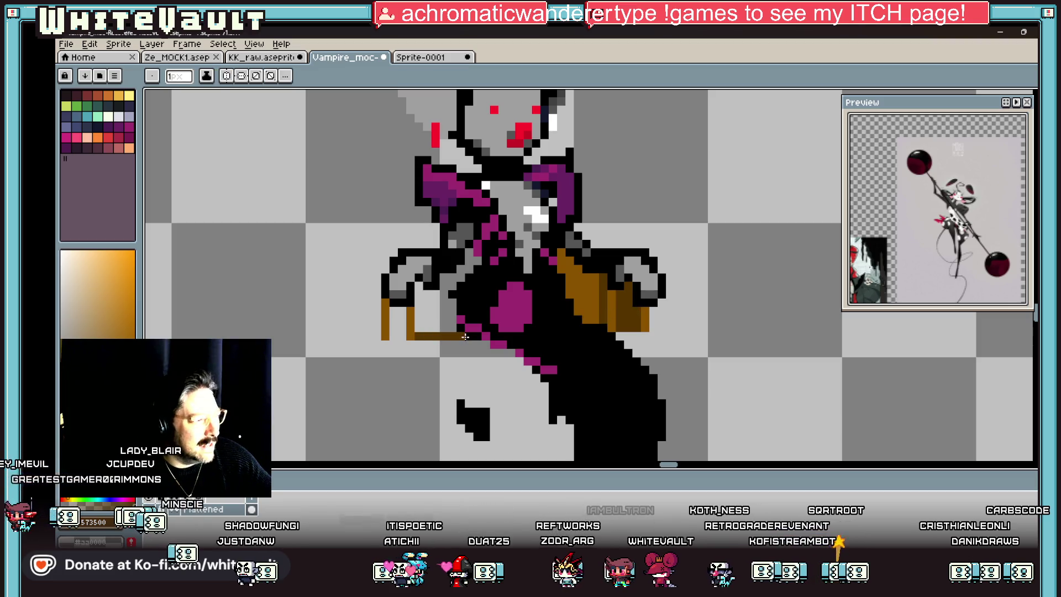
click(445, 315)
scroll(478, 254, down, 5)
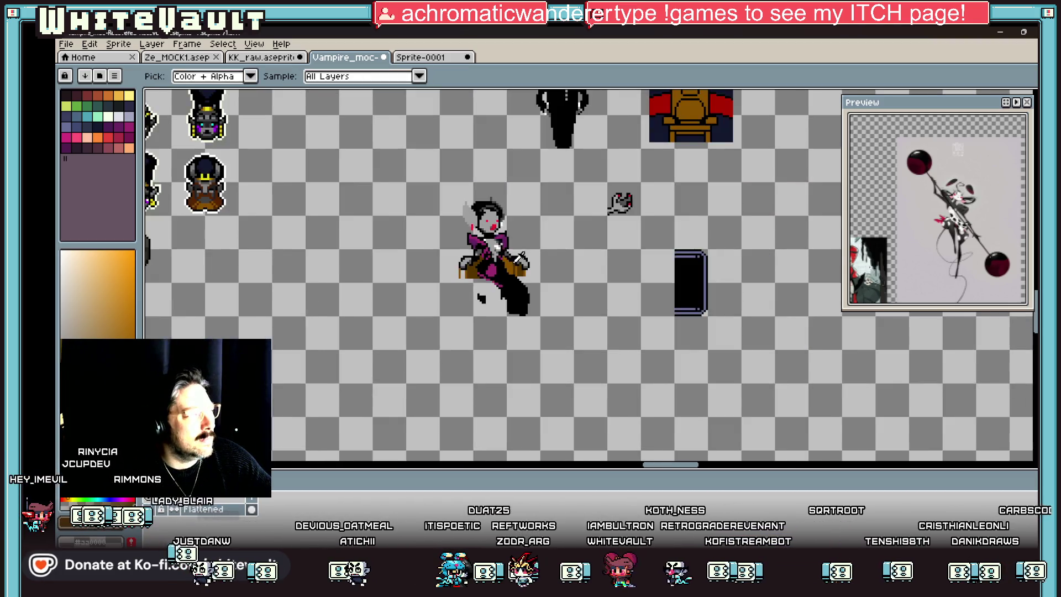
scroll(525, 255, up, 2)
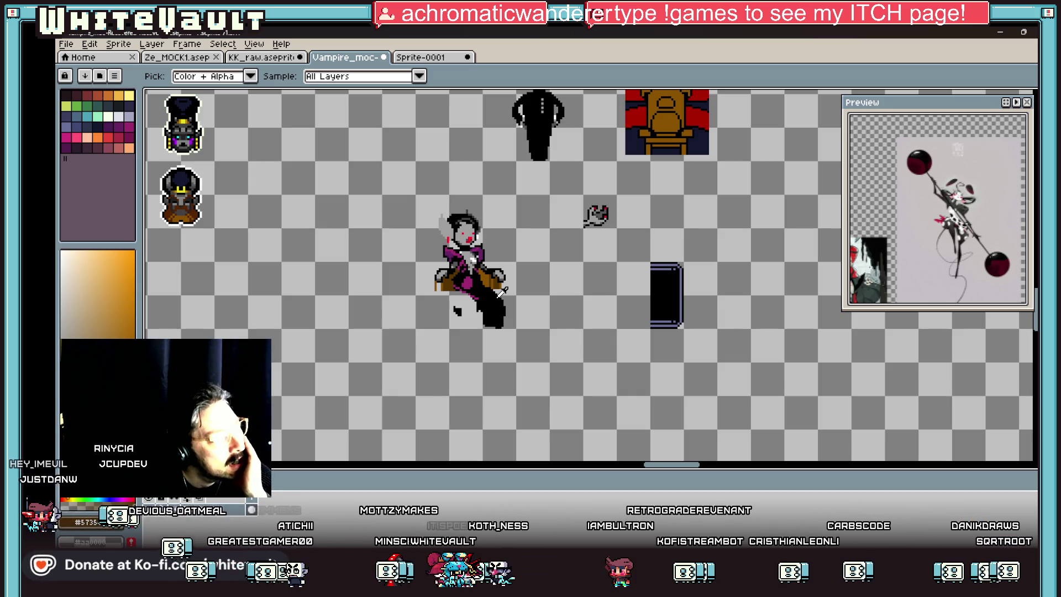
scroll(501, 292, down, 2)
scroll(530, 321, up, 4)
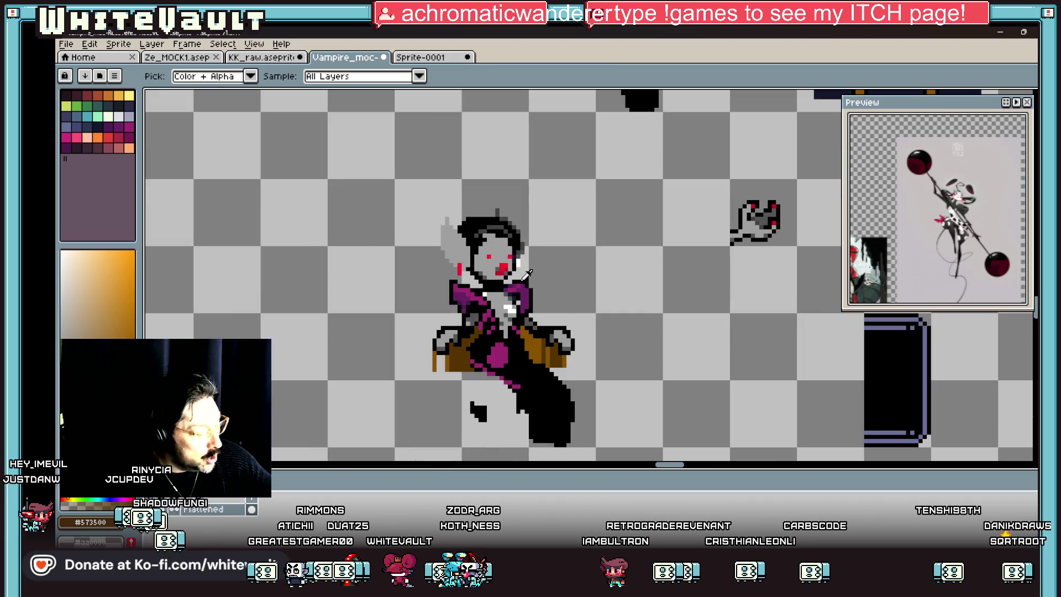
key(b)
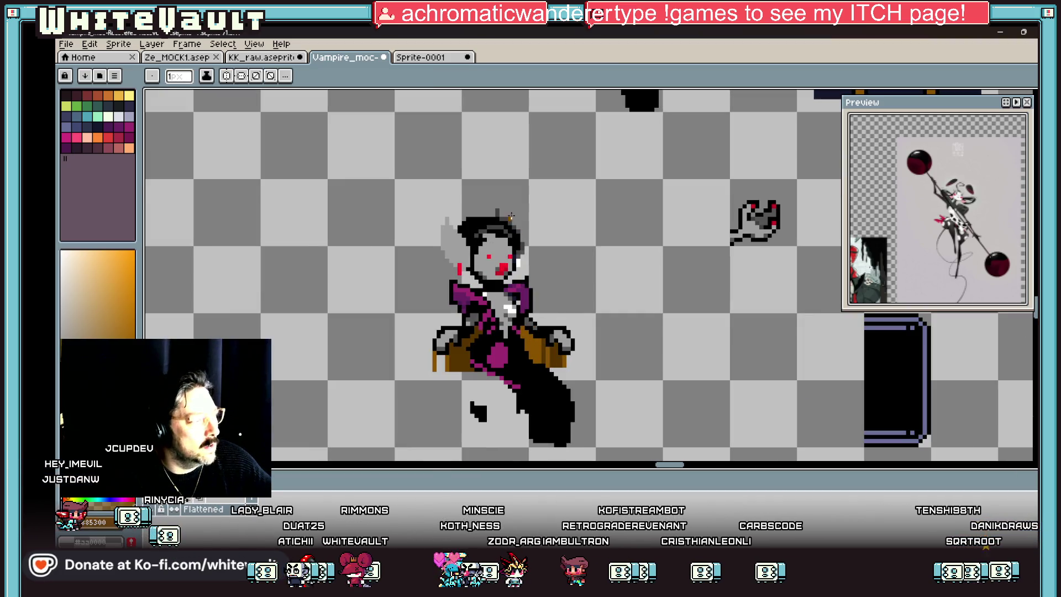
scroll(513, 221, up, 2)
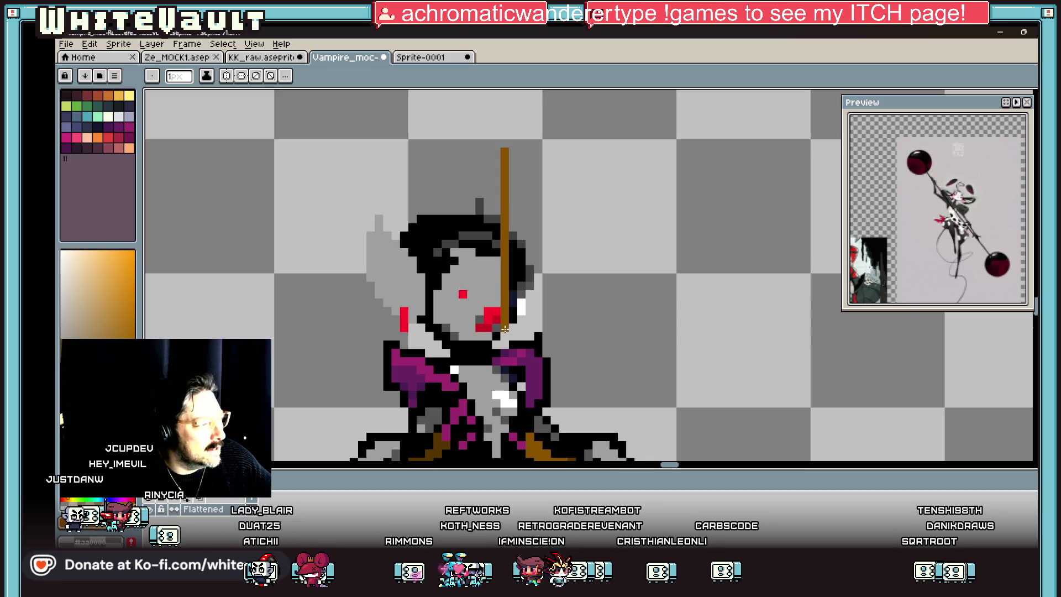
scroll(493, 205, down, 1)
mouse_move(499, 159)
mouse_down()
mouse_move(415, 158)
mouse_move(388, 232)
mouse_move(389, 411)
mouse_move(391, 381)
mouse_up()
- Marquee-select the rectangular area around the chair frame
scroll(393, 375, down, 4)
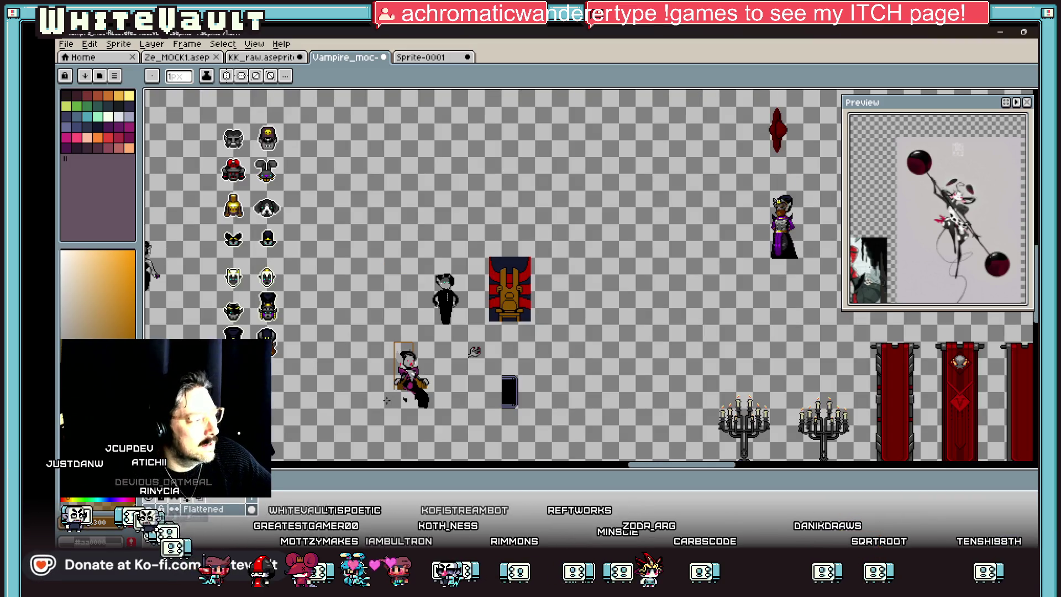
scroll(407, 348, up, 3)
scroll(411, 337, up, 1)
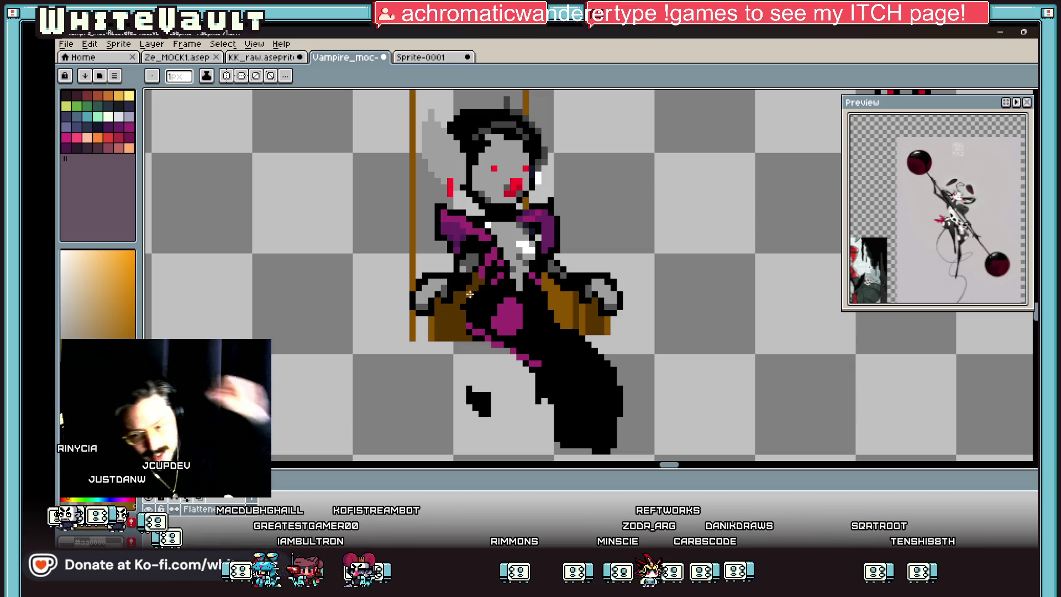
scroll(469, 348, down, 1)
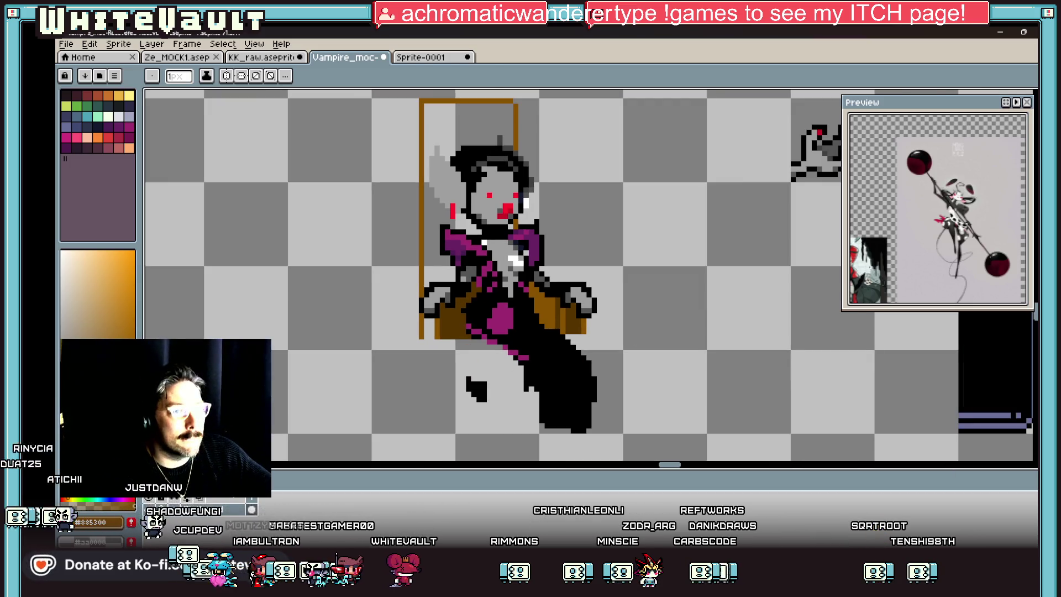
key(m)
drag(410, 370, 504, 438)
scroll(553, 341, down, 1)
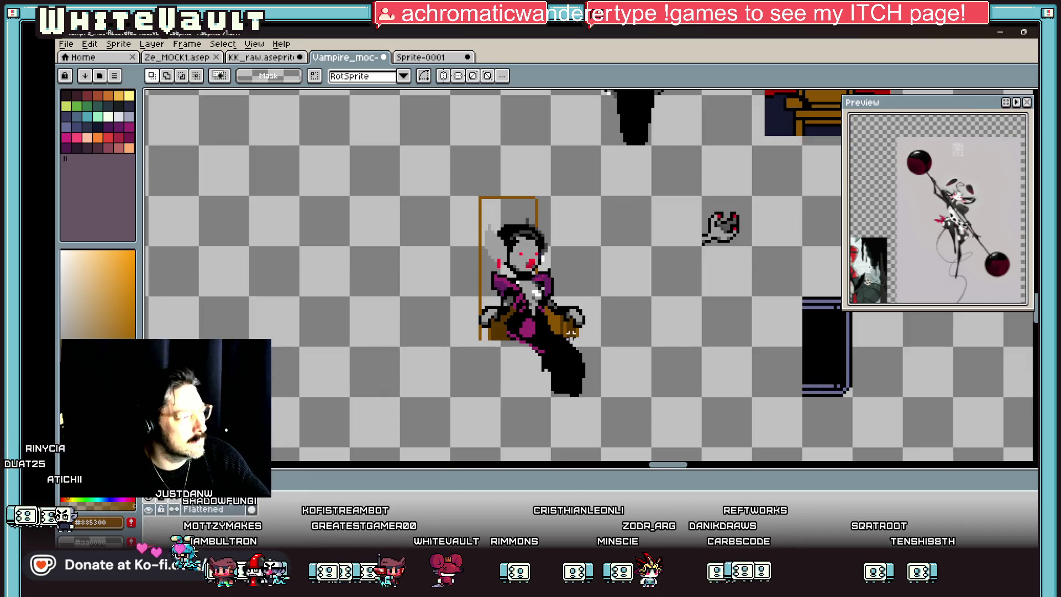
- Fill the chair back outline behind the vampire with solid brown
scroll(558, 334, up, 1)
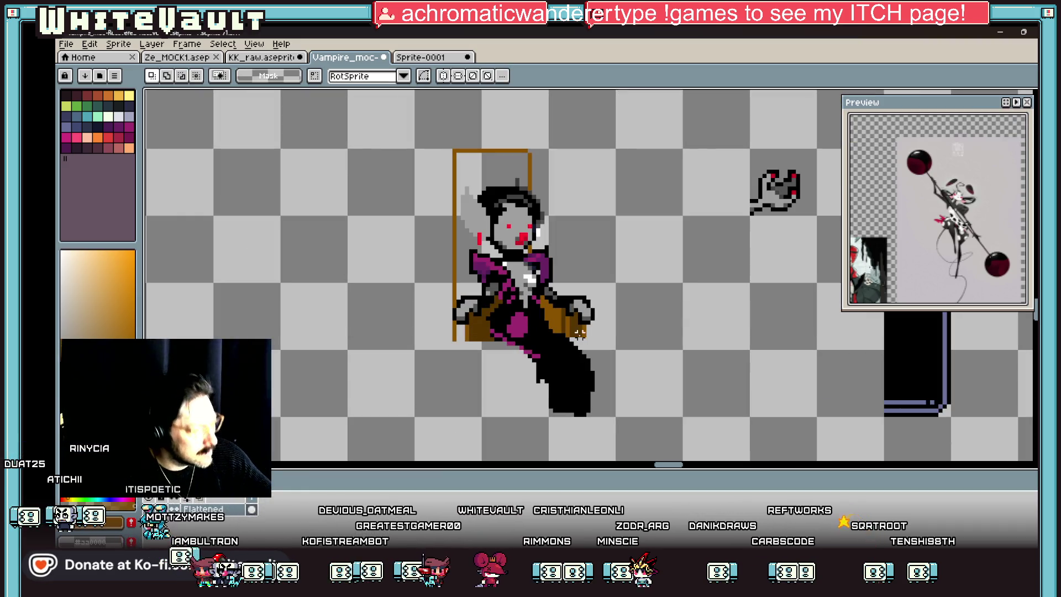
key(b)
scroll(579, 331, up, 1)
key(e)
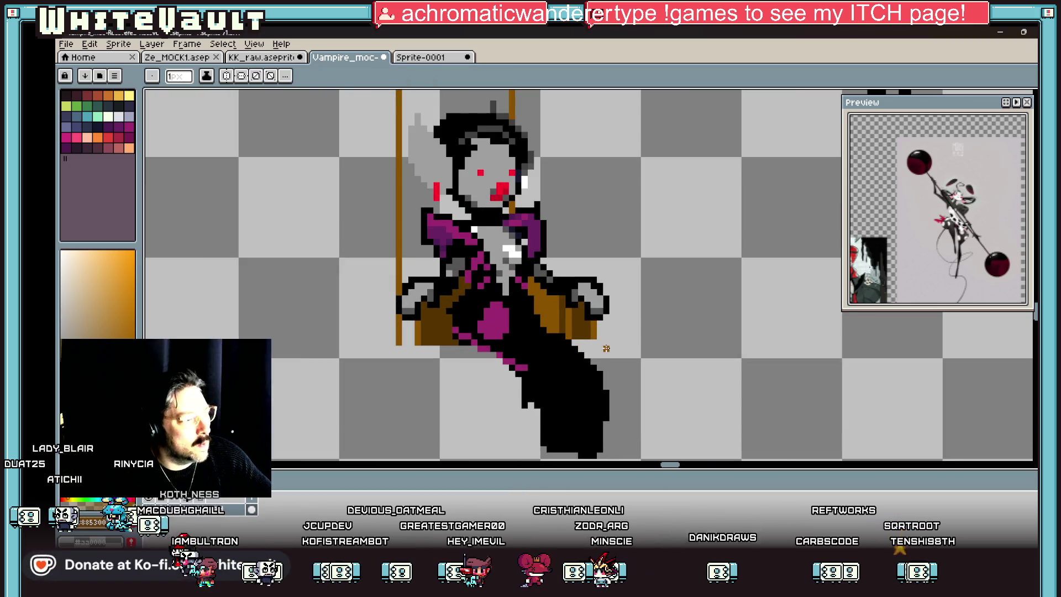
scroll(575, 333, down, 1)
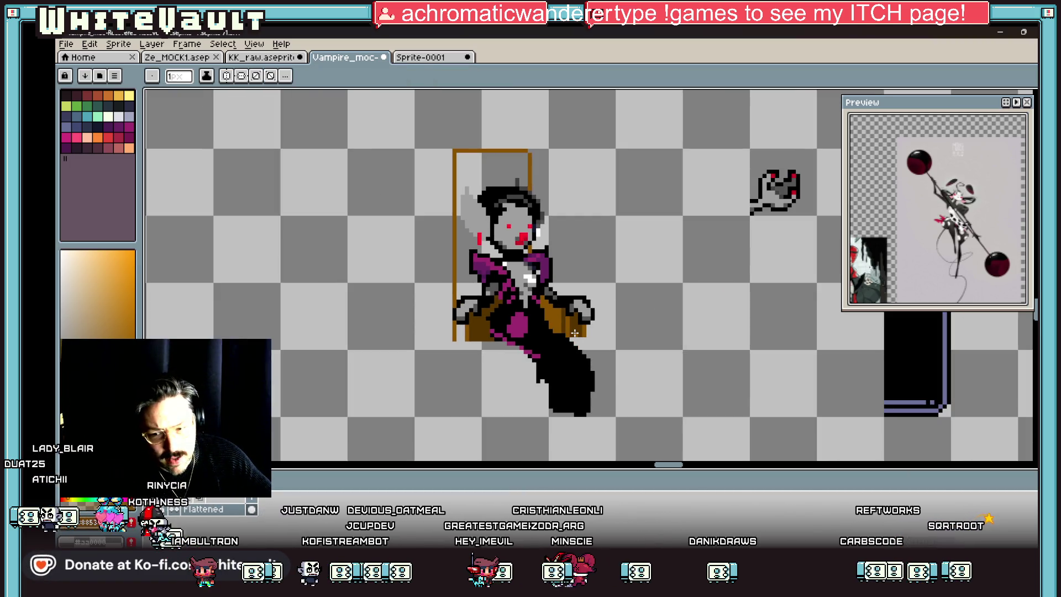
scroll(575, 333, down, 1)
key(g)
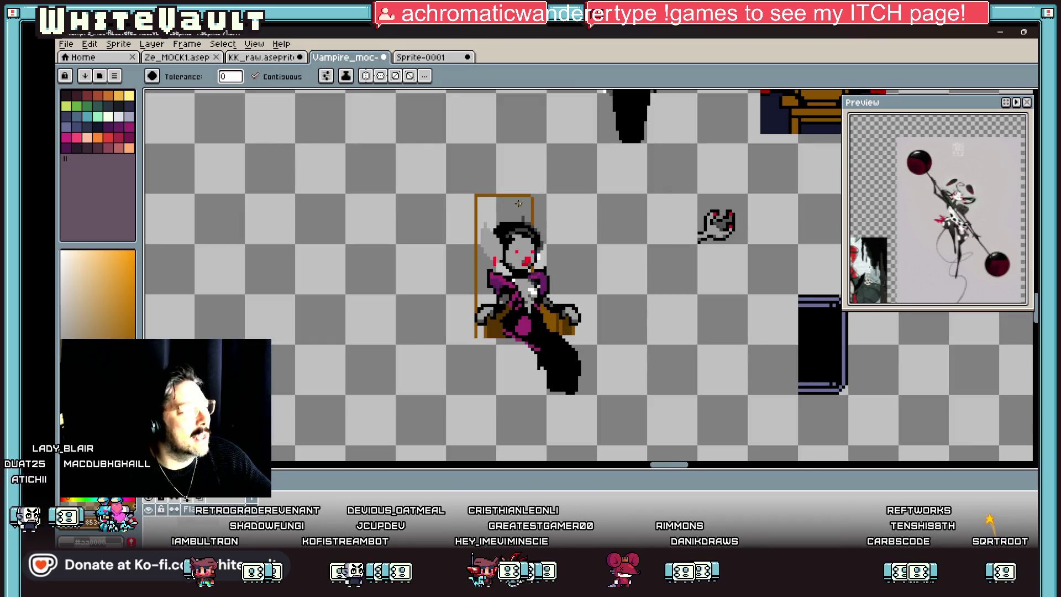
click(518, 203)
- Sample black from the vampire's legs and draw an L-shaped line plus a long line leftward
scroll(470, 341, up, 2)
key(b)
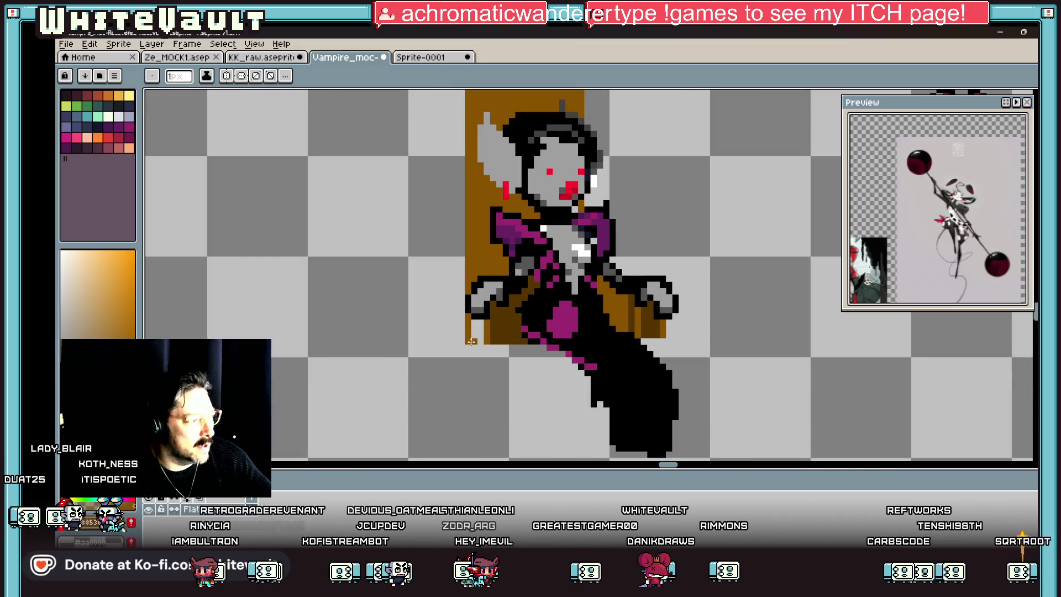
key(i)
scroll(531, 326, down, 3)
scroll(536, 323, up, 2)
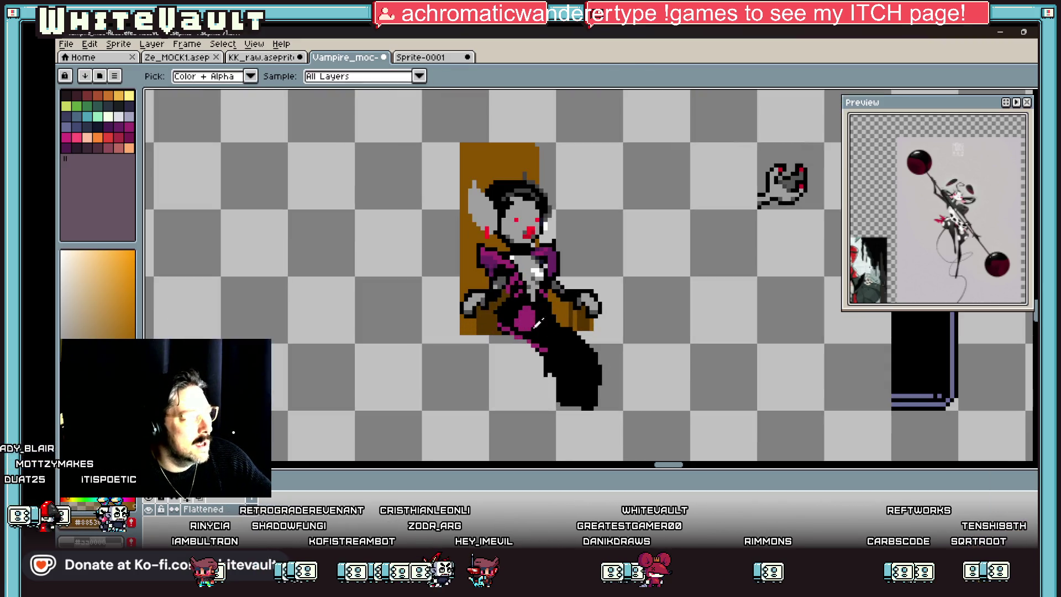
scroll(538, 326, up, 2)
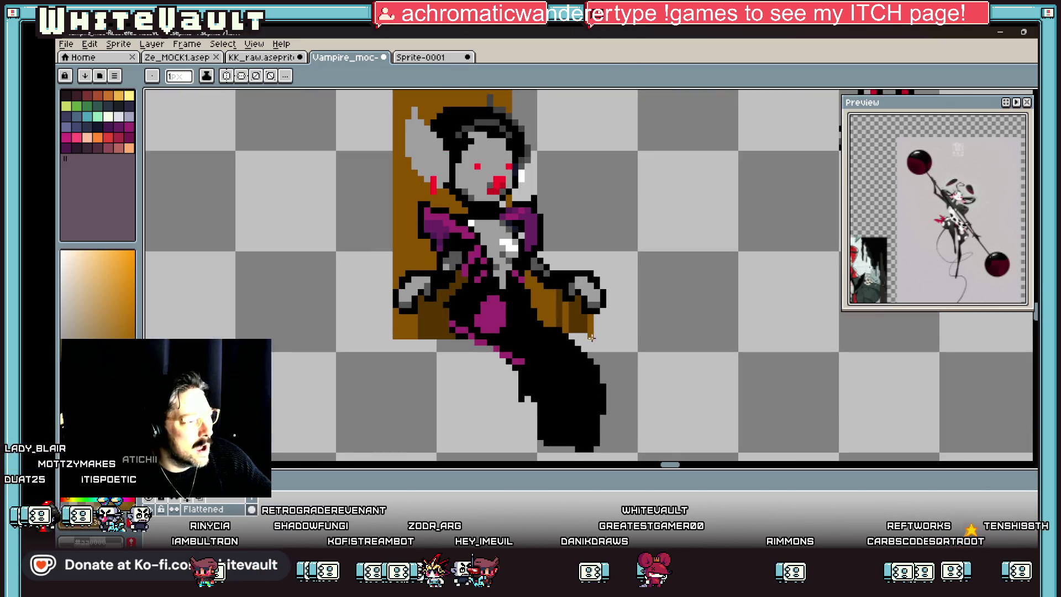
click(562, 338)
key(b)
drag(585, 334, 613, 399)
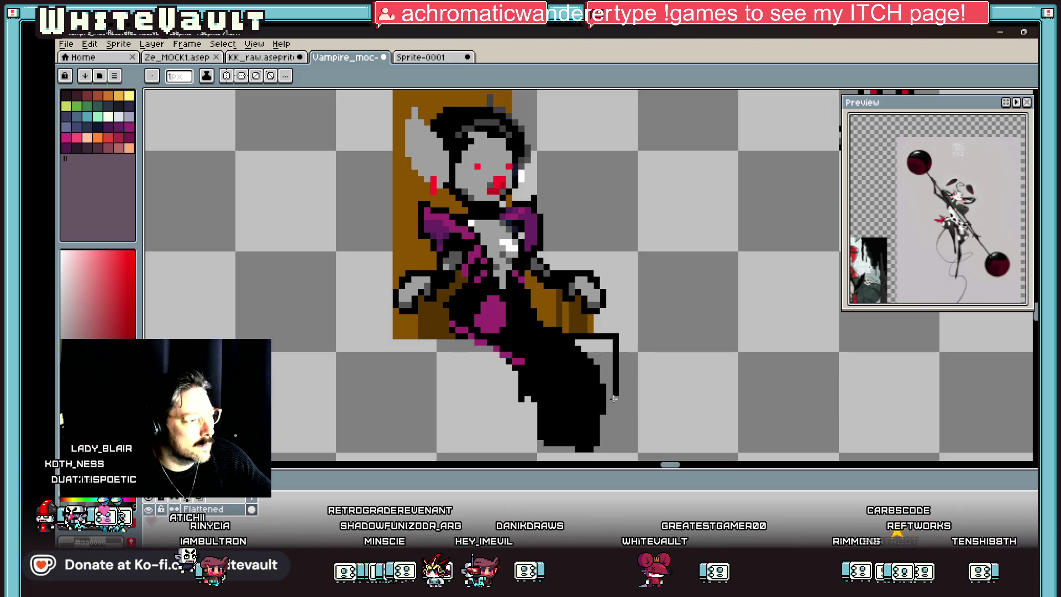
drag(534, 405, 271, 406)
mouse_move(260, 342)
mouse_down()
mouse_move(368, 342)
mouse_move(370, 128)
mouse_up()
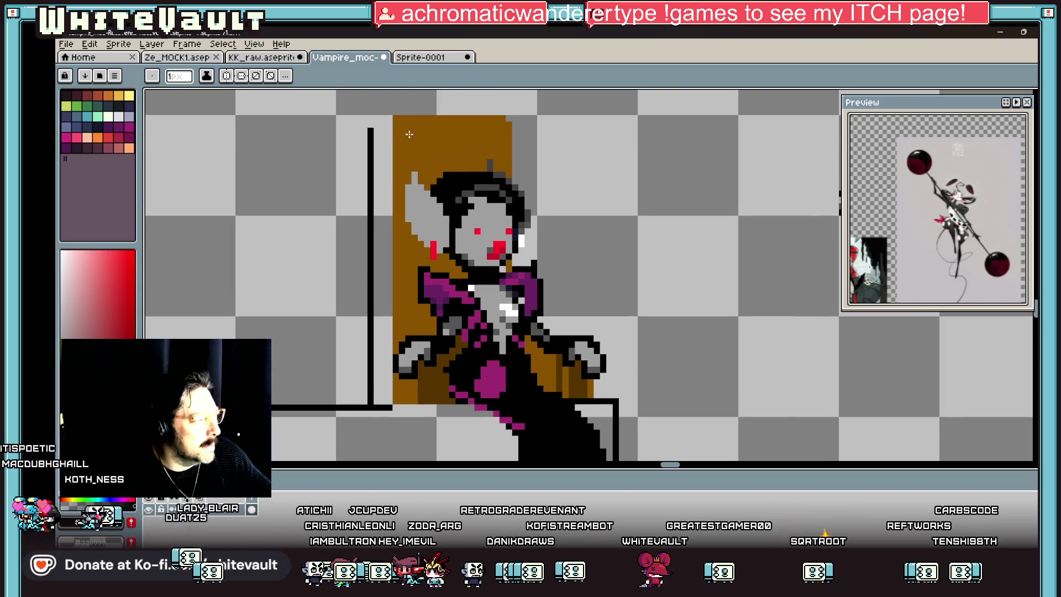
scroll(424, 150, down, 4)
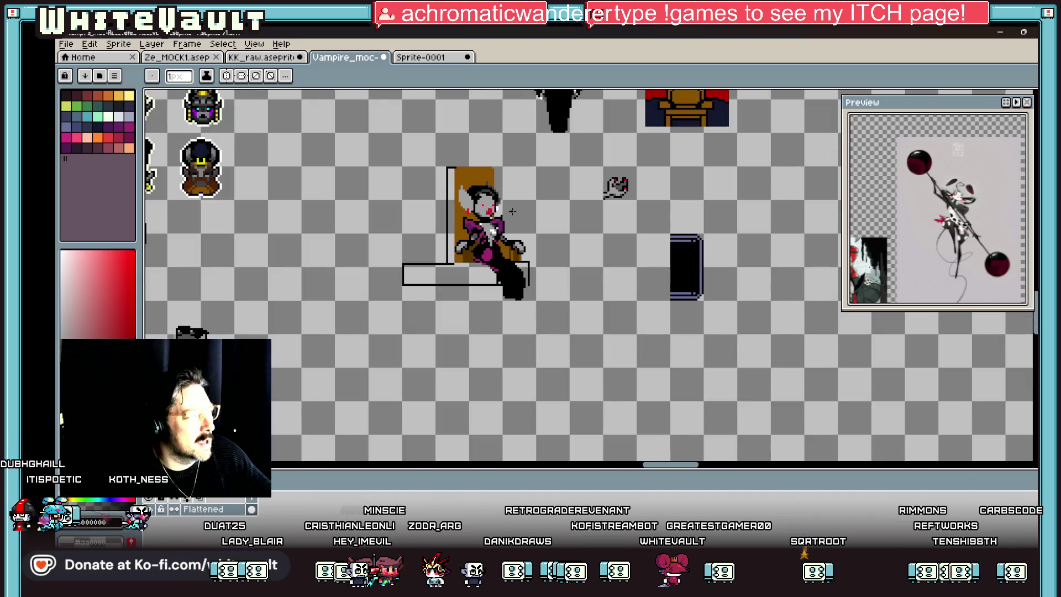
scroll(357, 298, up, 3)
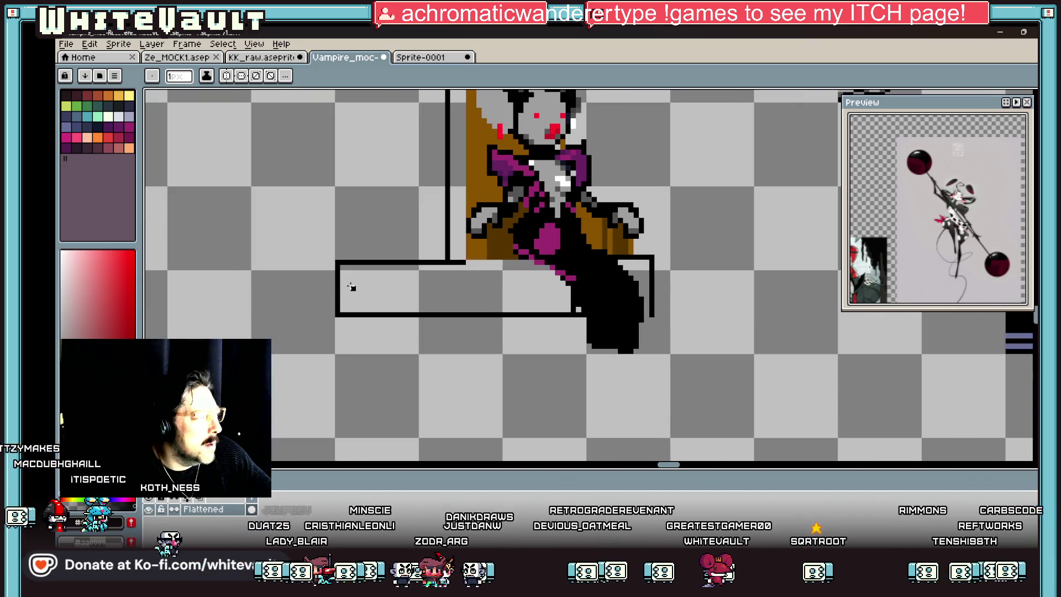
mouse_move(351, 286)
mouse_down()
mouse_move(241, 288)
mouse_move(358, 298)
mouse_up()
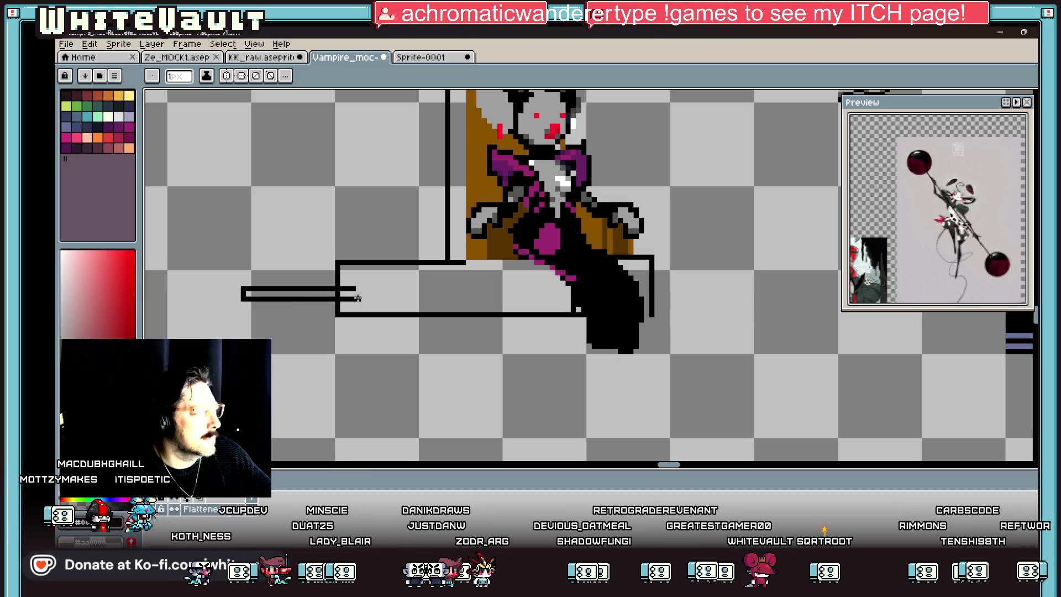
mouse_move(654, 278)
mouse_down()
mouse_move(749, 276)
mouse_move(660, 290)
mouse_up()
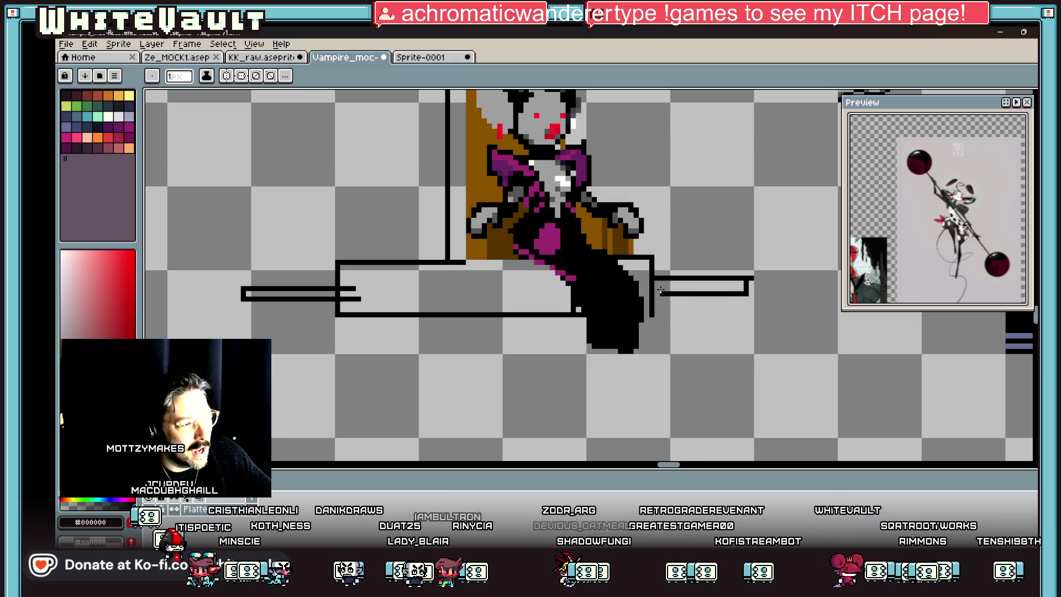
scroll(644, 316, down, 2)
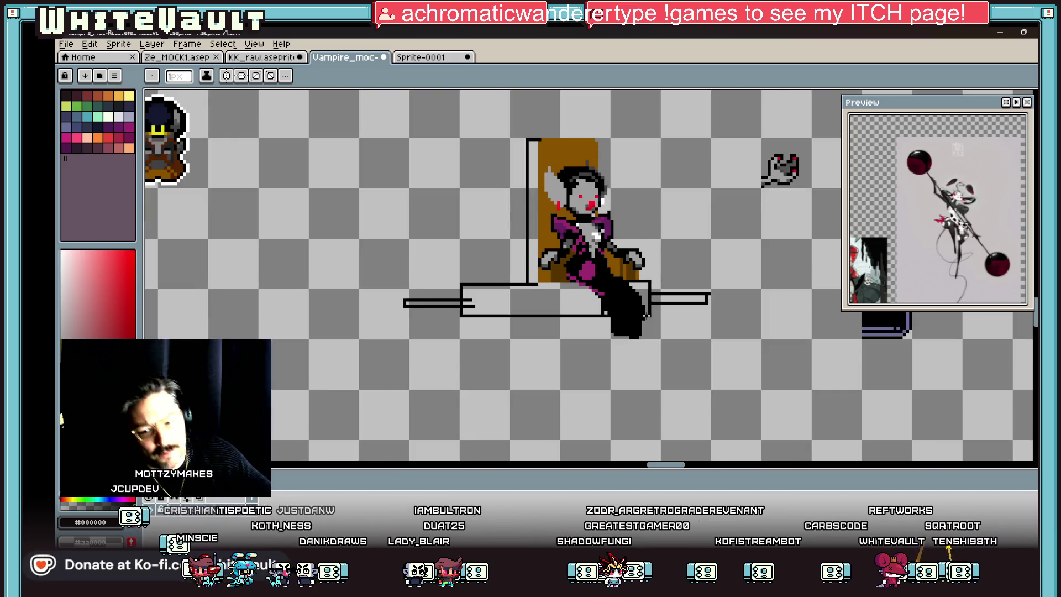
scroll(645, 316, down, 1)
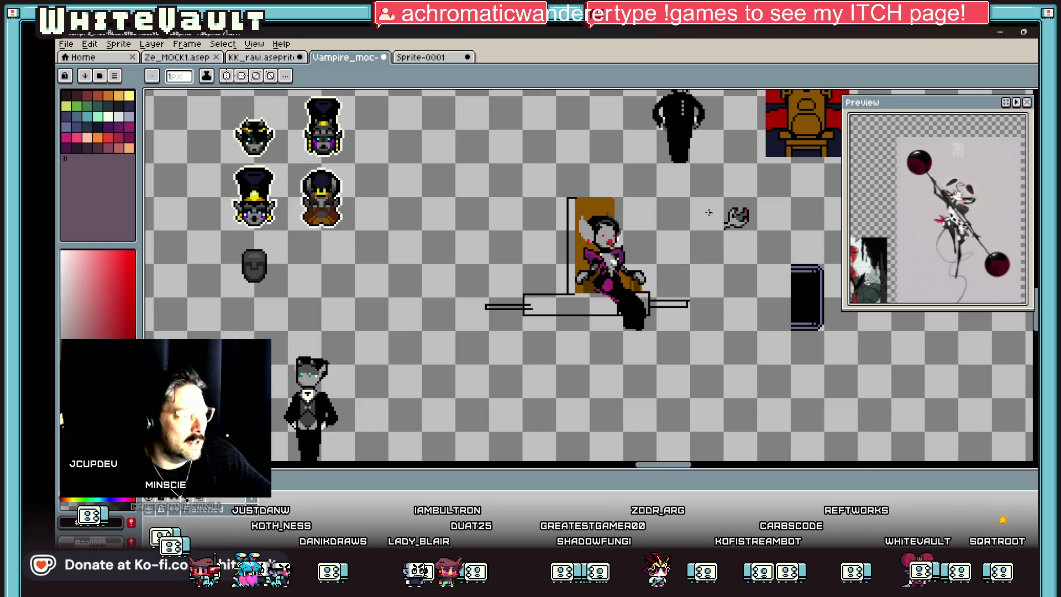
scroll(708, 213, down, 1)
scroll(683, 161, up, 1)
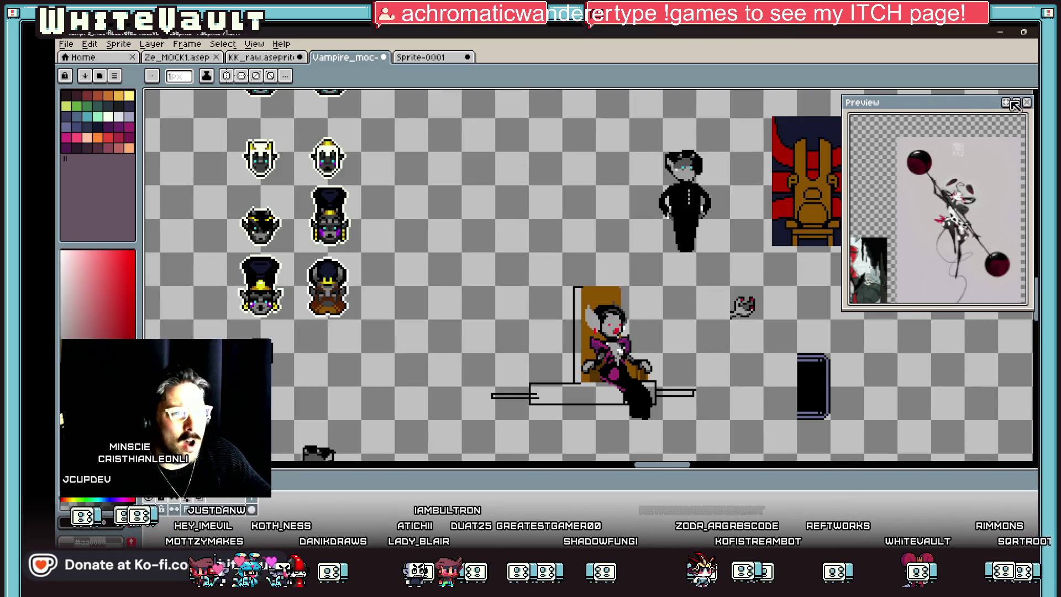
click(1034, 97)
mouse_move(637, 124)
mouse_down()
mouse_move(714, 192)
mouse_move(714, 252)
mouse_move(611, 326)
mouse_move(491, 433)
mouse_move(501, 437)
mouse_move(533, 419)
mouse_move(474, 256)
mouse_up()
- Commit the moved piece and move the character's upper body down onto its legs
scroll(502, 438, up, 1)
key(ctrl+d)
mouse_move(412, 131)
mouse_down()
mouse_move(512, 252)
mouse_move(502, 255)
mouse_up()
key(ctrl+d)
drag(389, 132, 539, 327)
- Move the butler copy down beside the chair, commit it, and sample the chair's orange
mouse_move(481, 287)
mouse_down()
mouse_move(534, 425)
mouse_move(581, 406)
mouse_move(762, 404)
mouse_move(830, 454)
mouse_move(789, 428)
mouse_move(685, 430)
mouse_up()
key(ctrl+d)
key(ctrl+d)
scroll(679, 409, down, 3)
scroll(671, 392, up, 5)
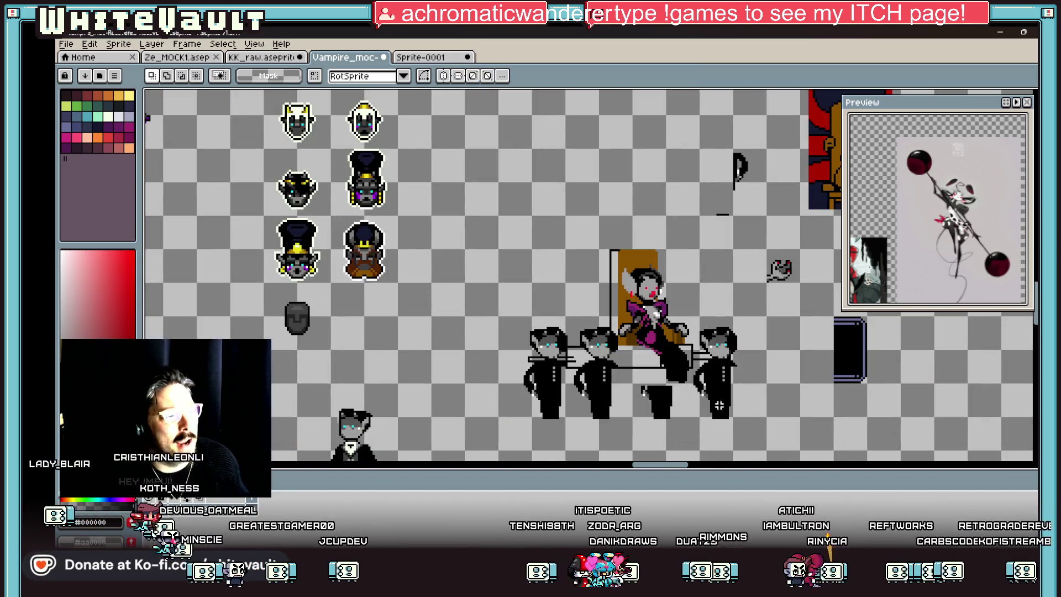
key(b)
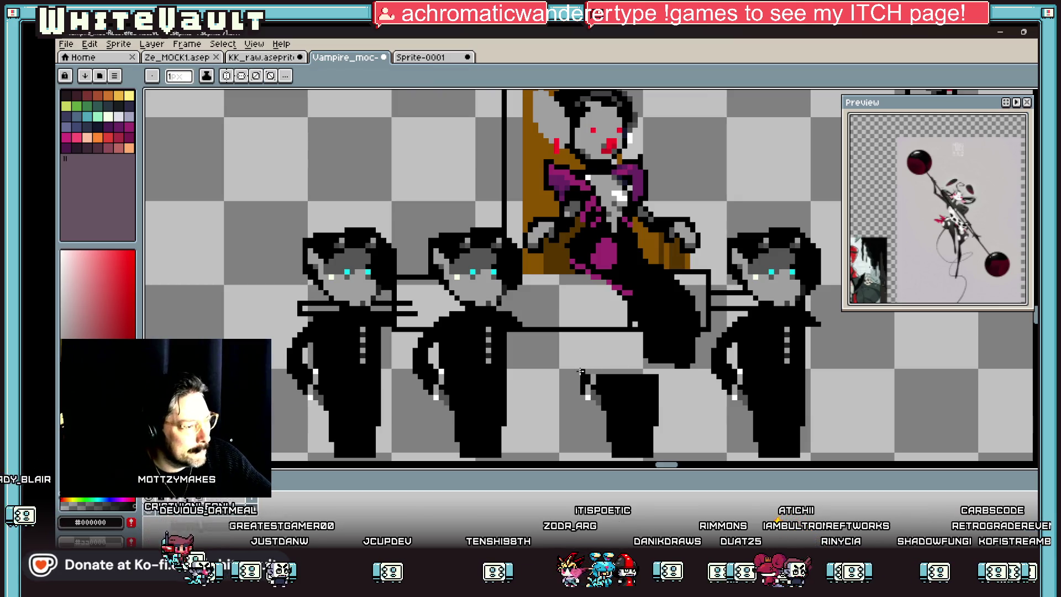
scroll(635, 354, up, 1)
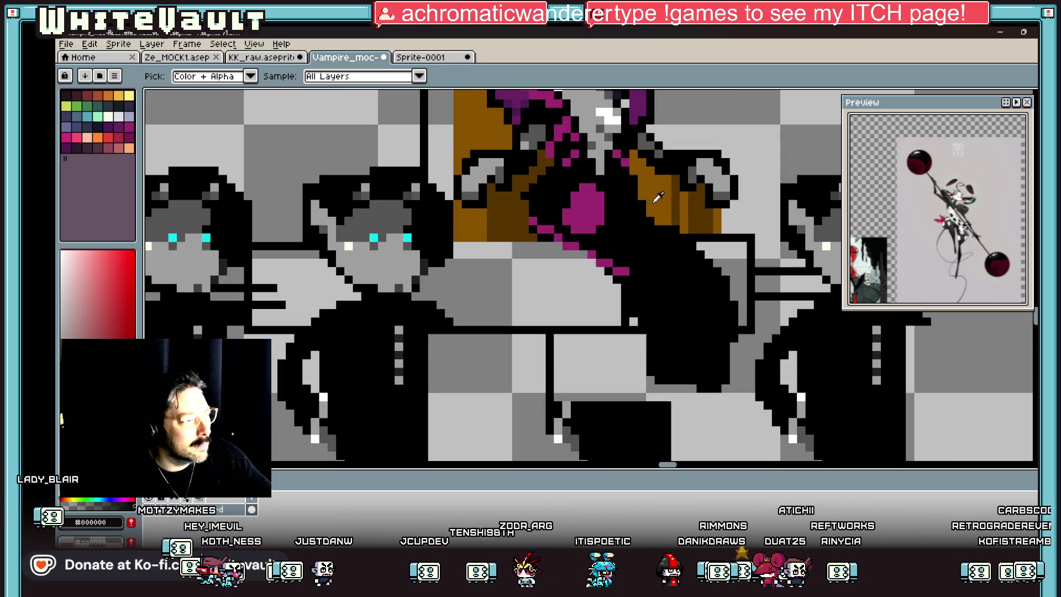
alt+click(660, 195)
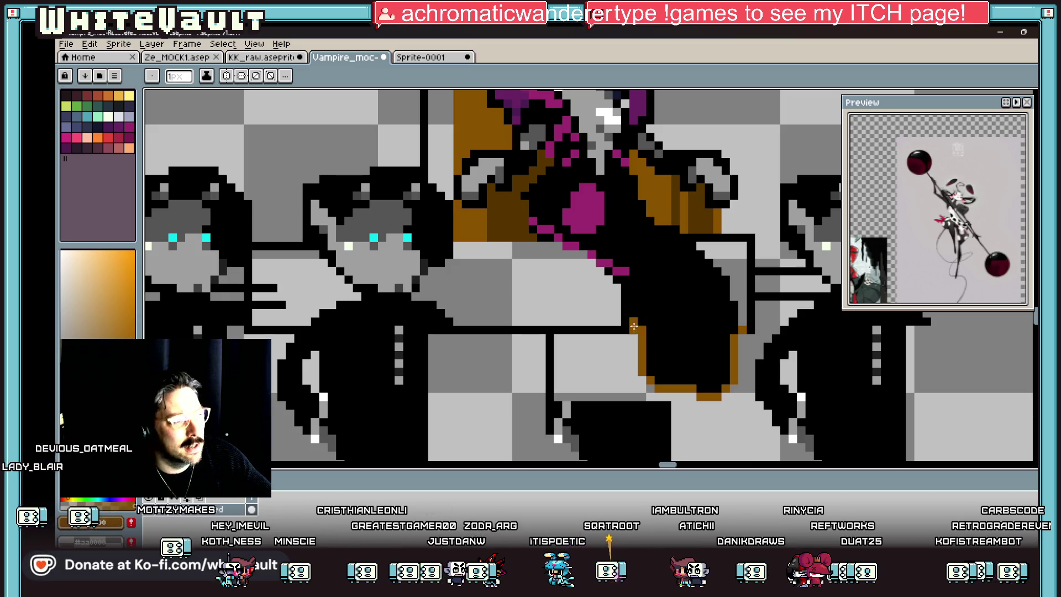
- Fill the grey gap at the chair base with black
alt+click(657, 406)
key(g)
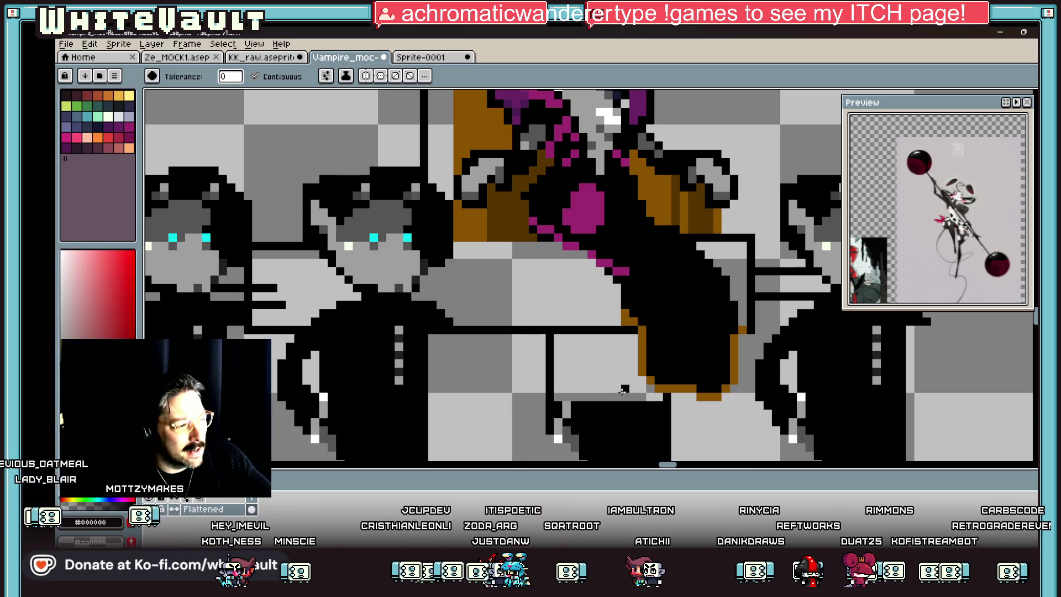
click(560, 410)
scroll(560, 410, down, 4)
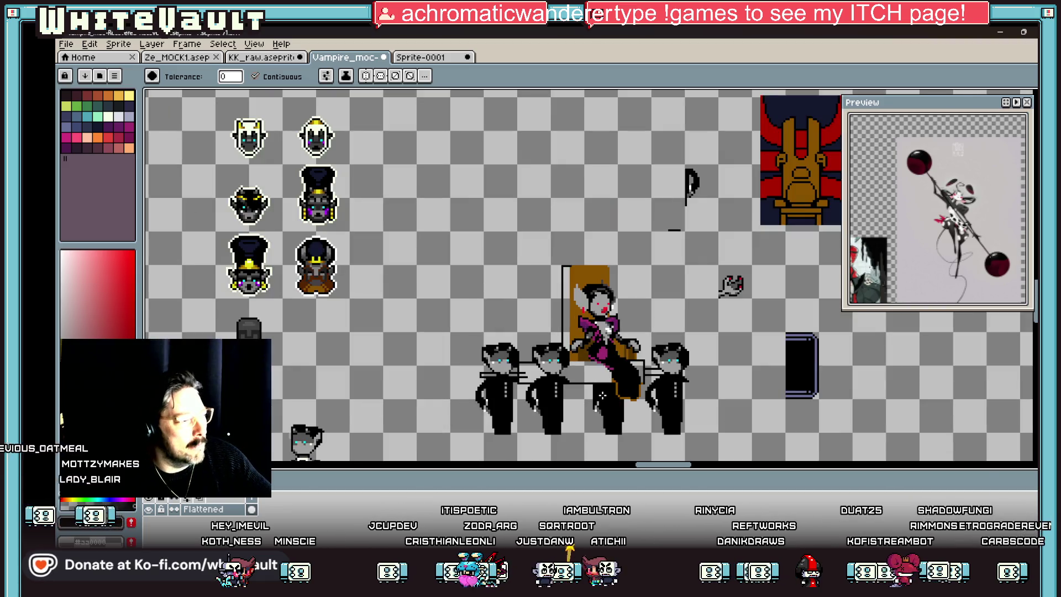
scroll(596, 362, up, 3)
- Sample the chair's orange and draw an orange line along the chair bottom
key(alt)
scroll(561, 302, up, 1)
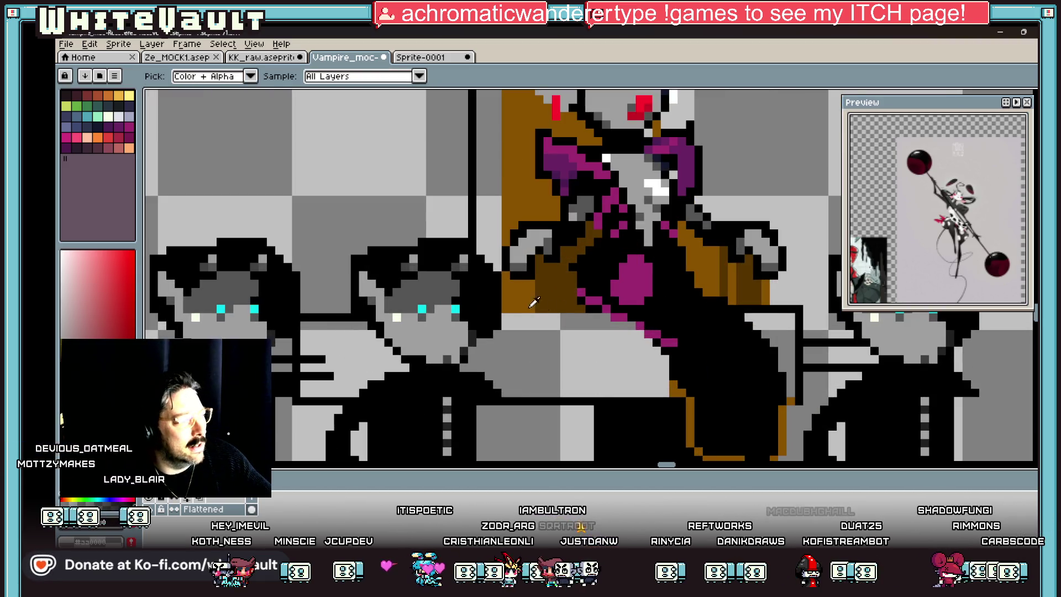
alt+click(528, 298)
key(b)
drag(502, 316, 604, 315)
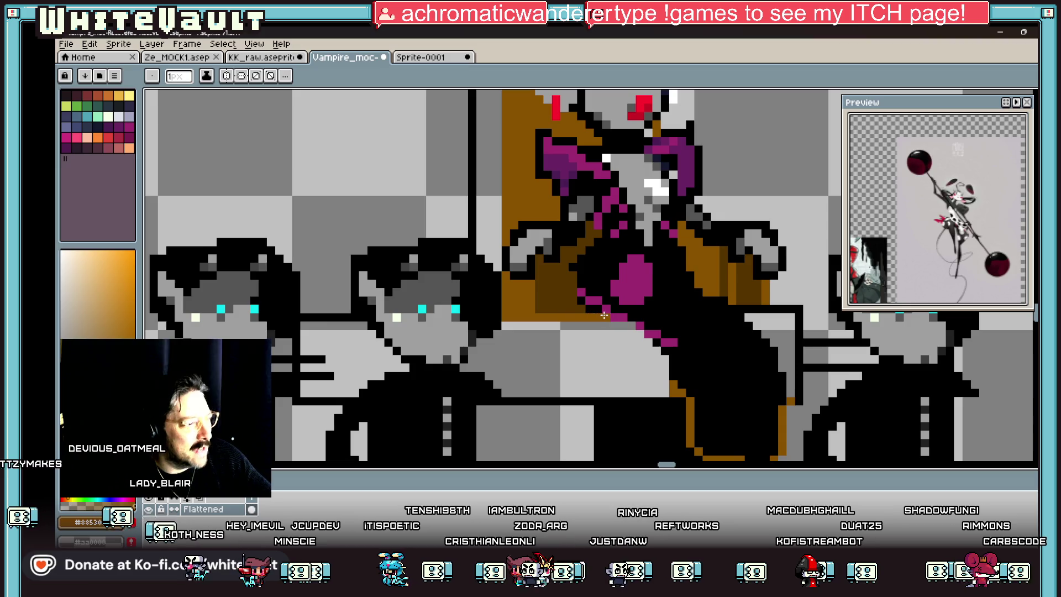
- Fill the three remaining grey gaps at the chair base with orange
key(g)
click(757, 331)
click(613, 358)
click(369, 351)
scroll(474, 308, down, 5)
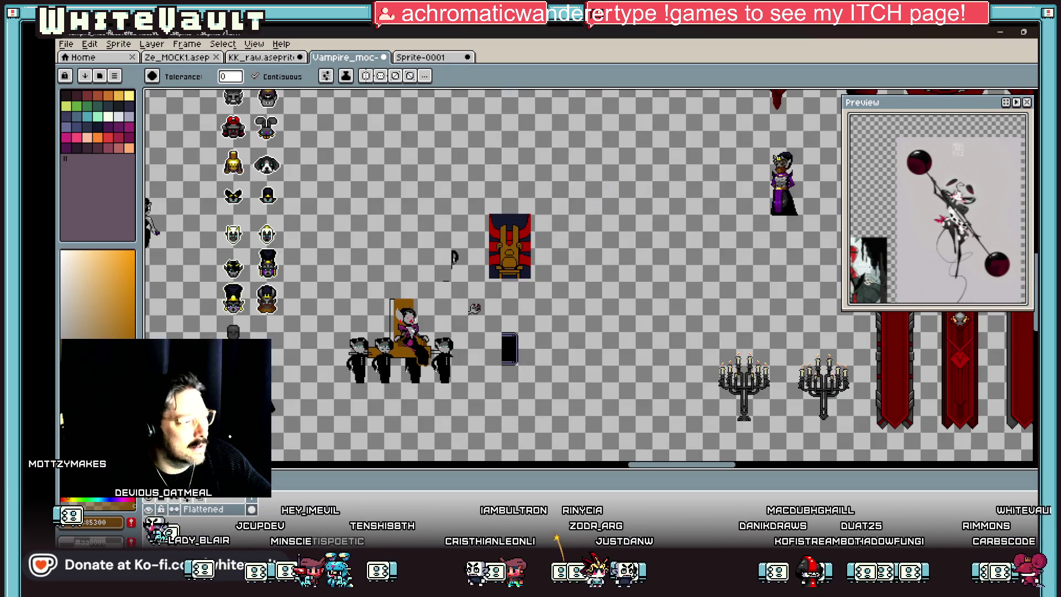
scroll(392, 310, up, 3)
scroll(396, 317, down, 3)
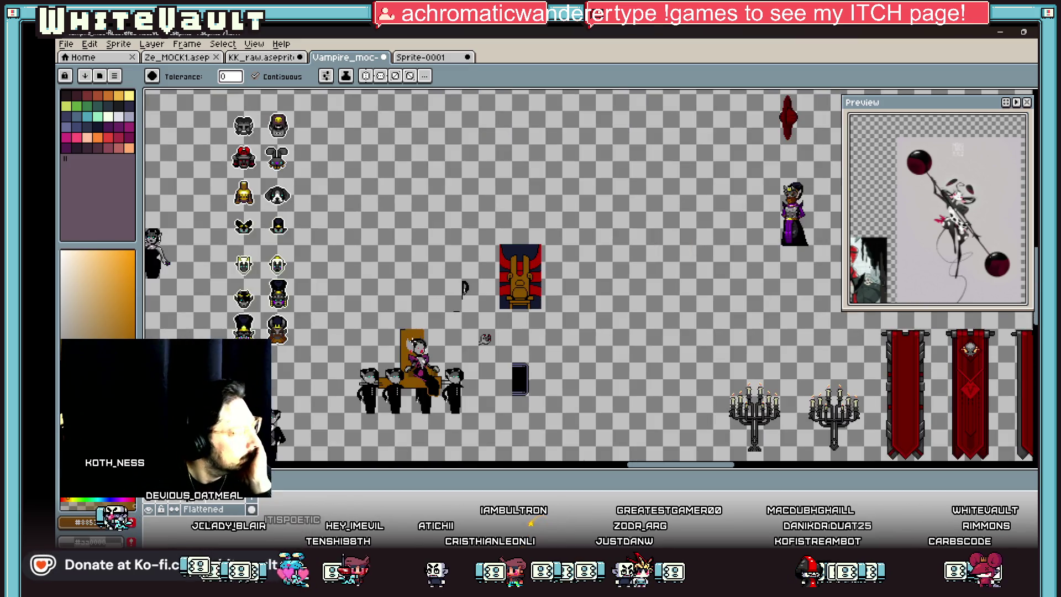
scroll(386, 382, up, 1)
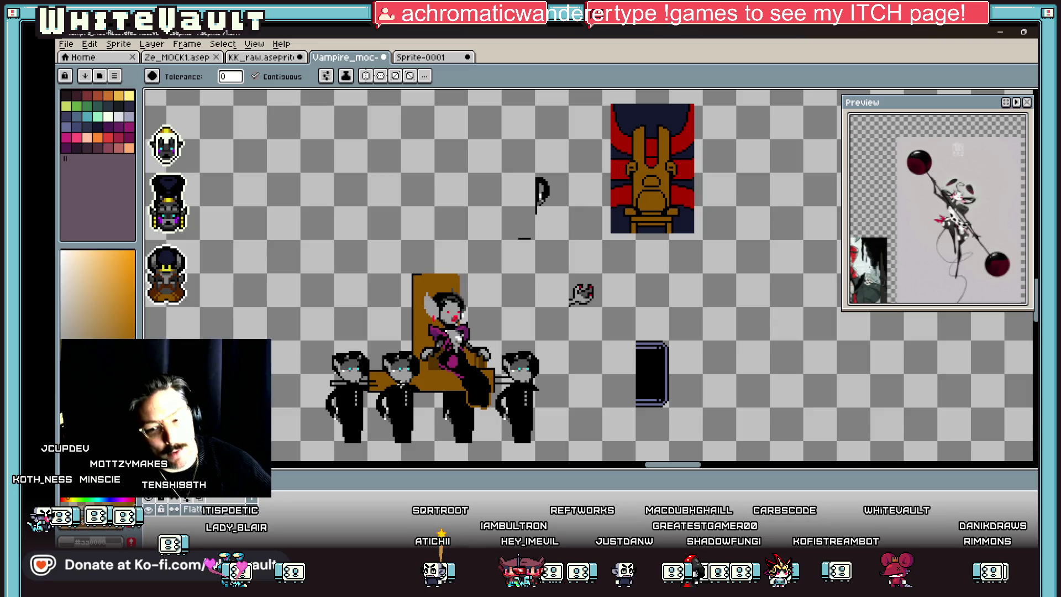
scroll(377, 376, up, 2)
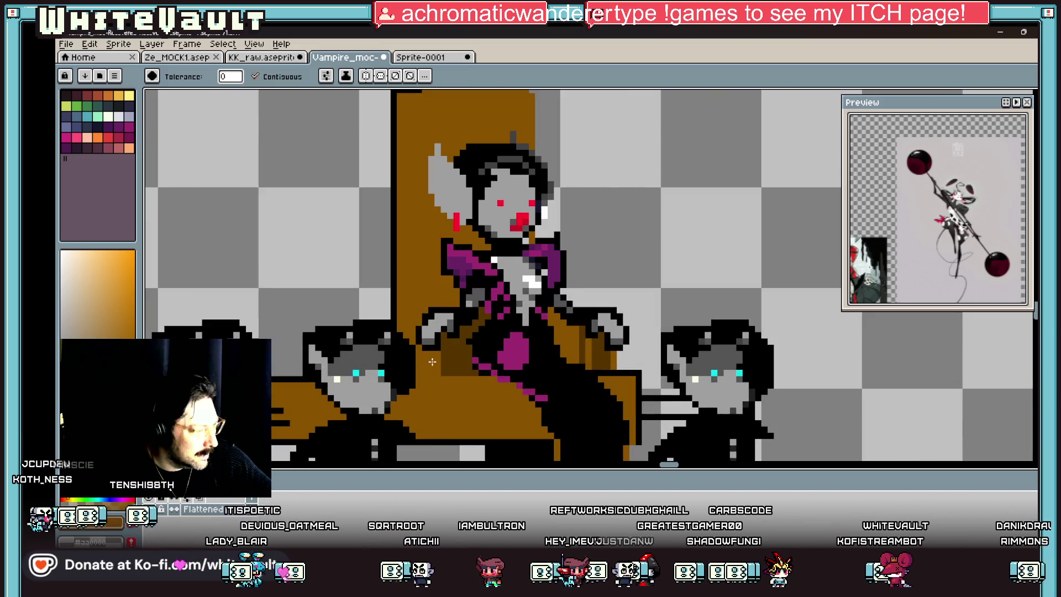
key(i)
scroll(464, 337, down, 2)
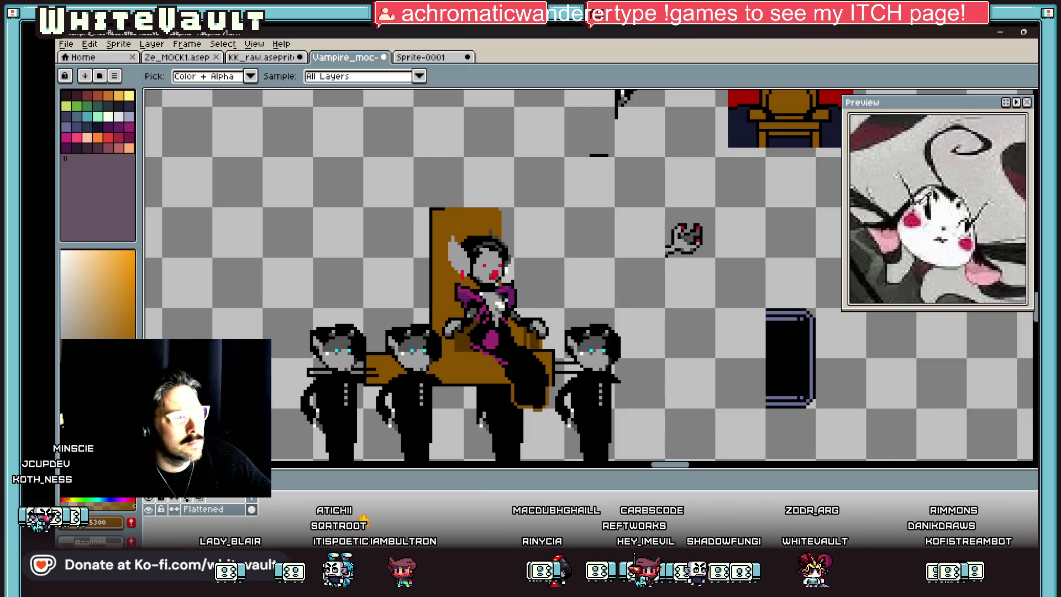
scroll(476, 258, up, 2)
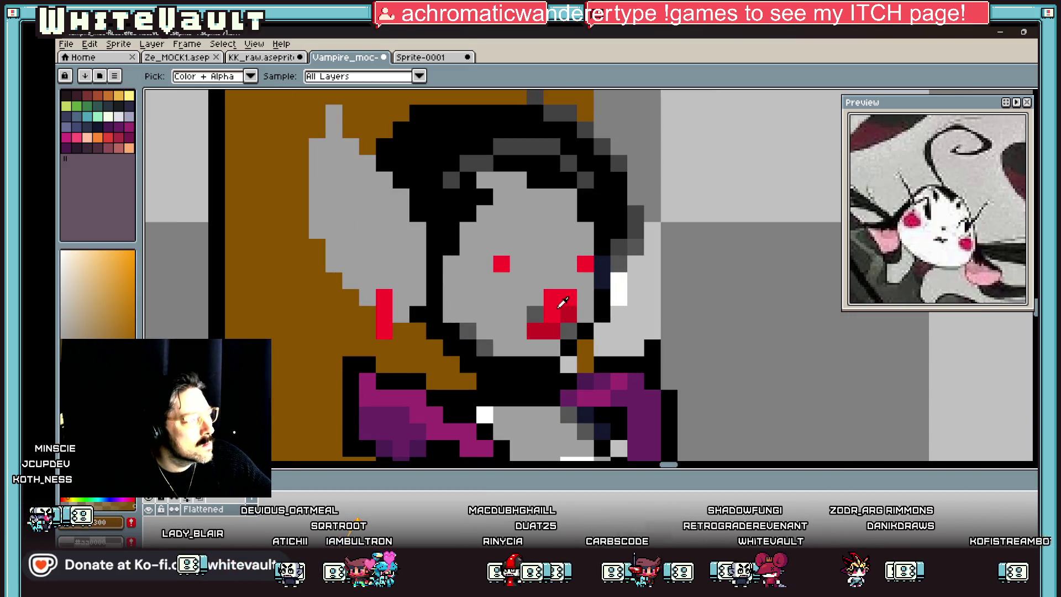
- Select the vampire and chair area and try a global magenta fill on the skin, then undo
click(561, 303)
scroll(560, 303, down, 2)
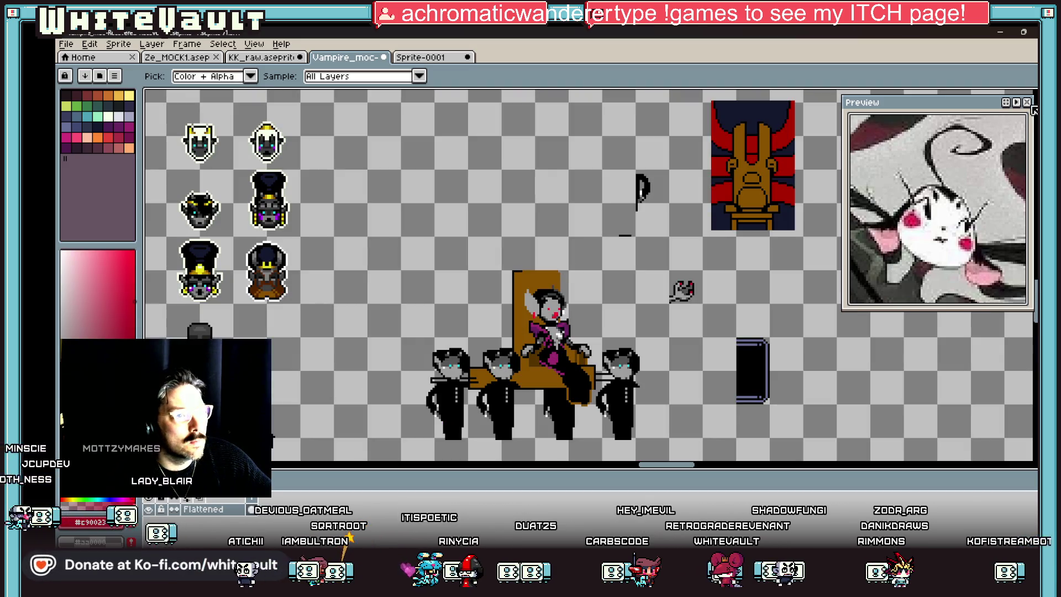
key(m)
drag(470, 231, 598, 427)
key(w)
scroll(557, 333, up, 2)
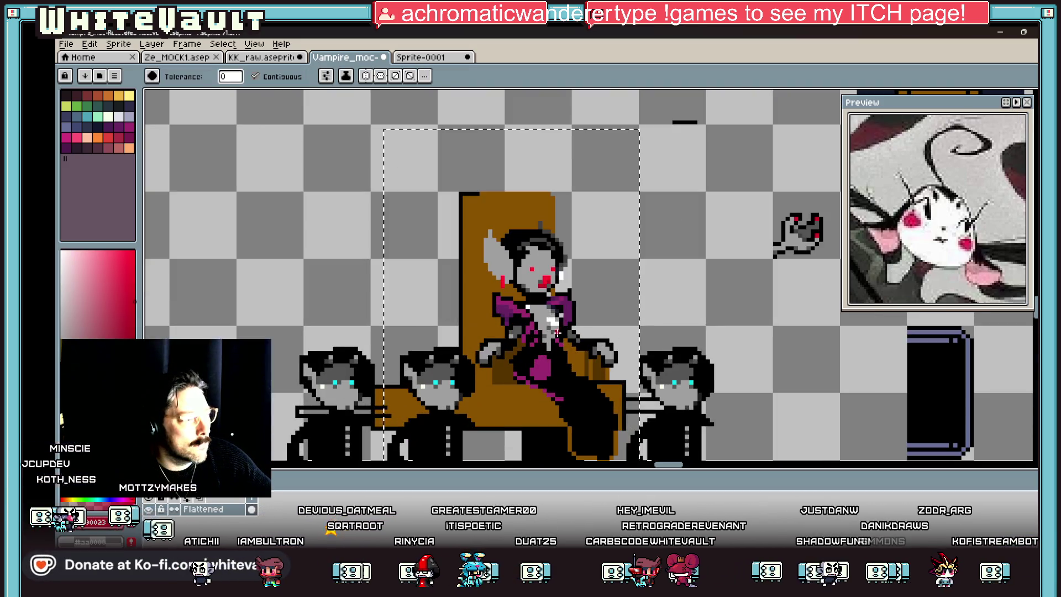
scroll(557, 332, up, 2)
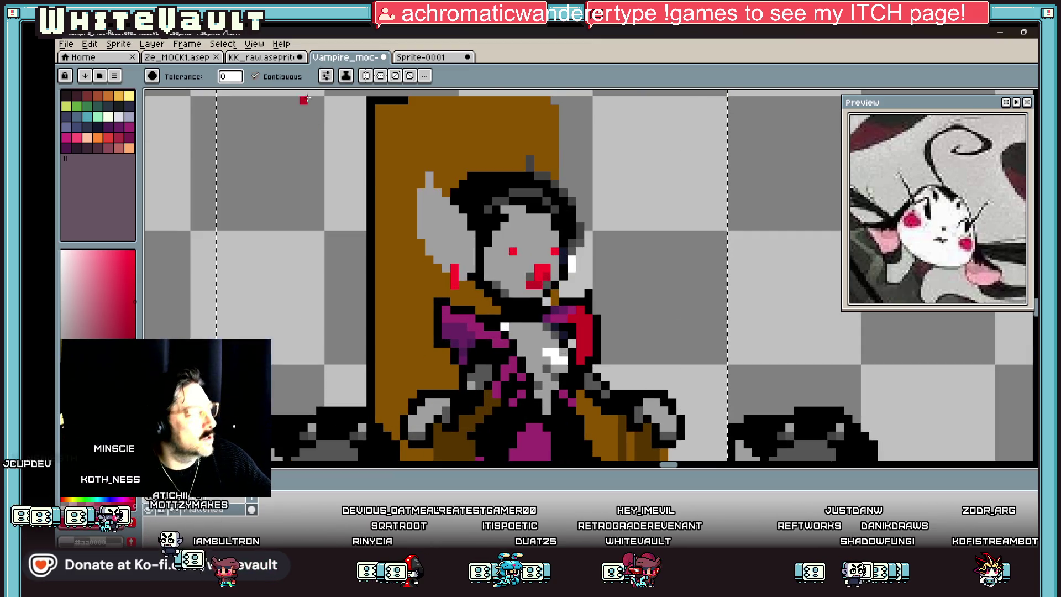
click(255, 76)
scroll(554, 287, down, 2)
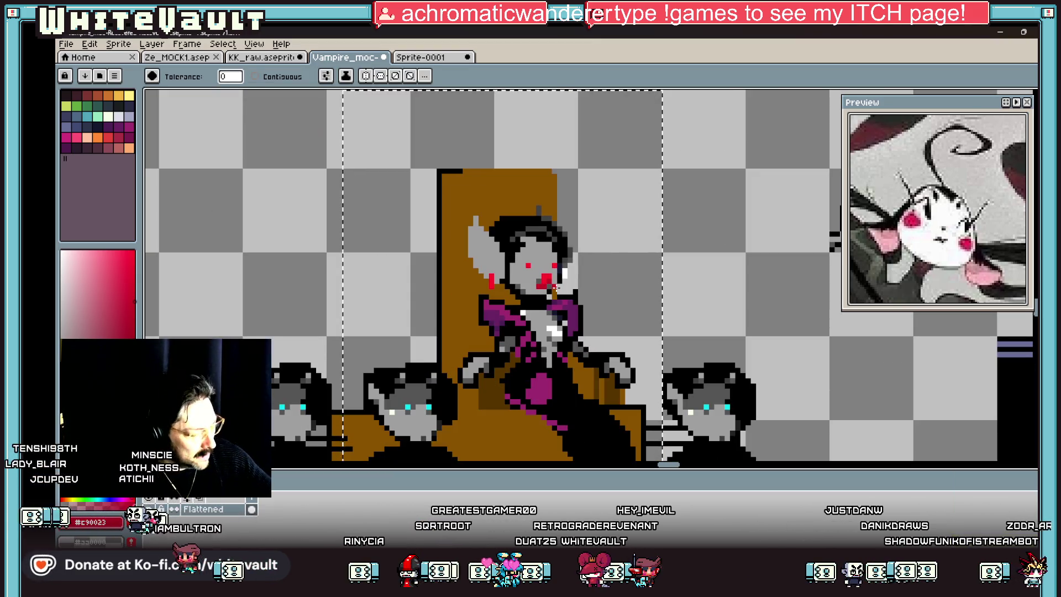
scroll(514, 310, up, 2)
click(476, 259)
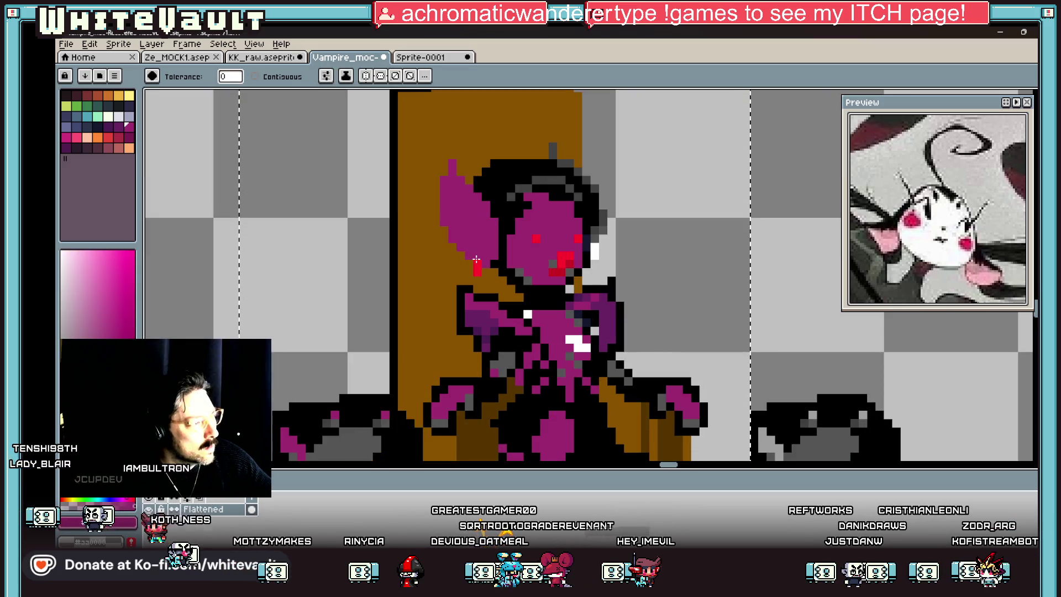
key(ctrl+z)
- Clear the selection and try filling the chair magenta, then undo it
scroll(608, 287, down, 4)
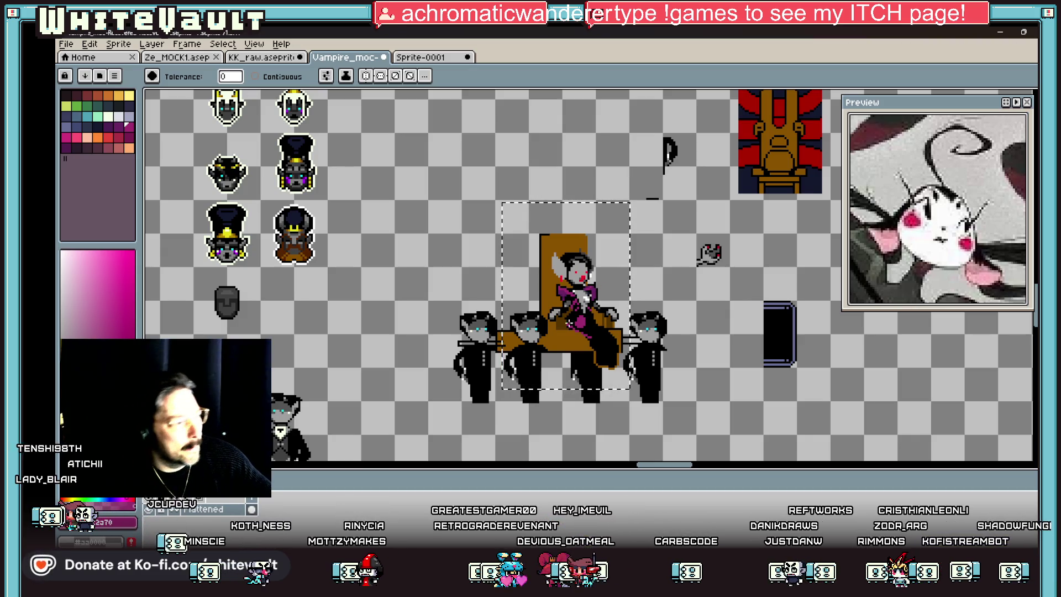
scroll(641, 342, up, 1)
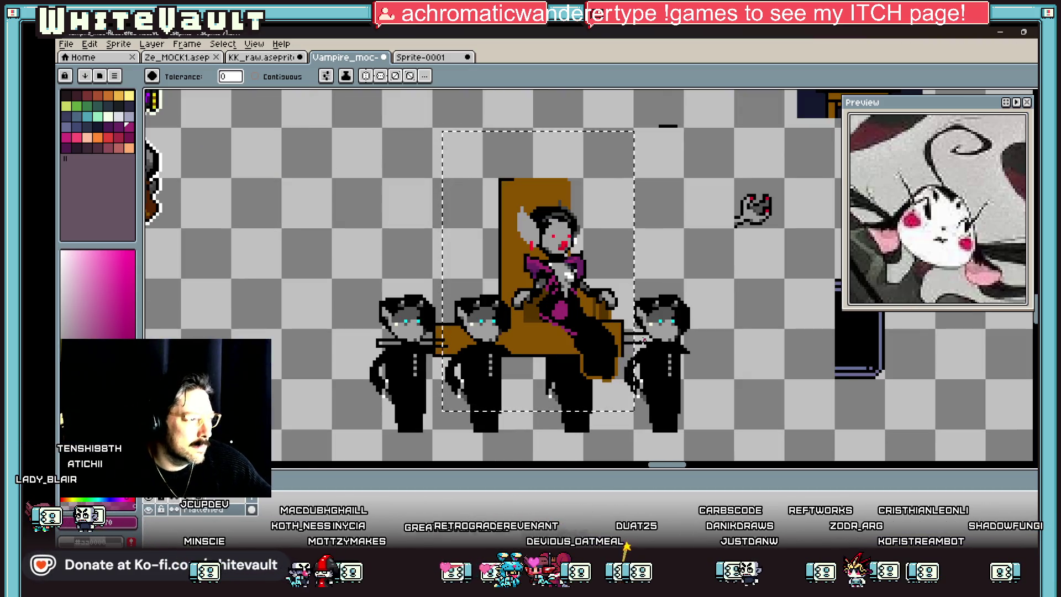
key(ctrl+d)
scroll(565, 319, up, 2)
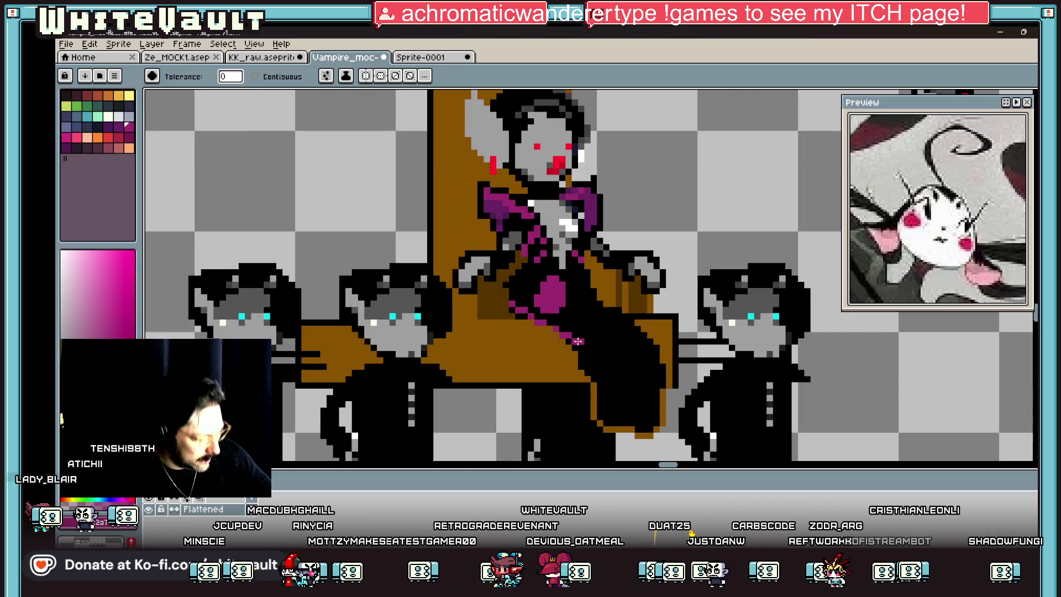
click(554, 354)
key(ctrl+z)
- Fill the black gap under the dress with the chair's brown using a contiguous-only bucket fill
key(b)
alt+click(547, 345)
scroll(544, 327, up, 2)
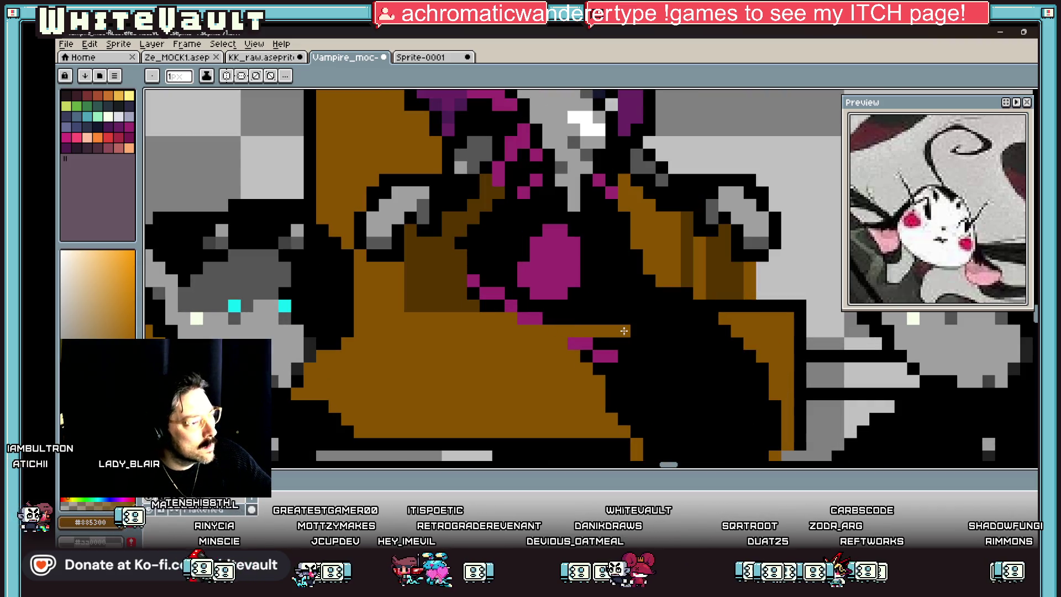
key(g)
click(611, 369)
click(255, 76)
key(ctrl+z)
click(596, 352)
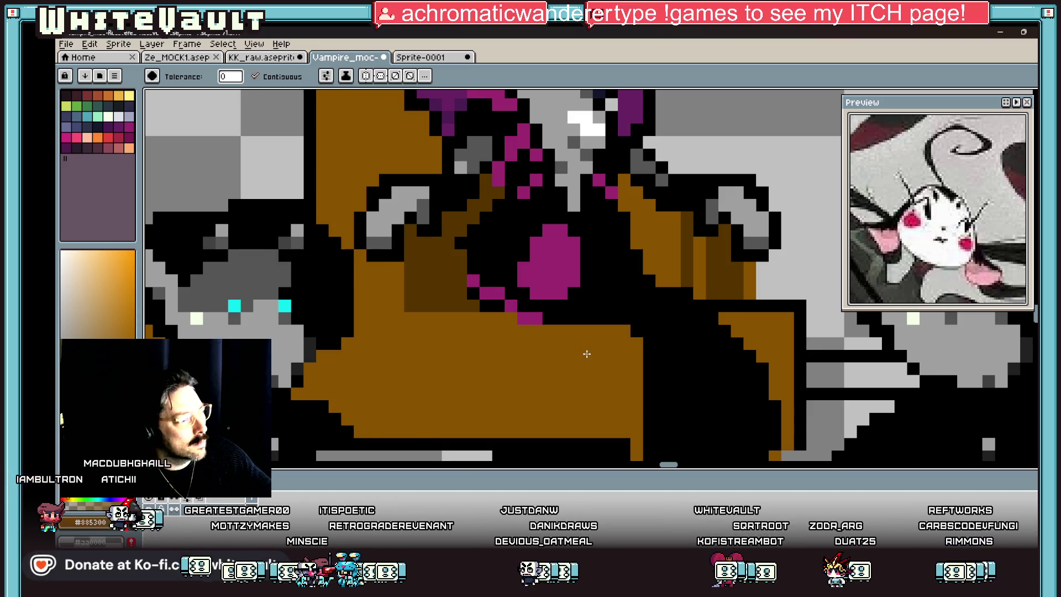
- Darken a pixel beside the vampire's face
scroll(587, 353, down, 5)
scroll(599, 356, up, 1)
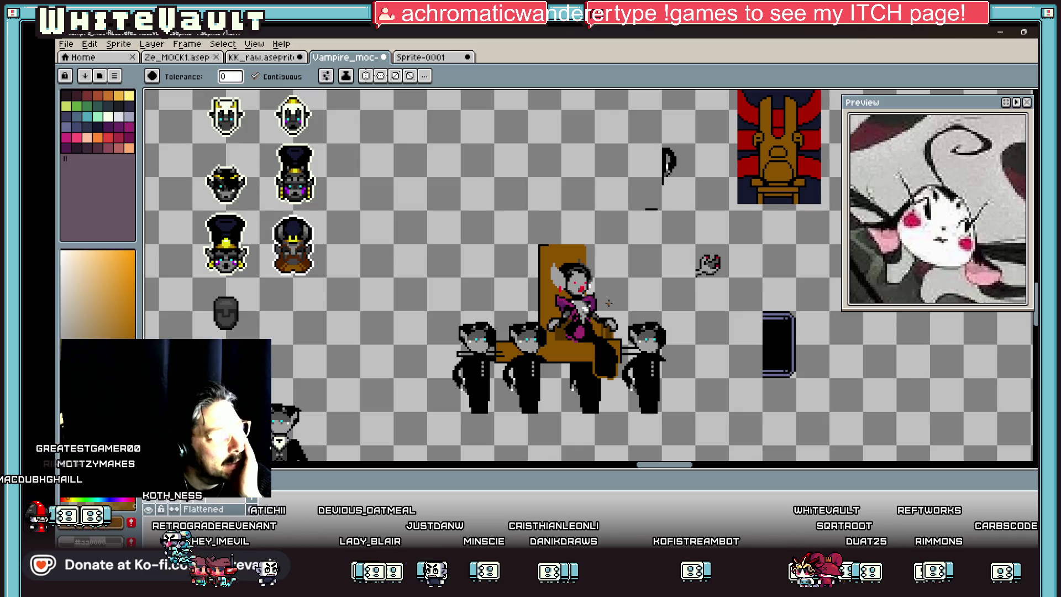
scroll(608, 304, up, 5)
click(574, 277)
key(alt)
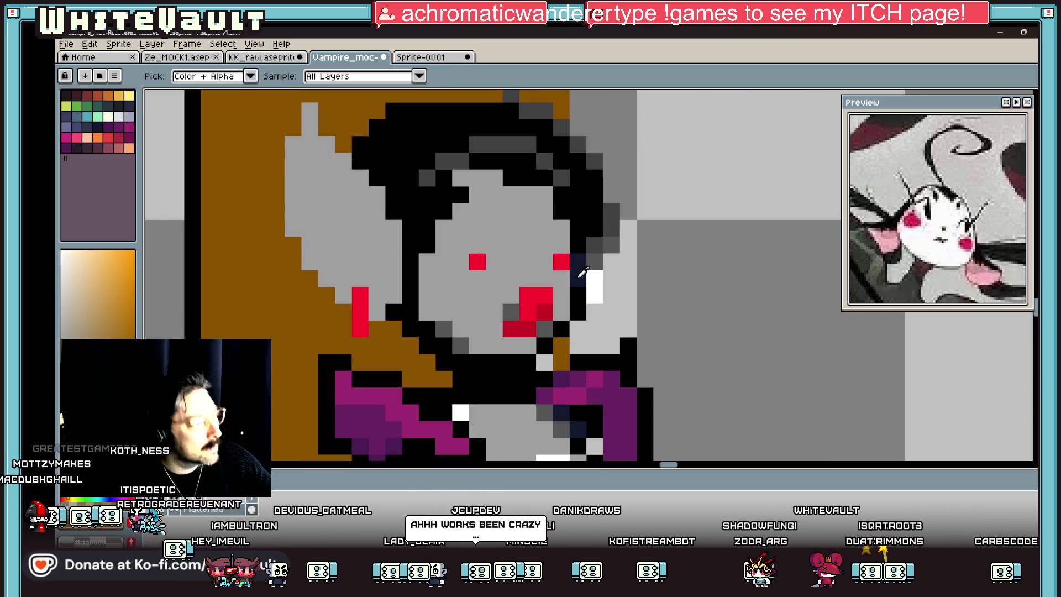
- Paint several magenta-purple pixels around the vampire's left eye
alt+click(612, 390)
click(551, 261)
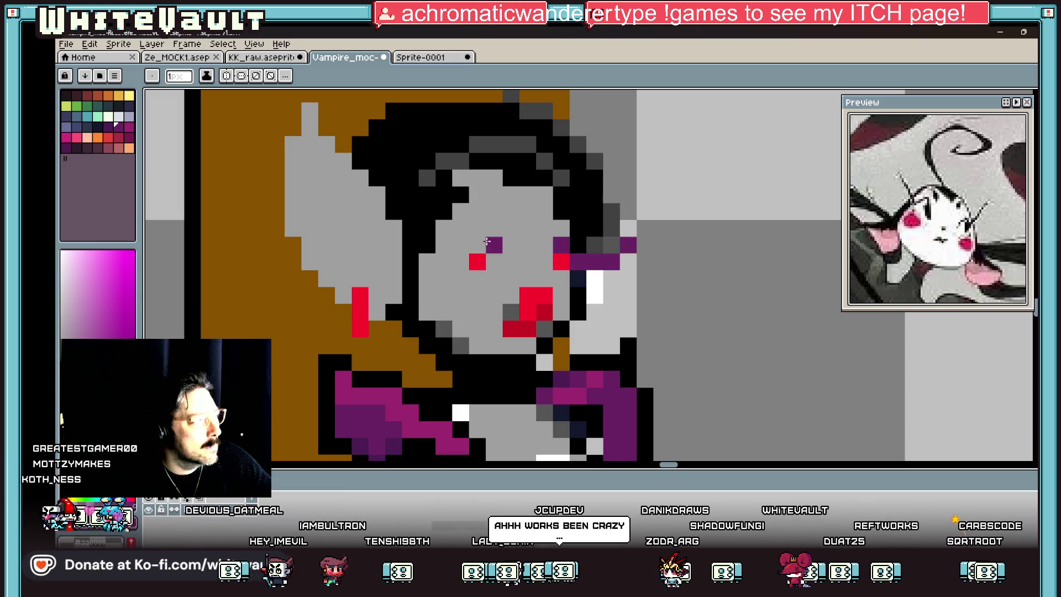
click(477, 245)
click(461, 261)
click(441, 260)
click(477, 263)
scroll(538, 283, down, 5)
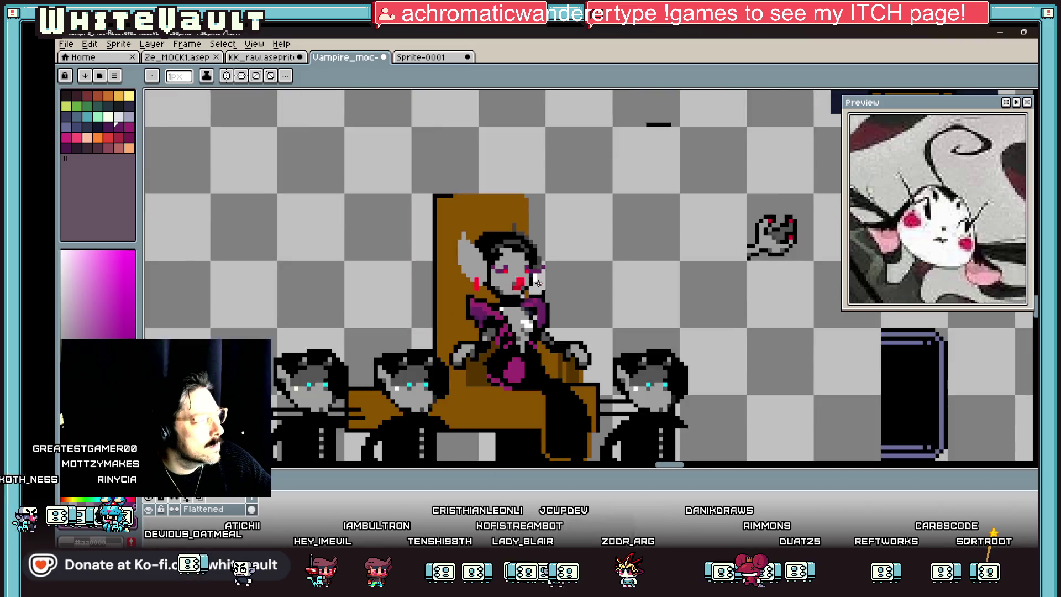
scroll(538, 283, down, 2)
key(v)
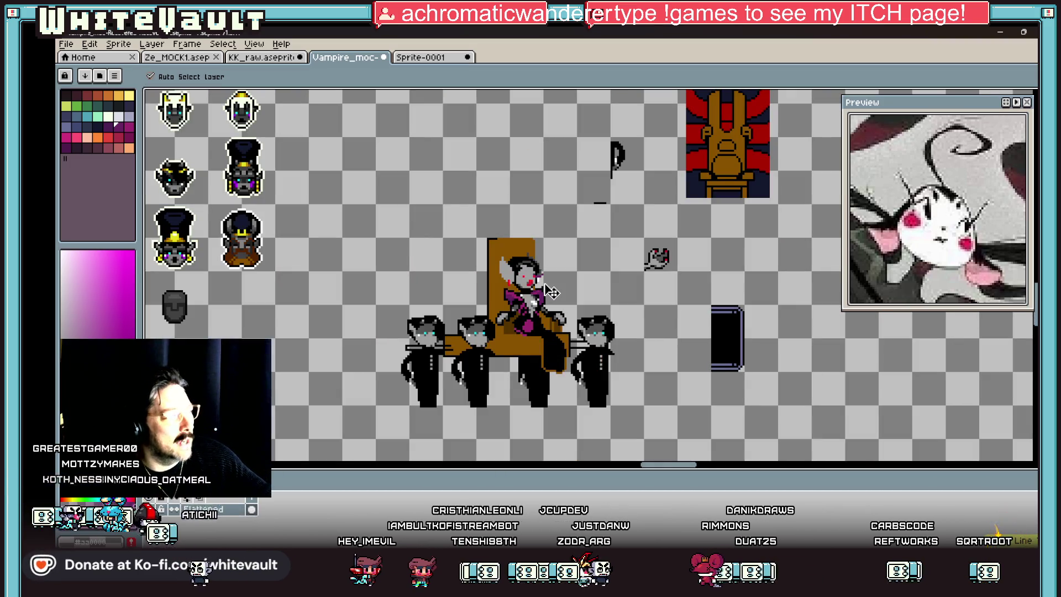
key(b)
- Repaint the stray purple face pixel with the grey skin colour
scroll(932, 245, down, 3)
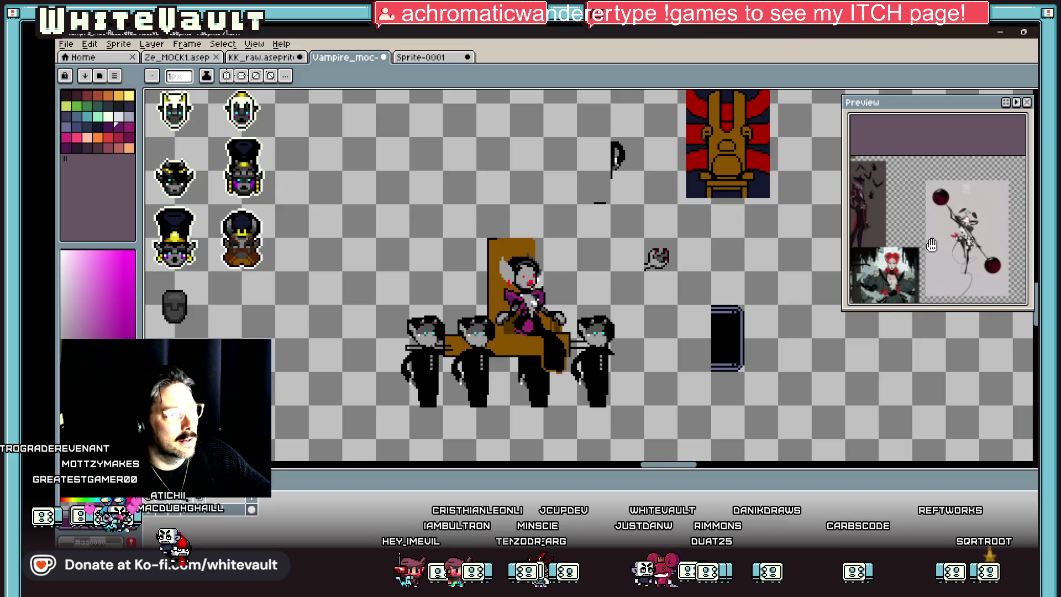
scroll(931, 245, up, 5)
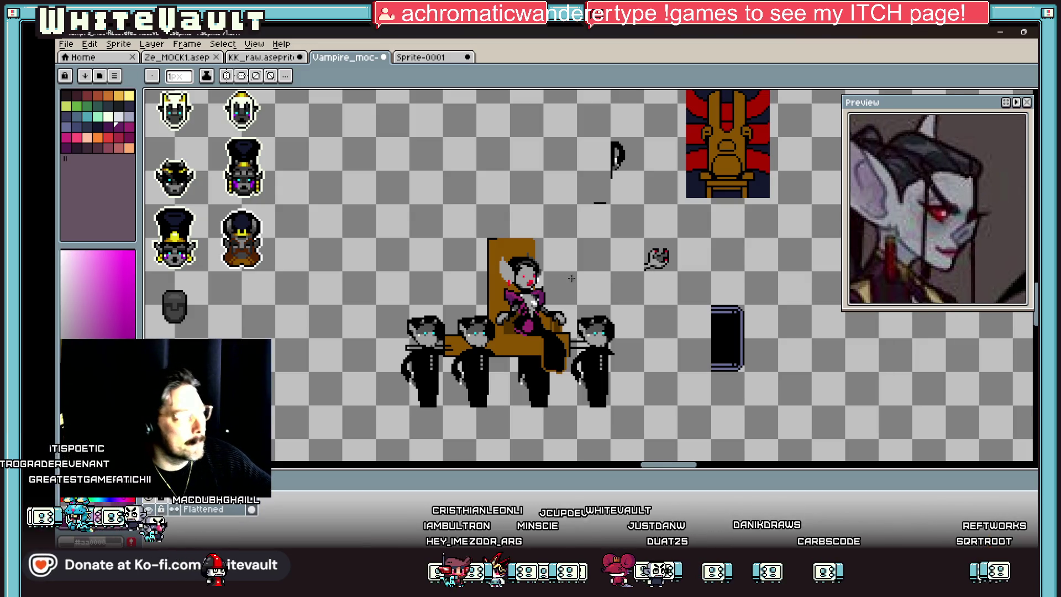
scroll(552, 282, up, 4)
alt+click(569, 282)
click(552, 291)
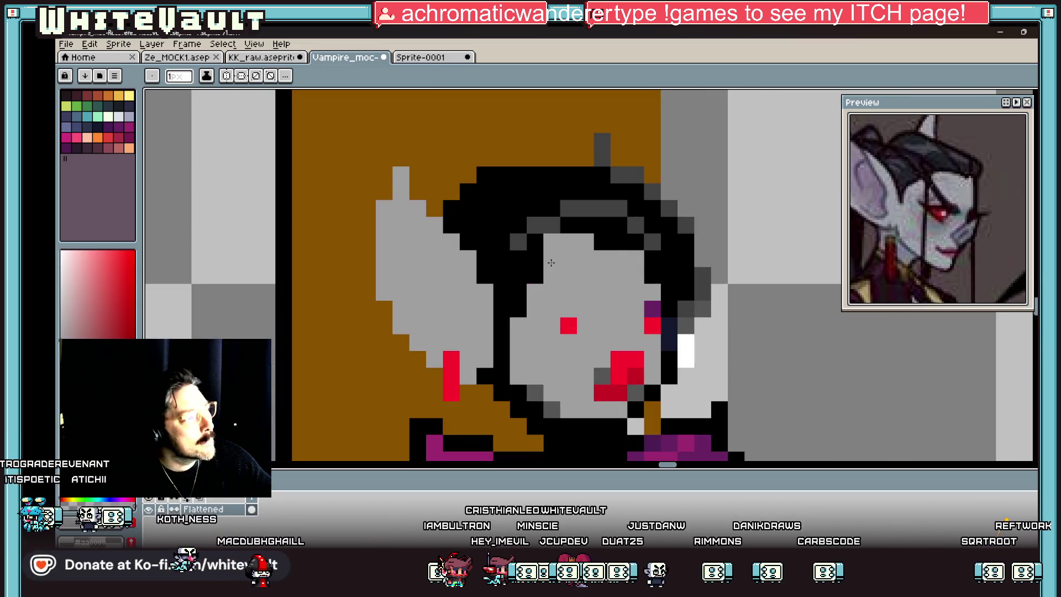
- Outline a hair extension above the head in black and bucket-fill it black
scroll(955, 237, down, 5)
scroll(956, 237, up, 5)
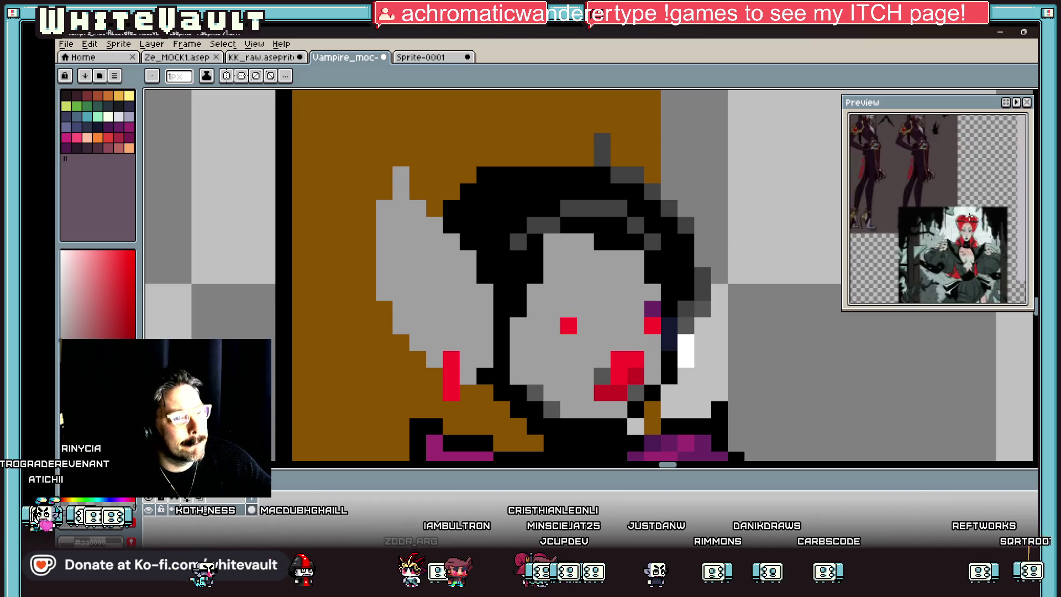
alt+click(575, 185)
mouse_move(535, 158)
mouse_down()
mouse_move(516, 138)
mouse_move(415, 123)
mouse_move(469, 107)
mouse_move(393, 111)
mouse_move(351, 216)
mouse_move(368, 262)
mouse_up()
key(g)
click(454, 165)
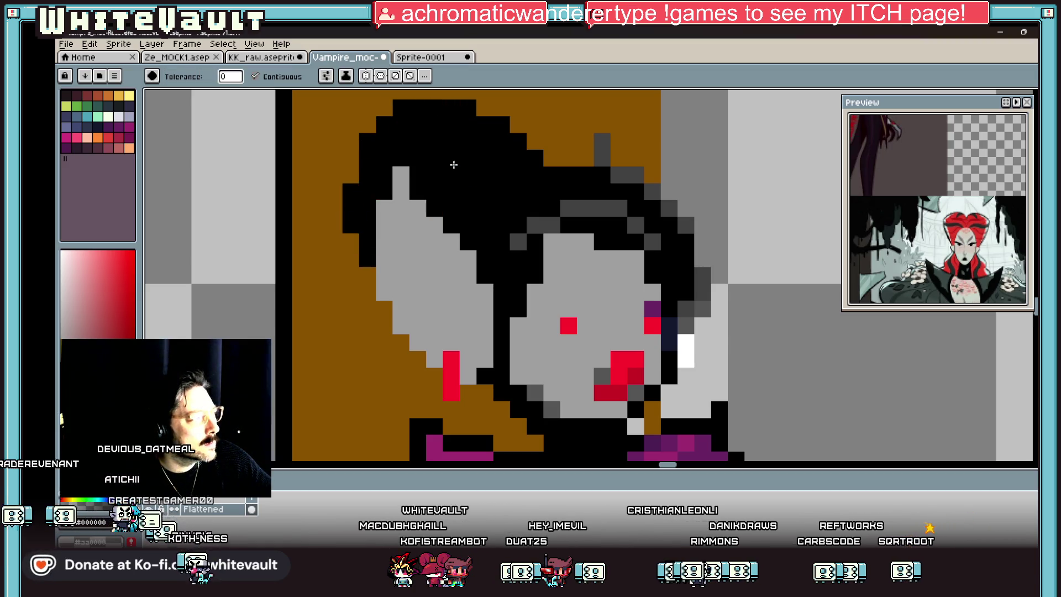
- Outline a second hair bun in black across the top of the head and fill it
scroll(453, 165, down, 3)
scroll(502, 161, up, 5)
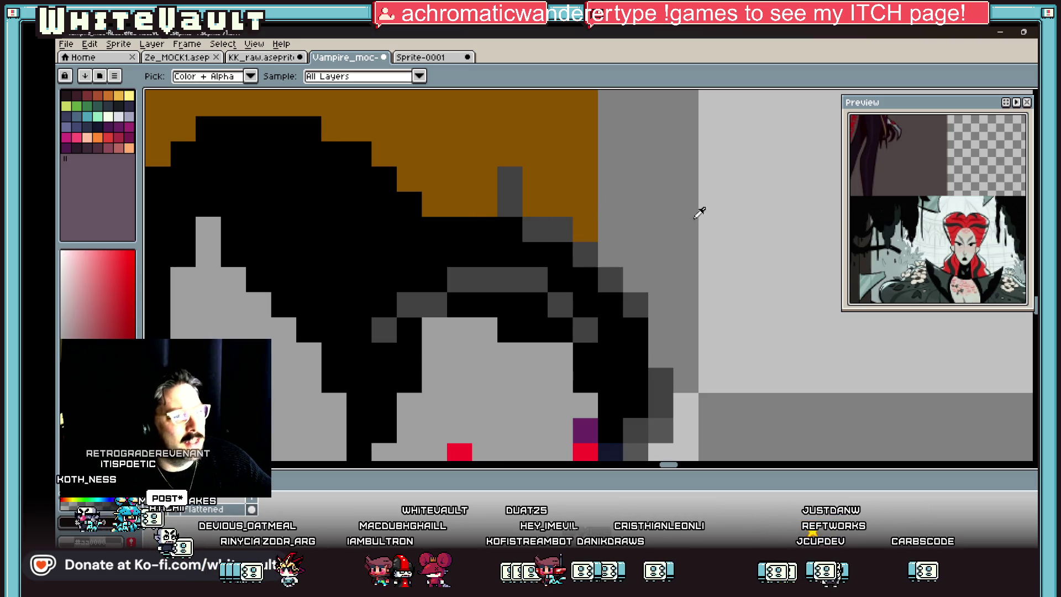
scroll(418, 203, down, 4)
scroll(398, 212, up, 4)
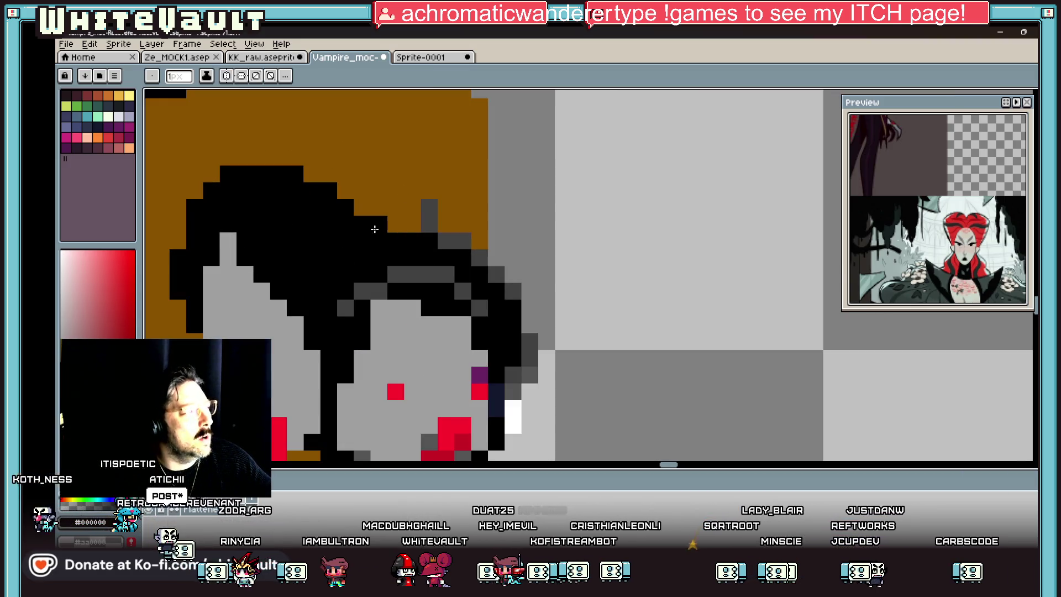
click(398, 211)
click(390, 170)
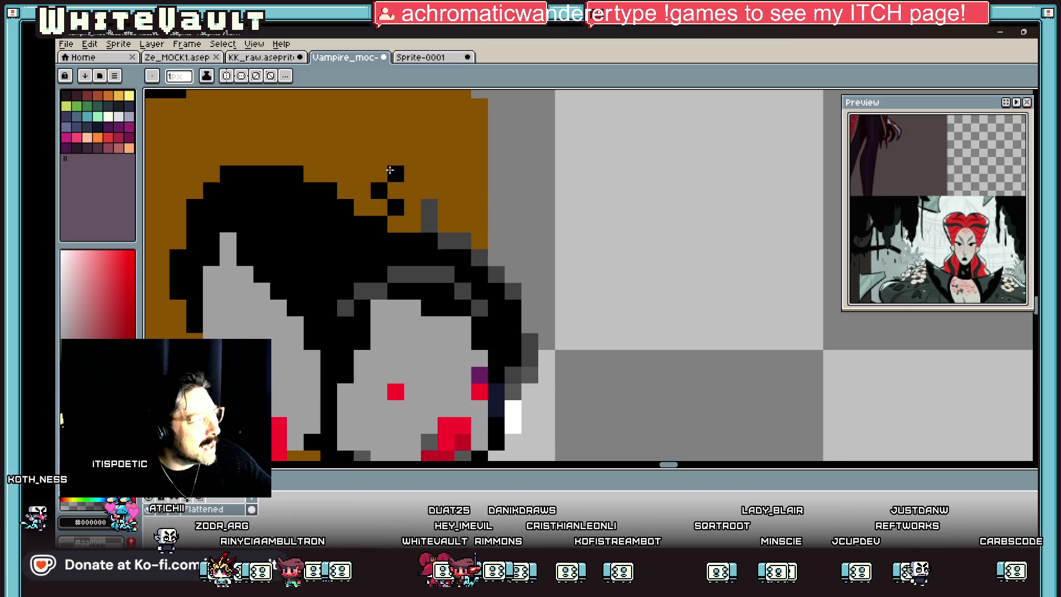
drag(413, 157, 483, 156)
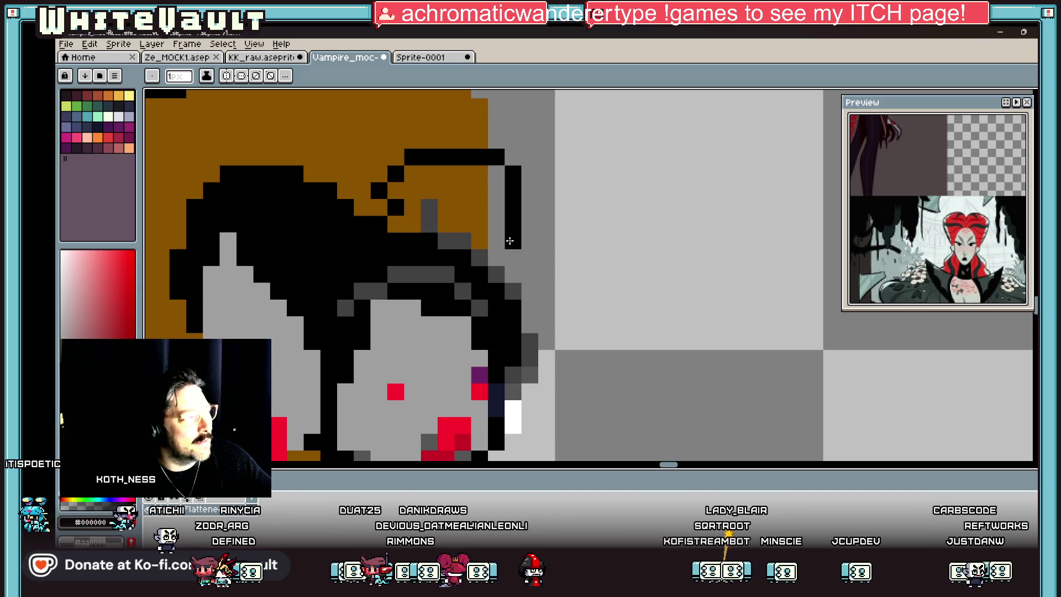
key(g)
click(458, 221)
- Add a line of dark grey shading pixels along the hair
scroll(490, 221, down, 1)
click(493, 228)
key(i)
key(b)
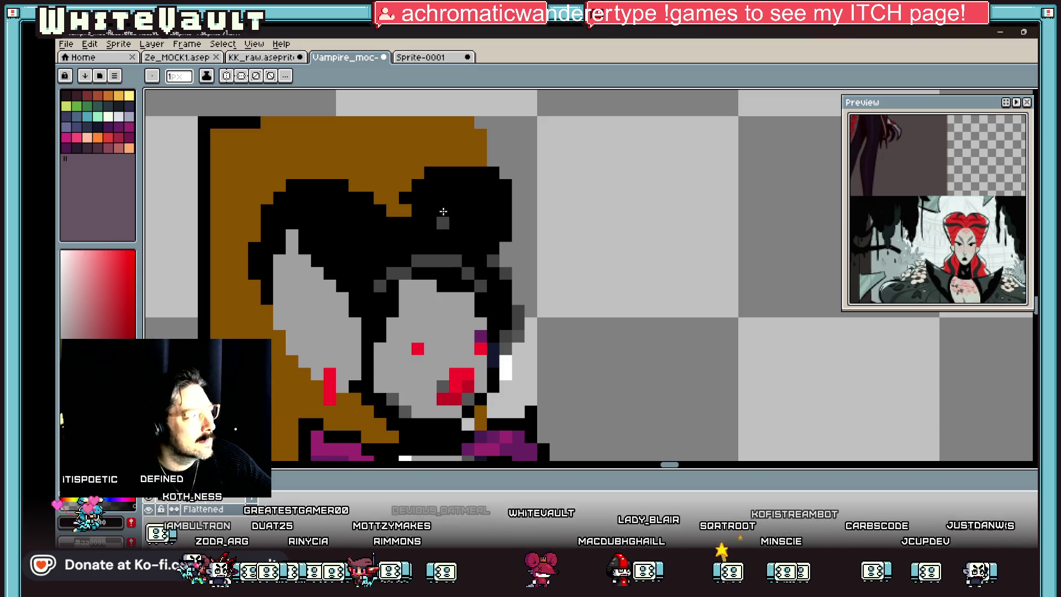
scroll(443, 211, down, 3)
scroll(443, 211, up, 3)
alt+click(436, 221)
alt+click(464, 270)
drag(427, 221, 452, 234)
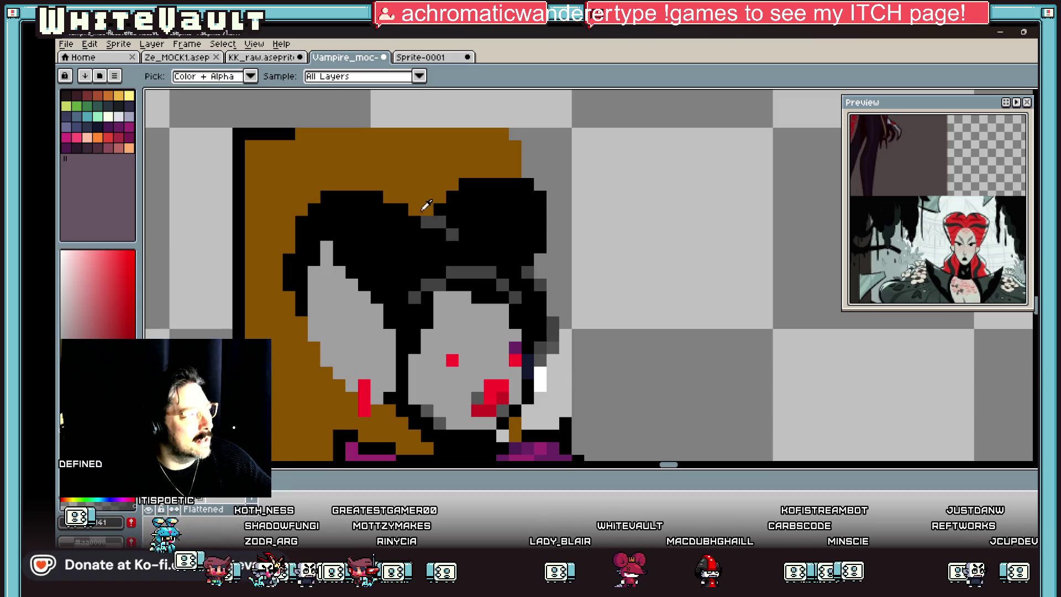
- Paint a stray pixel brown and erase stray black pixels at the hair's upper right
scroll(428, 211, down, 3)
scroll(455, 217, up, 3)
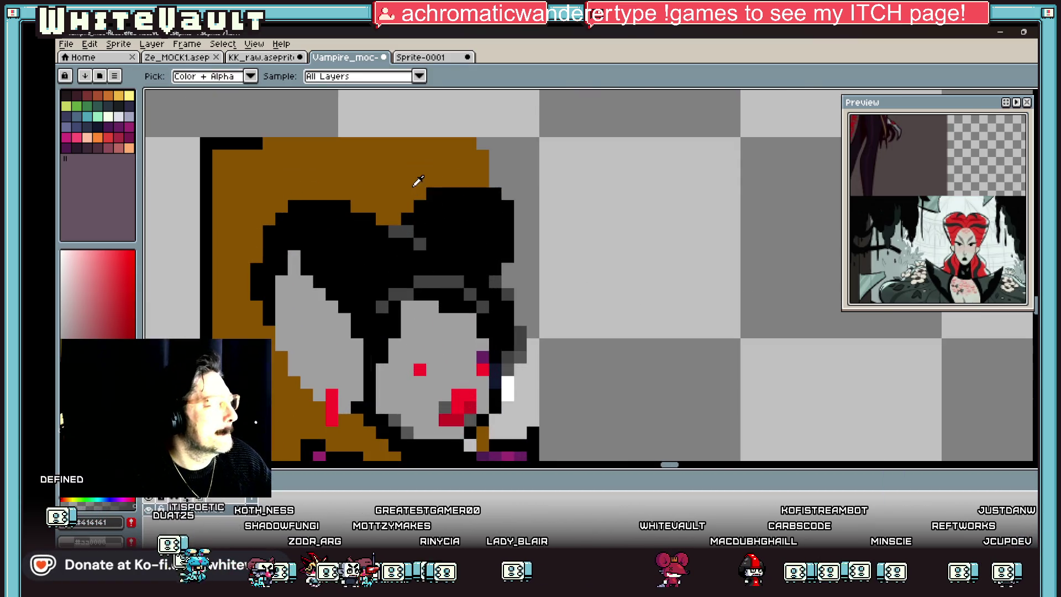
alt+click(447, 194)
click(474, 194)
key(e)
drag(495, 194, 507, 257)
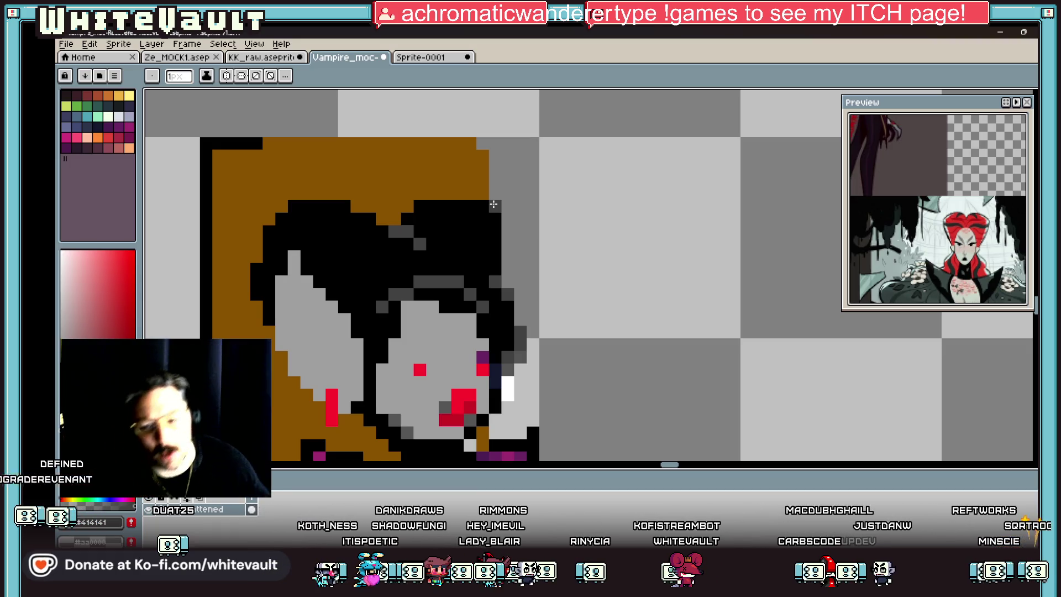
scroll(558, 231, down, 4)
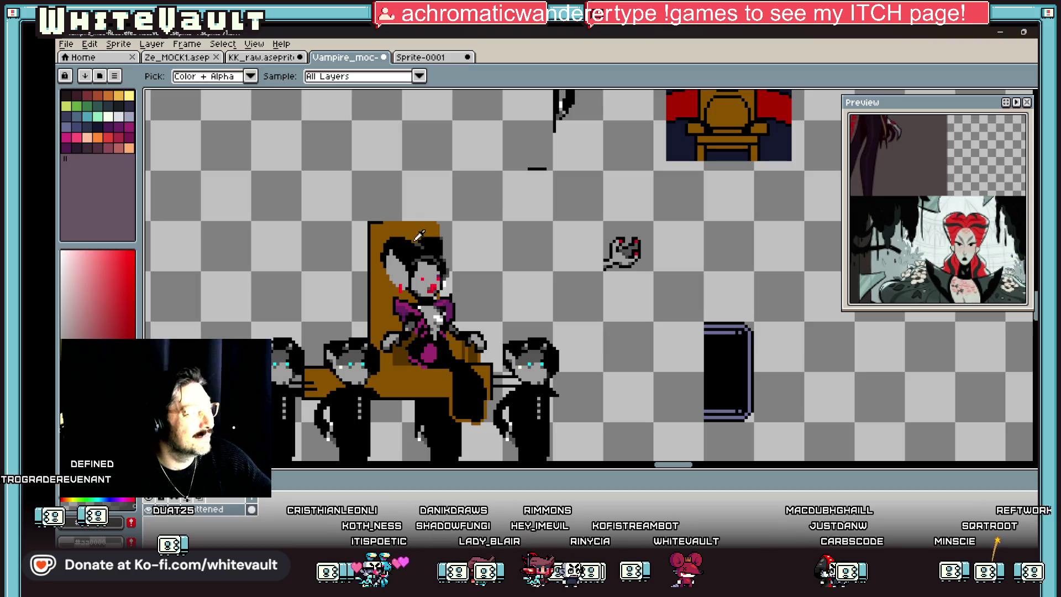
scroll(418, 236, up, 3)
scroll(326, 365, down, 3)
scroll(329, 369, up, 3)
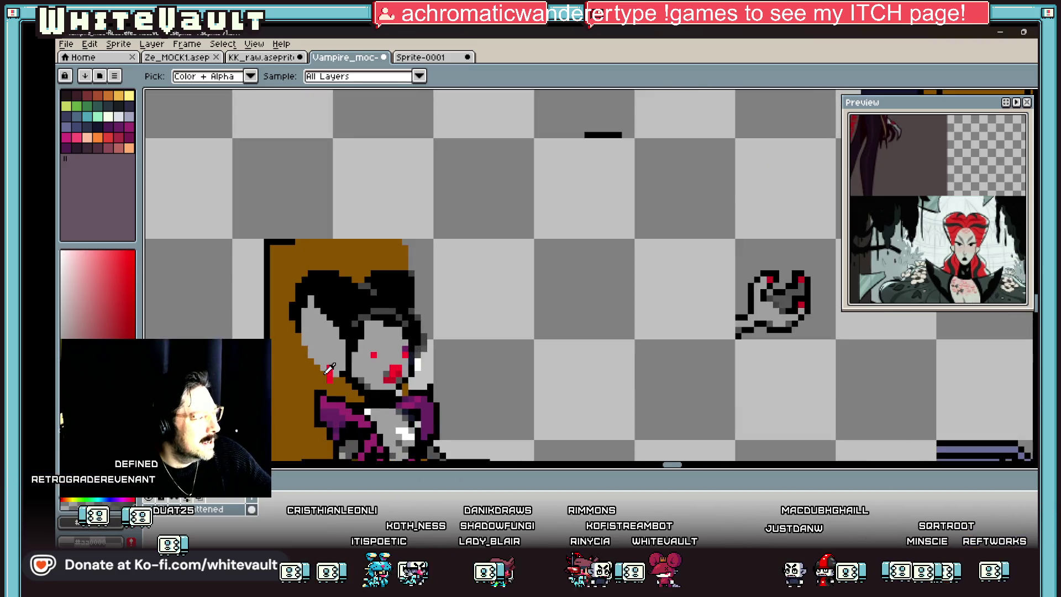
- Draw a dark grey line down the left ear and fill its interior dark grey
scroll(329, 369, up, 1)
scroll(944, 203, down, 3)
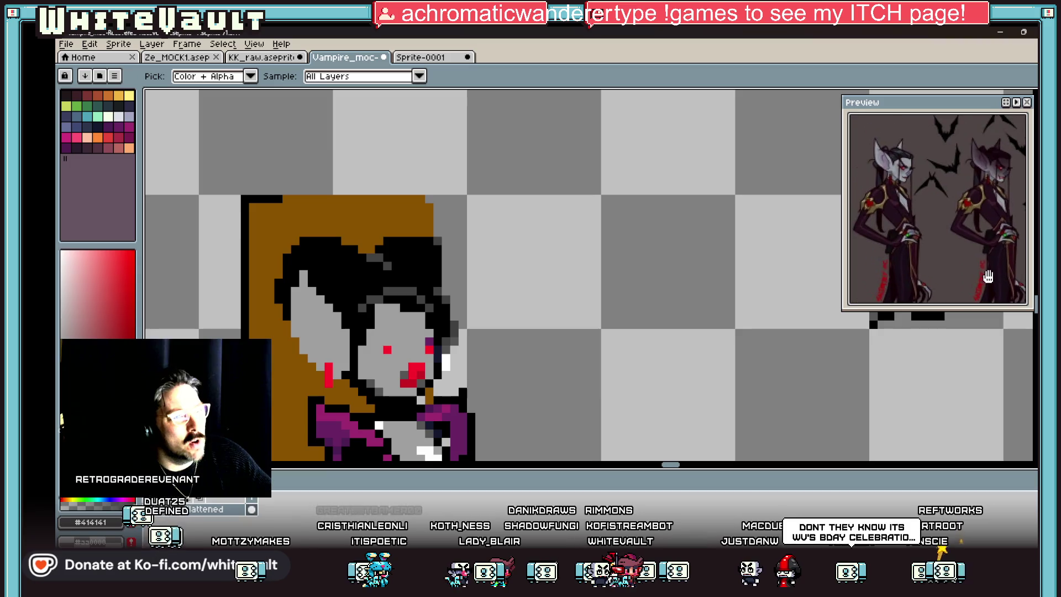
scroll(873, 161, up, 4)
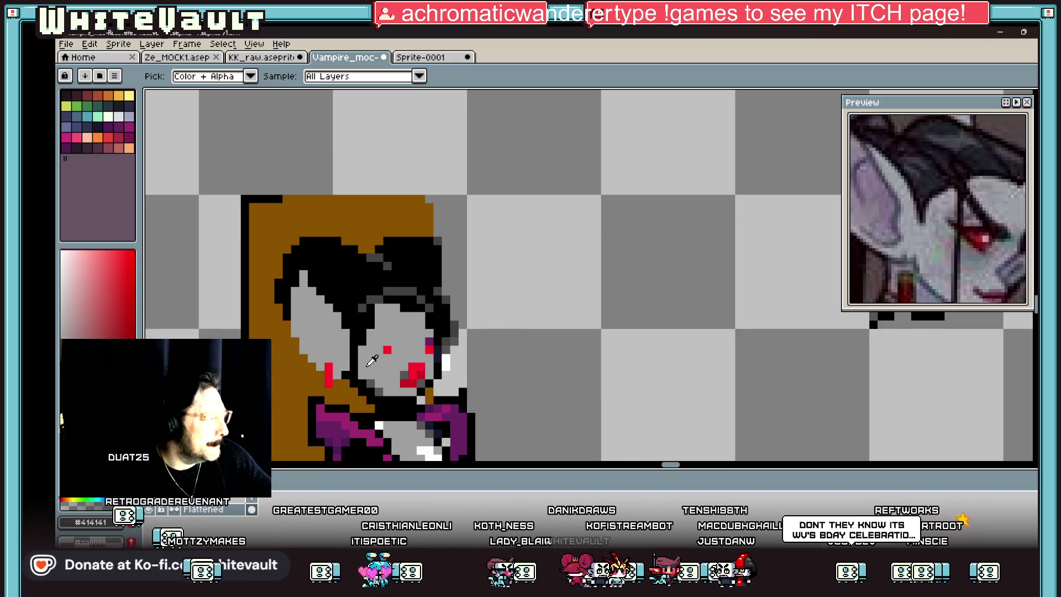
key(b)
scroll(309, 299, up, 1)
scroll(309, 300, up, 1)
drag(317, 321, 391, 434)
scroll(391, 386, down, 2)
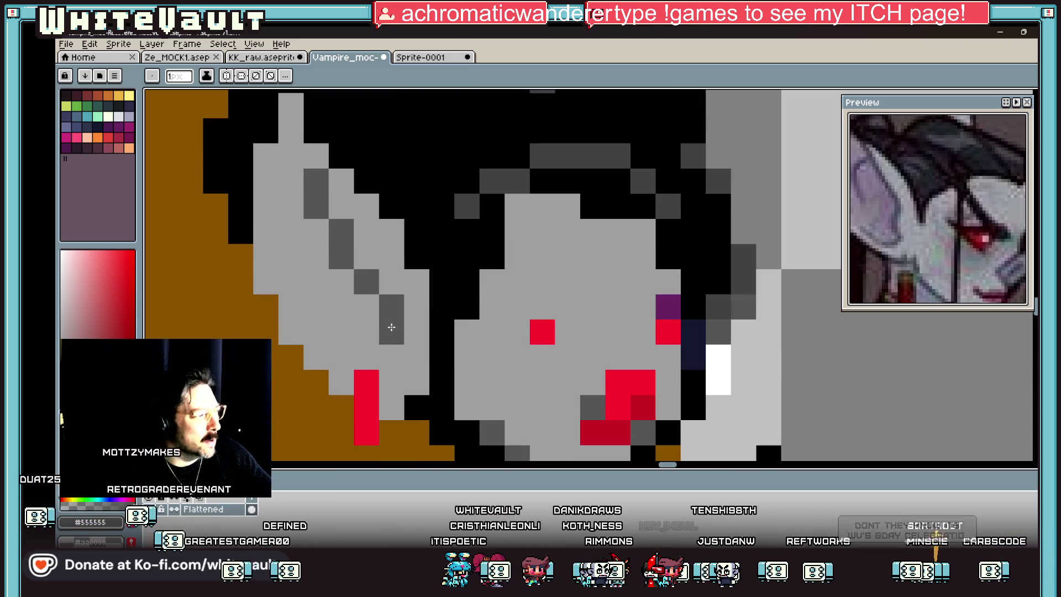
click(391, 356)
click(355, 346)
key(g)
click(343, 320)
- Redraw the ear's tip in light grey and add black pixels between ear and hair
key(b)
drag(290, 102, 294, 156)
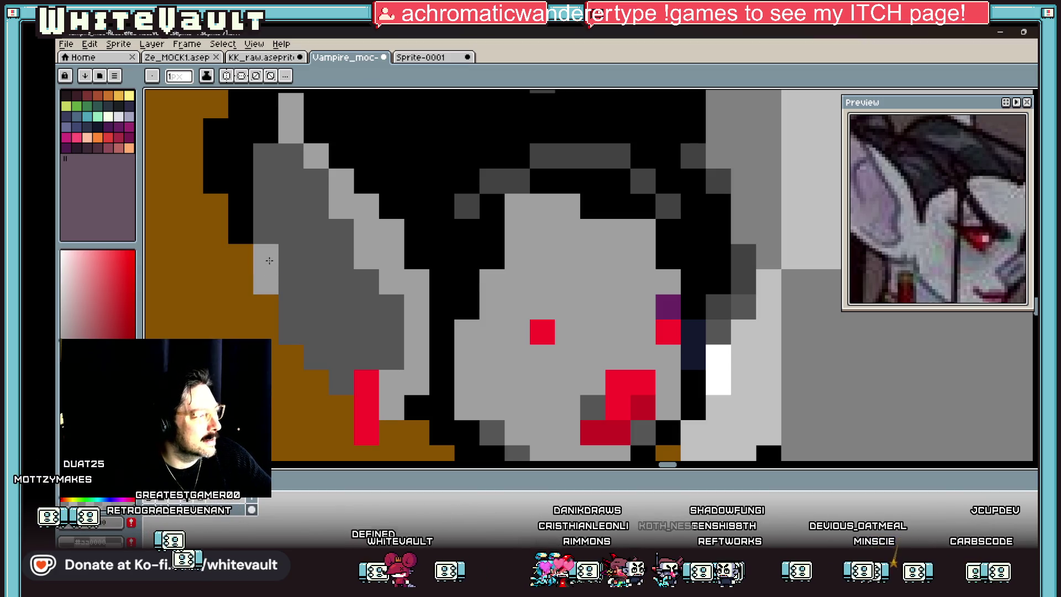
scroll(357, 299, down, 6)
scroll(356, 298, up, 5)
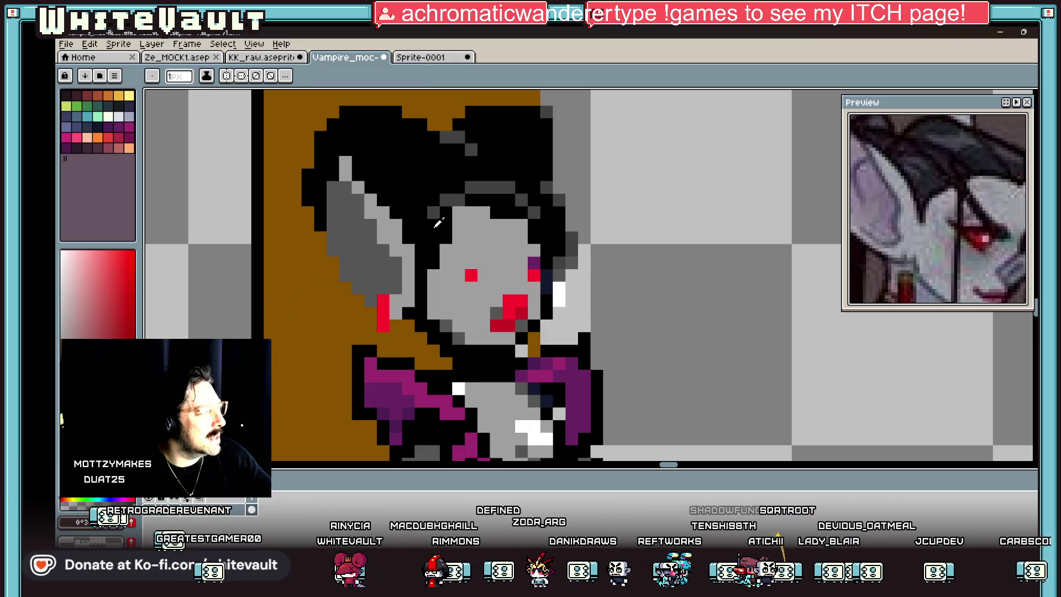
drag(383, 250, 390, 273)
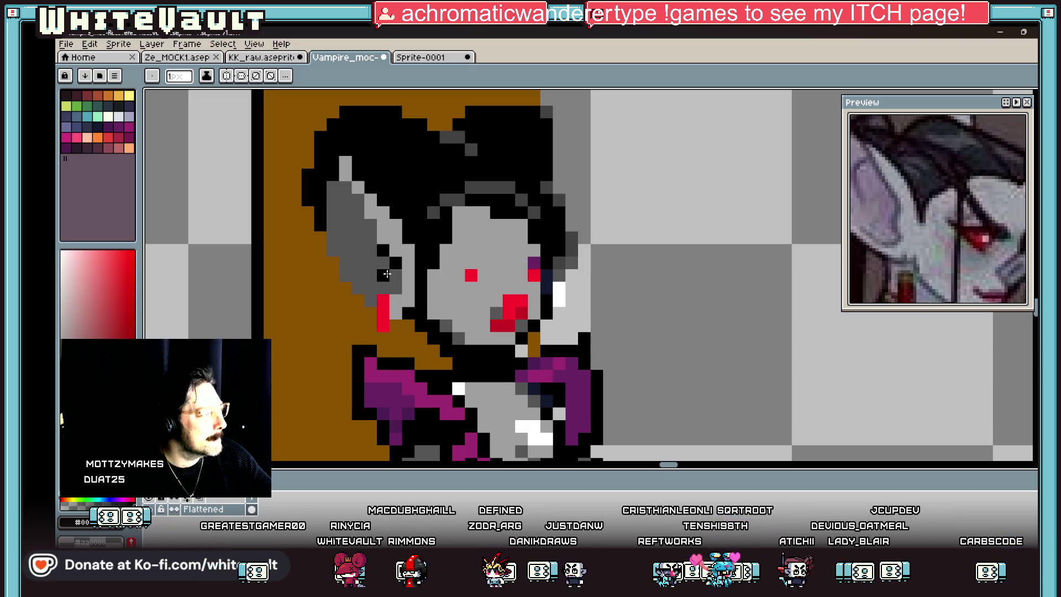
scroll(561, 271, down, 4)
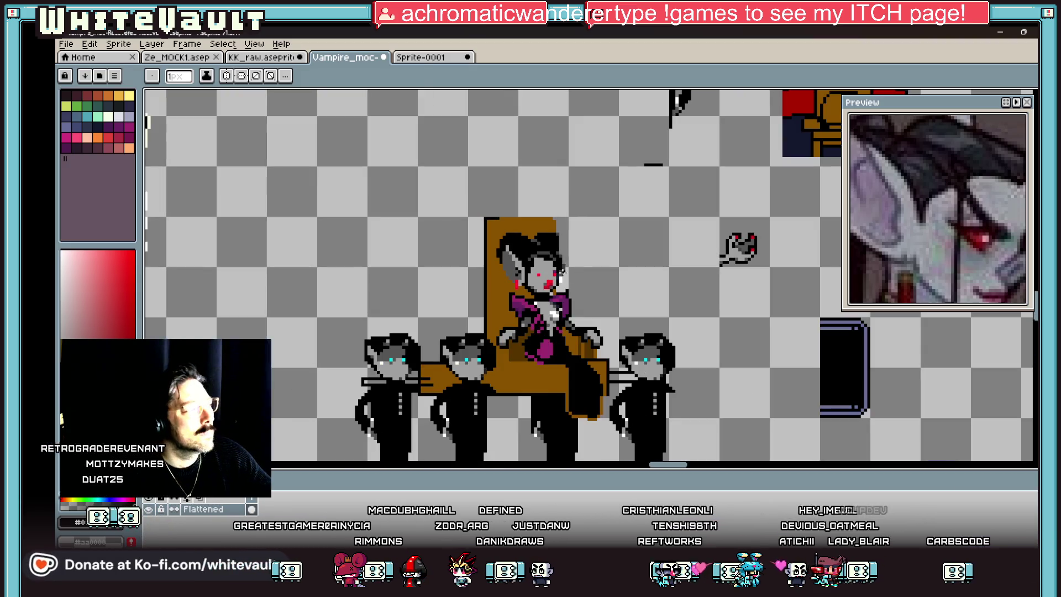
scroll(561, 270, up, 4)
- Paint purple pixels below both eyes and turn the pixel above the right eye grey
click(448, 282)
click(447, 299)
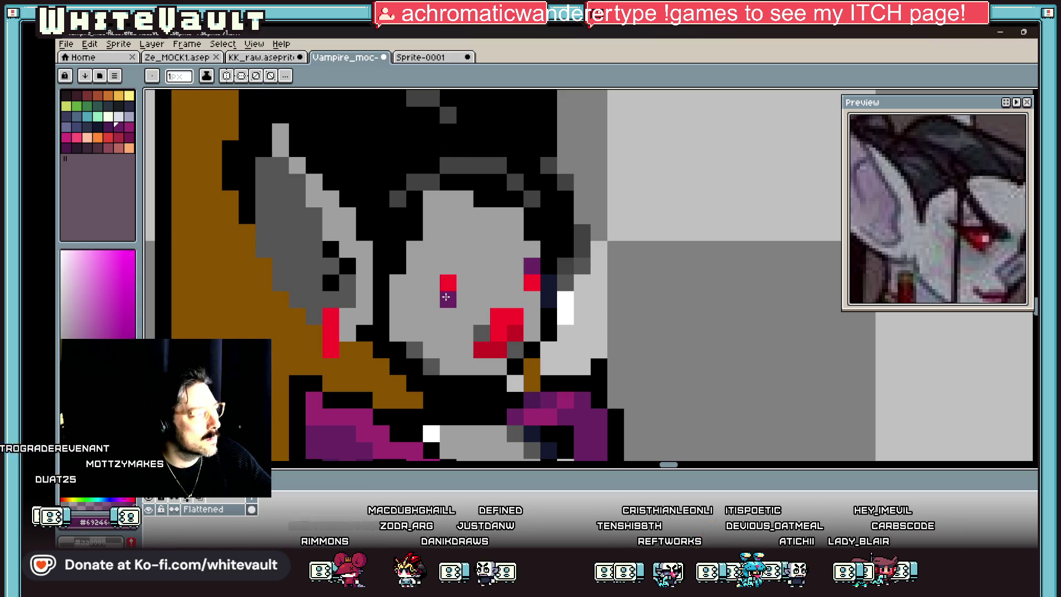
click(532, 298)
alt+click(517, 266)
click(526, 264)
scroll(526, 264, down, 3)
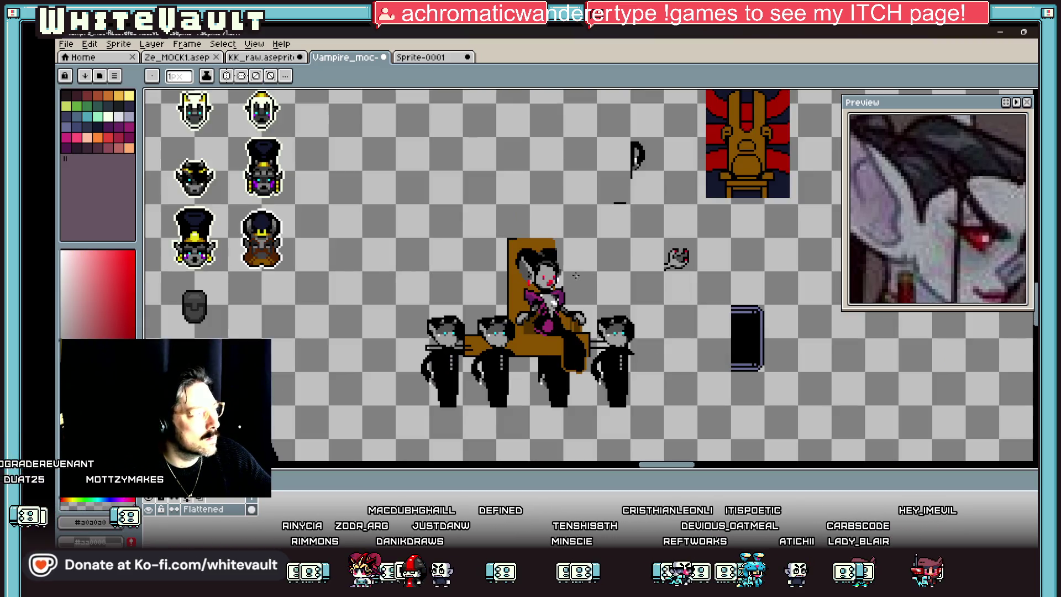
scroll(495, 276, up, 2)
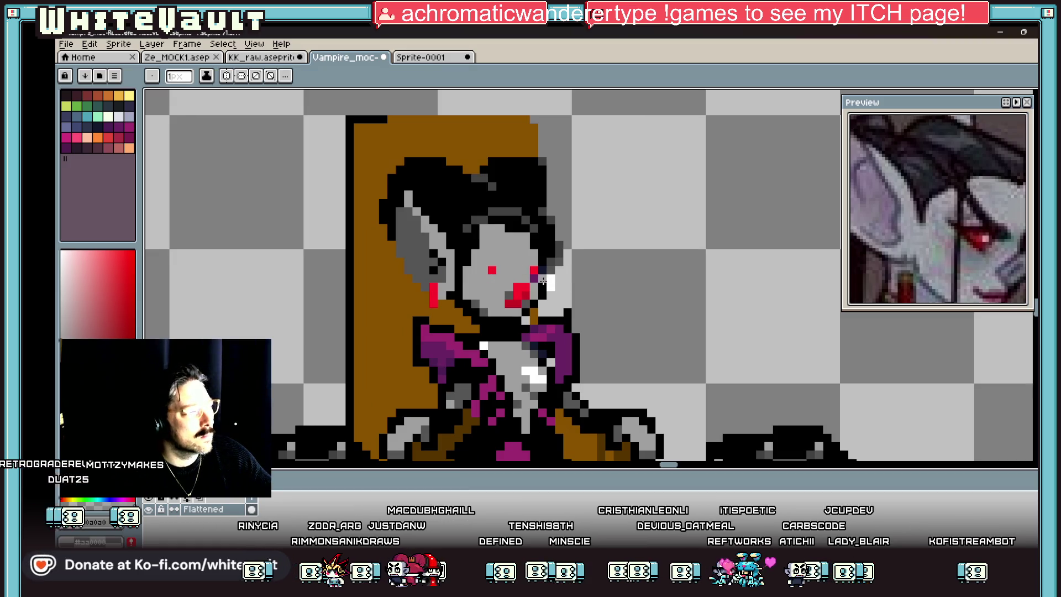
- Draw black brow pixels across the face, discarding a trial white highlight above the eyes
alt+click(506, 251)
scroll(499, 238, up, 3)
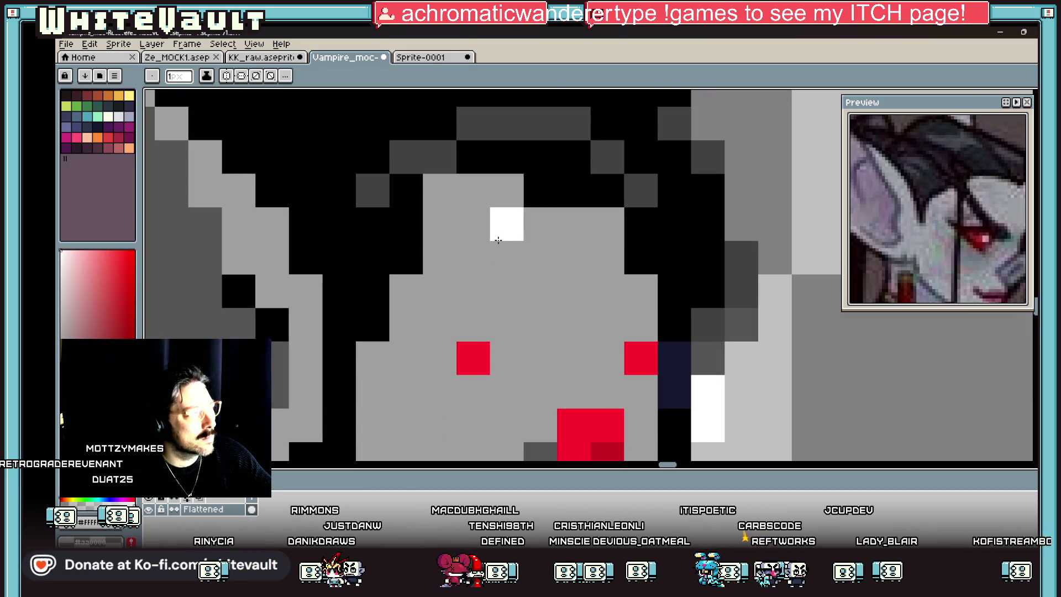
drag(506, 223, 539, 223)
key(ctrl+z)
alt+click(409, 257)
mouse_move(436, 257)
mouse_down()
mouse_move(446, 246)
mouse_move(504, 287)
mouse_up()
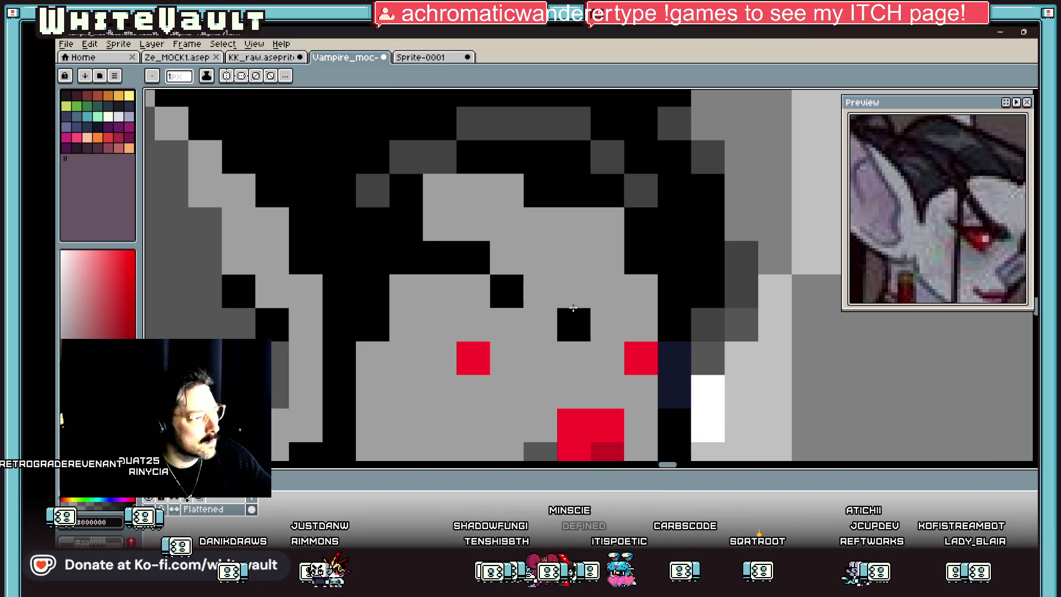
click(598, 304)
- Add a white highlight pixel on the vampire's forehead
scroll(599, 305, down, 4)
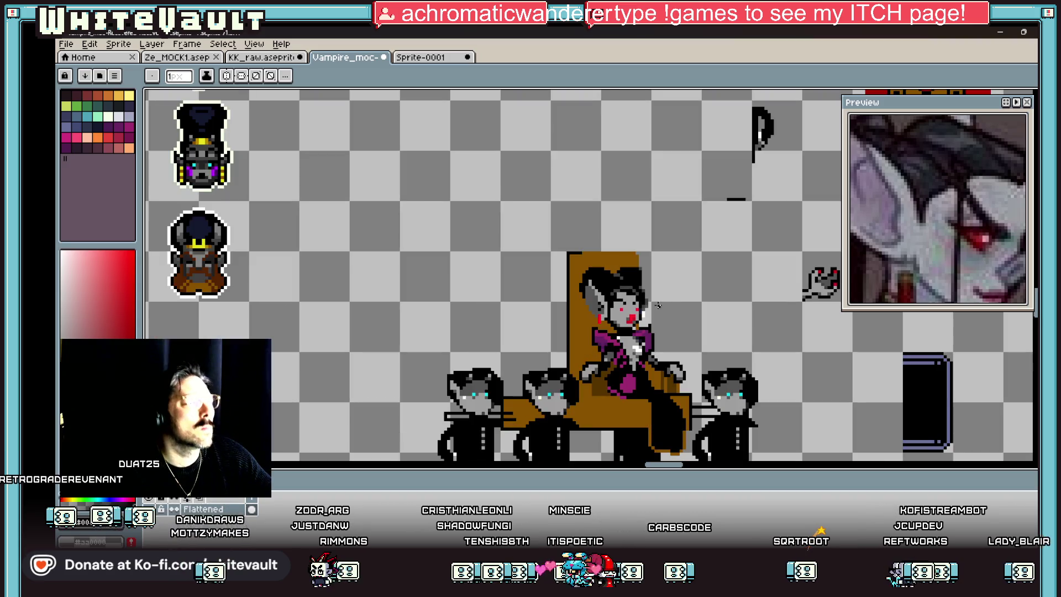
scroll(644, 302, up, 4)
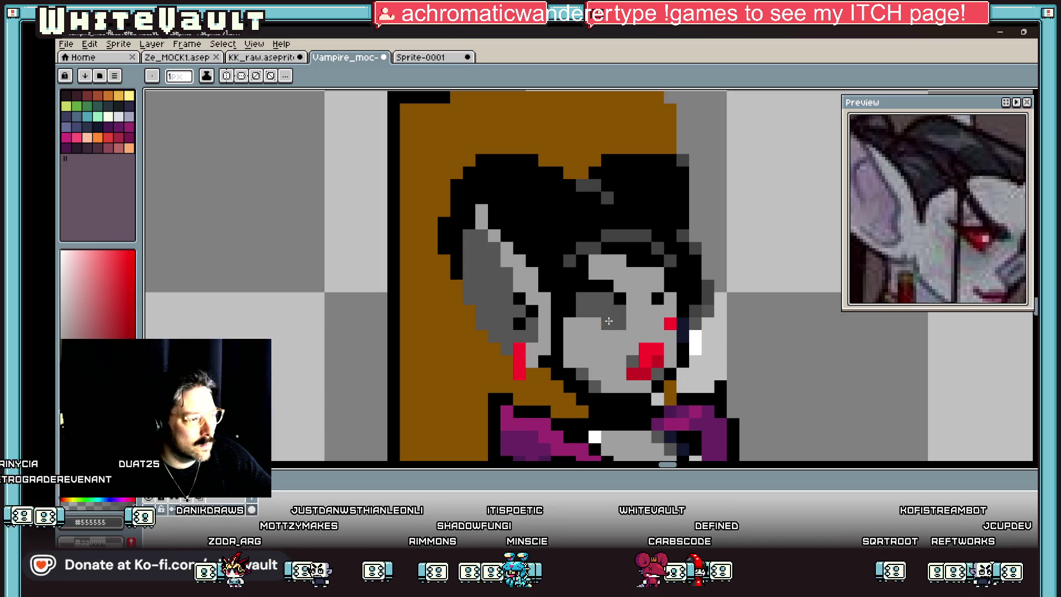
scroll(668, 301, down, 4)
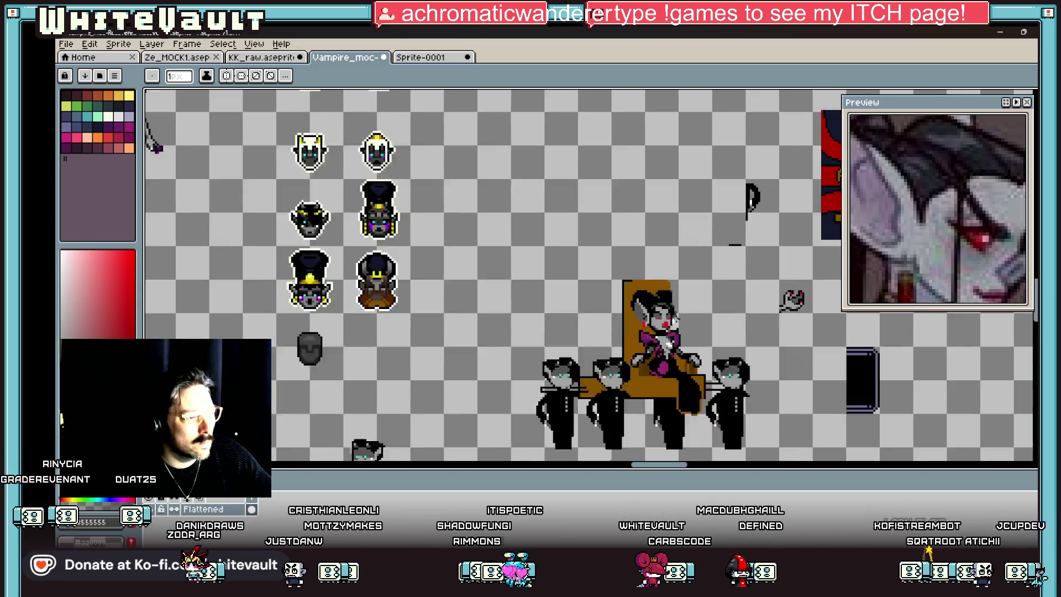
scroll(624, 394, up, 4)
key(alt)
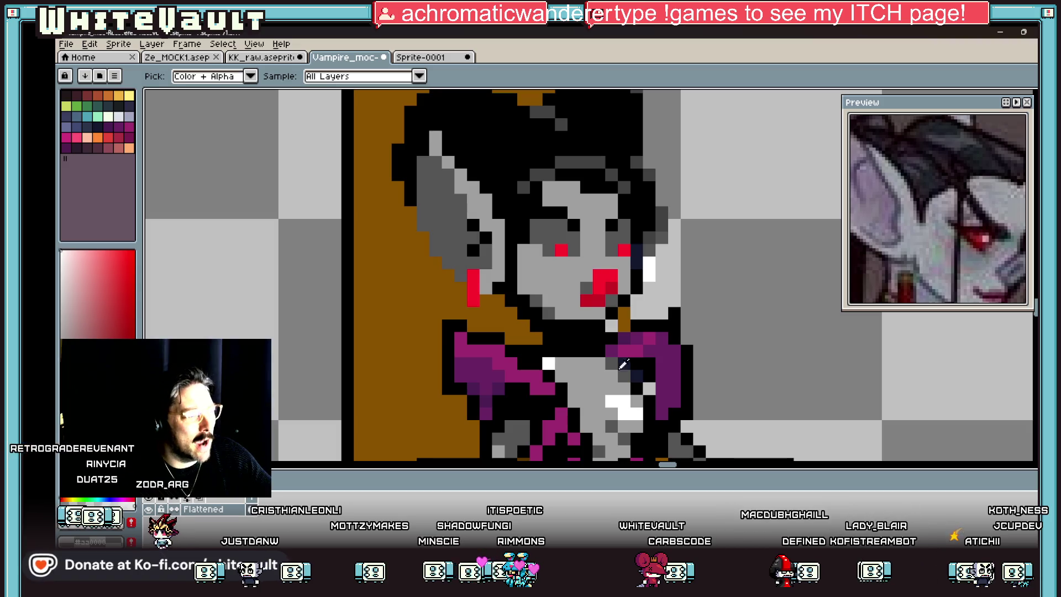
click(589, 216)
scroll(599, 215, down, 4)
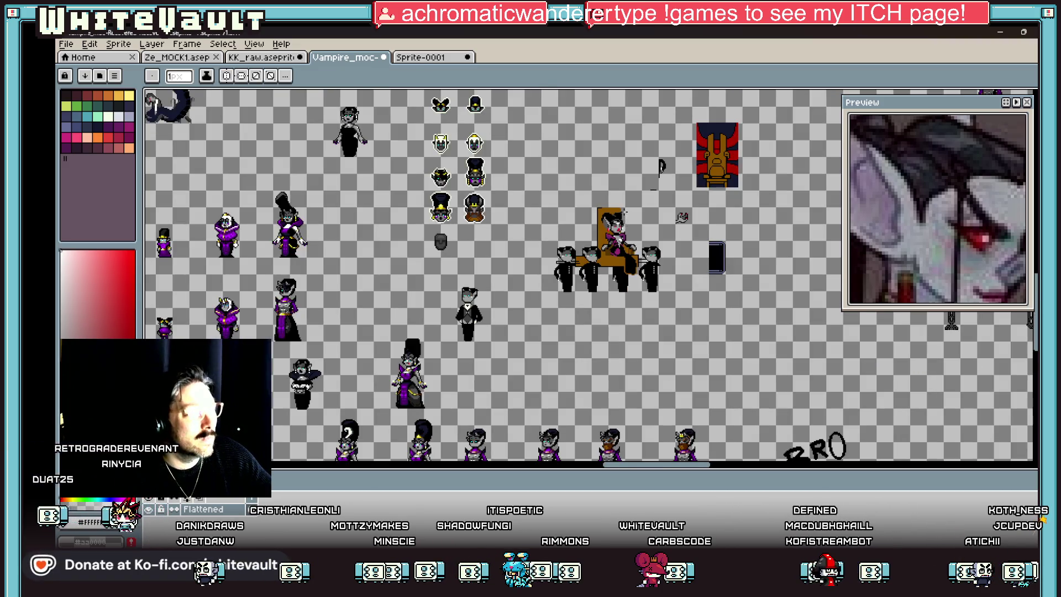
scroll(624, 211, up, 4)
- Pick dark blue from the palette as the drawing colour
key(alt)
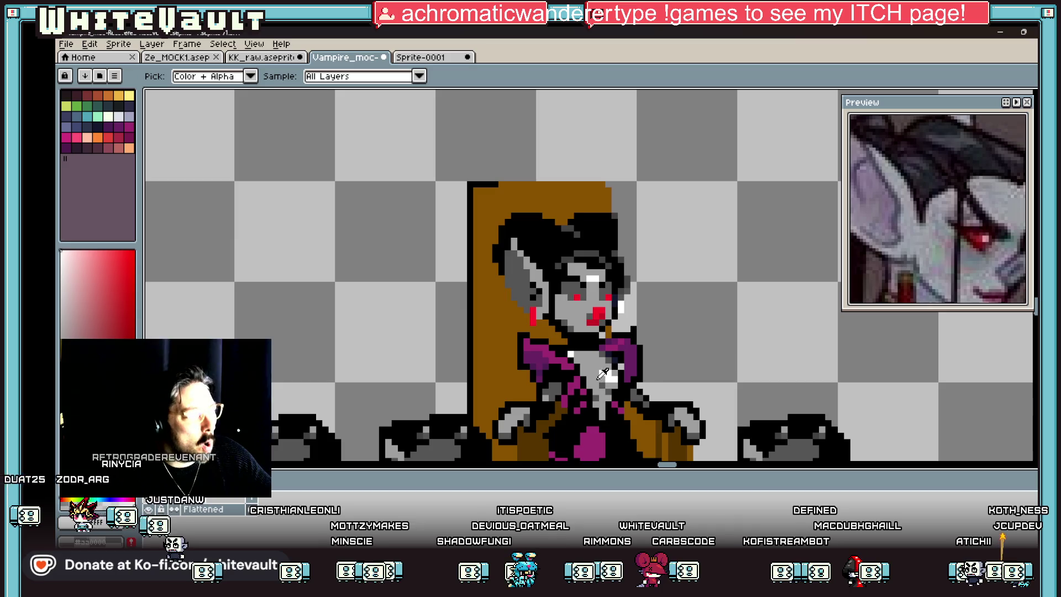
scroll(552, 234, up, 3)
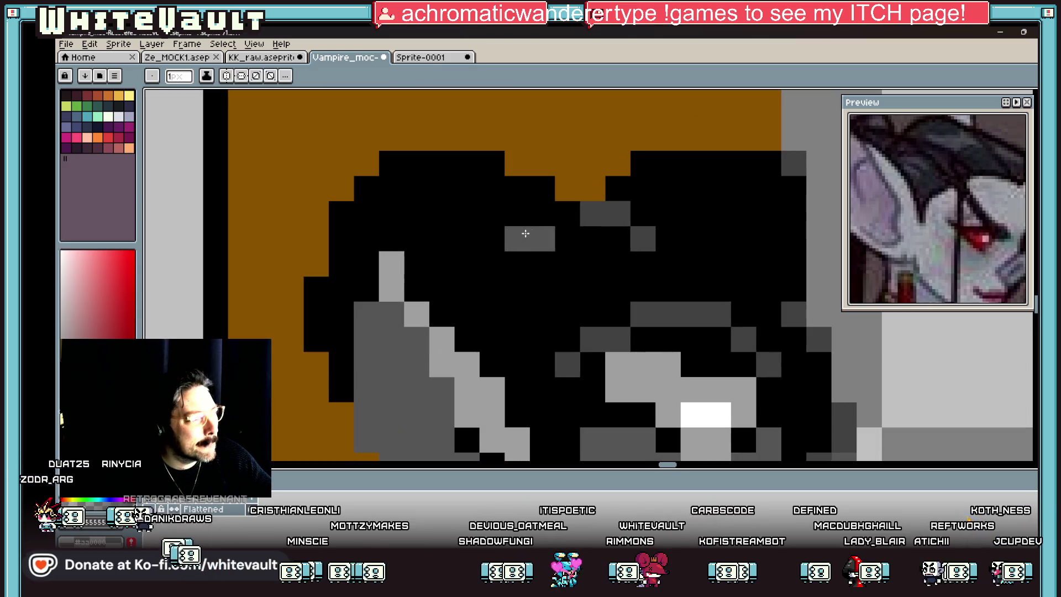
scroll(757, 378, down, 3)
key(alt)
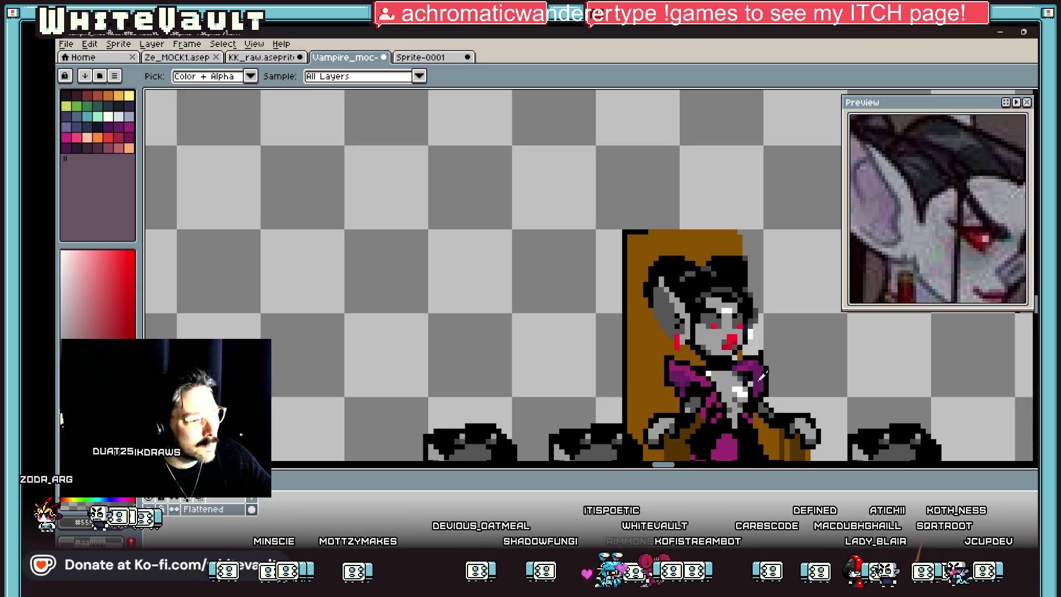
scroll(762, 399, down, 2)
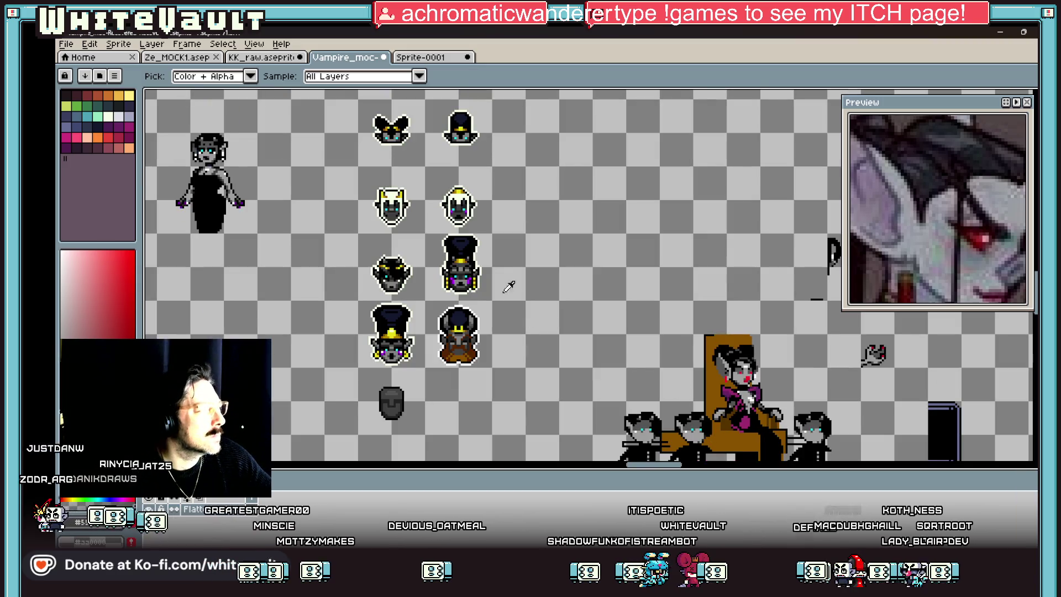
click(481, 264)
scroll(731, 350, up, 3)
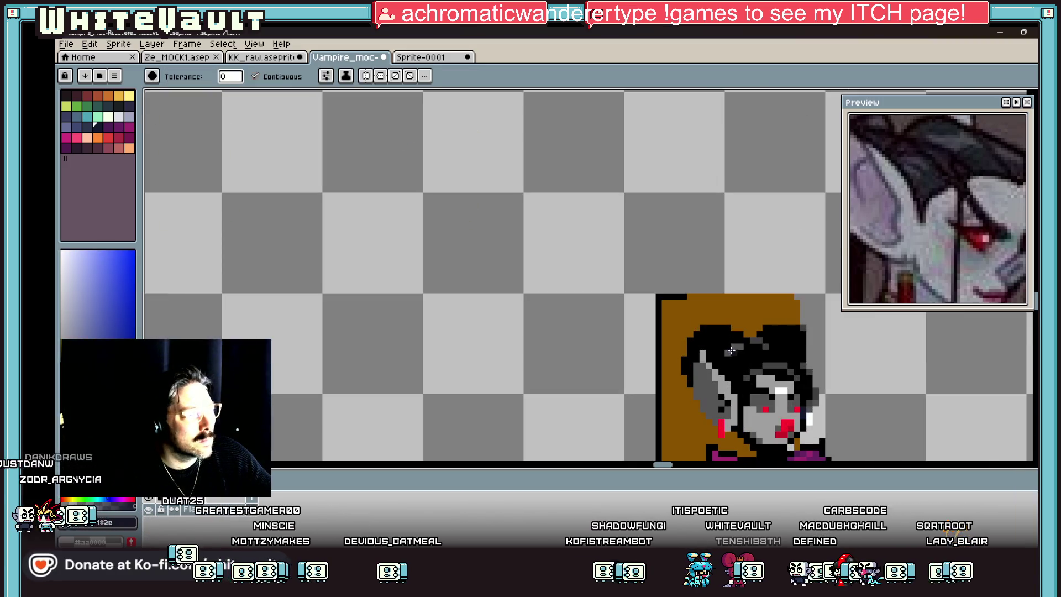
- Paint the first dark blue highlight pixel into the vampire's black hair
scroll(733, 353, down, 3)
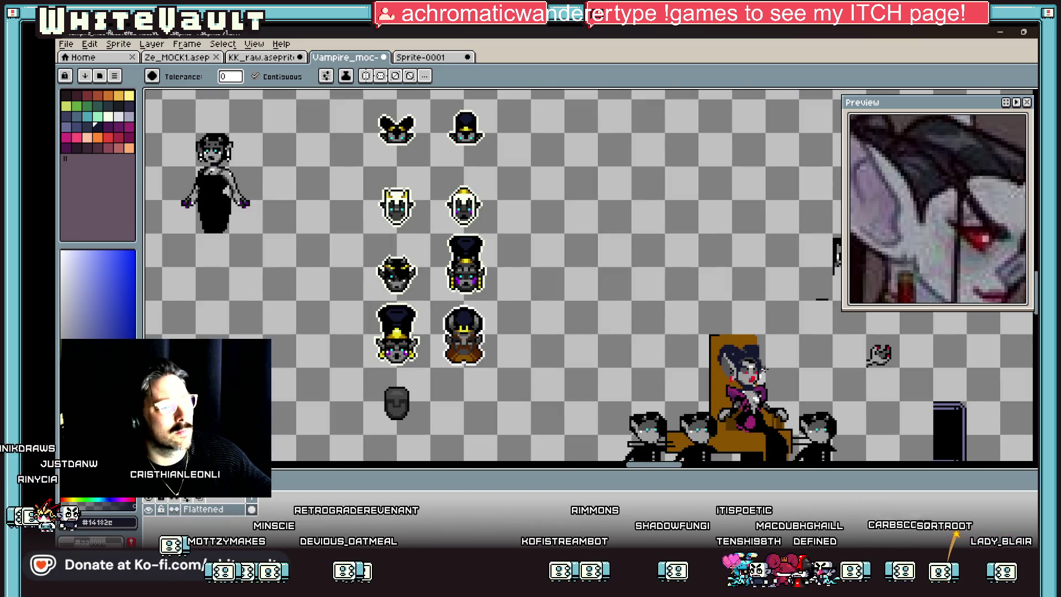
scroll(768, 369, up, 2)
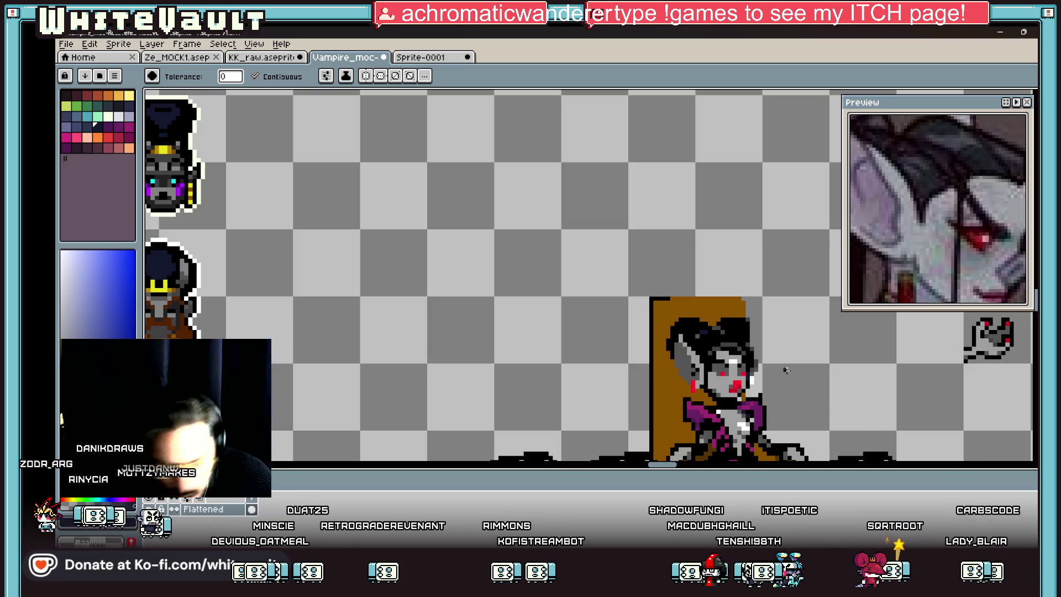
key(b)
scroll(706, 336, up, 3)
click(675, 324)
key(i)
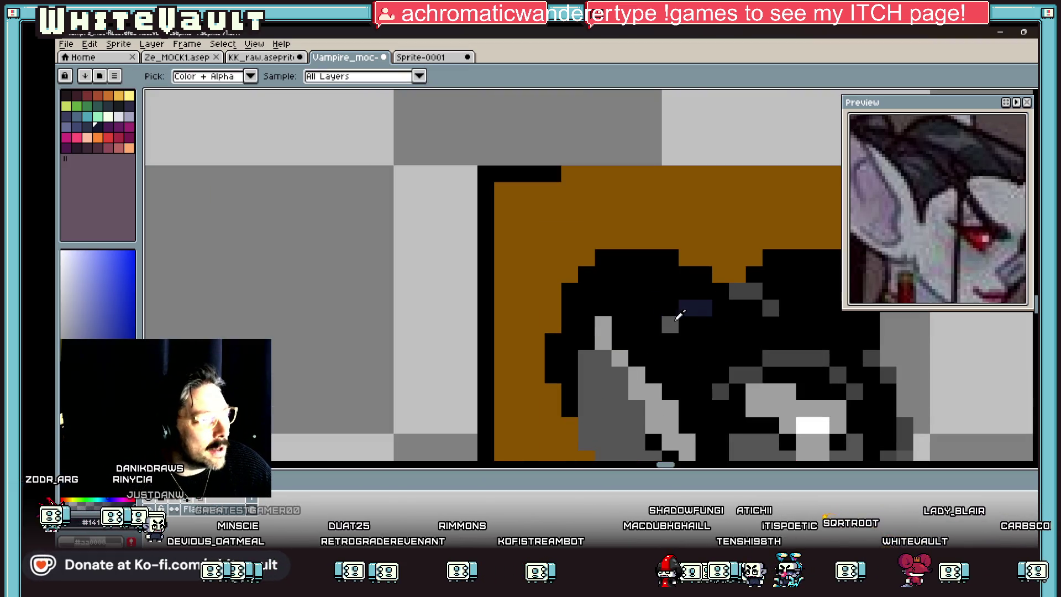
scroll(789, 301, down, 3)
scroll(789, 301, up, 3)
key(b)
- Add more dark blue highlight pixels across both hair buns, sampling the existing blue
click(782, 305)
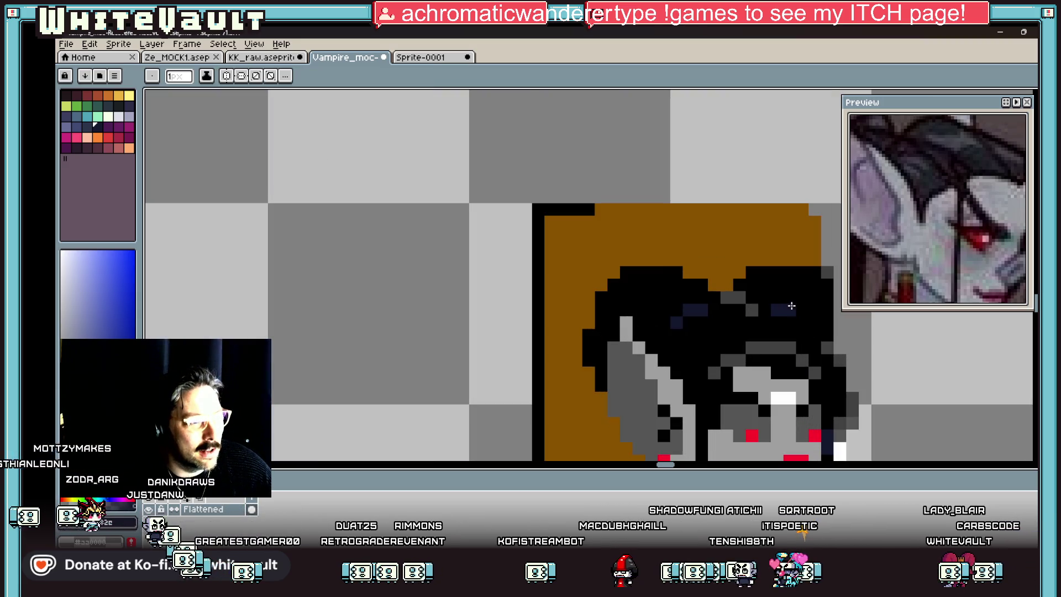
click(802, 310)
alt+click(779, 301)
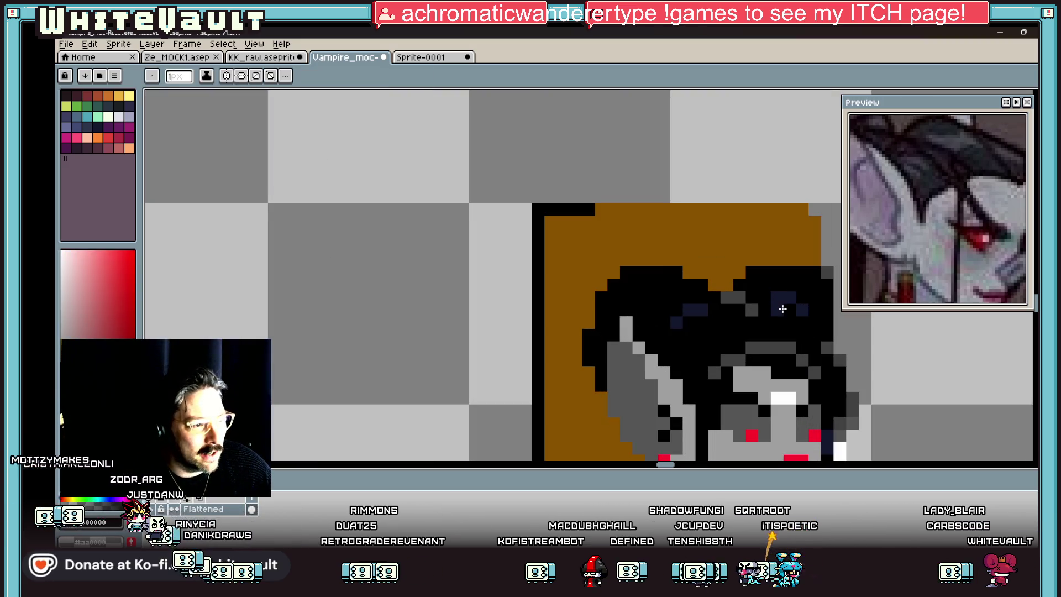
click(783, 310)
alt+click(696, 301)
click(696, 301)
click(669, 314)
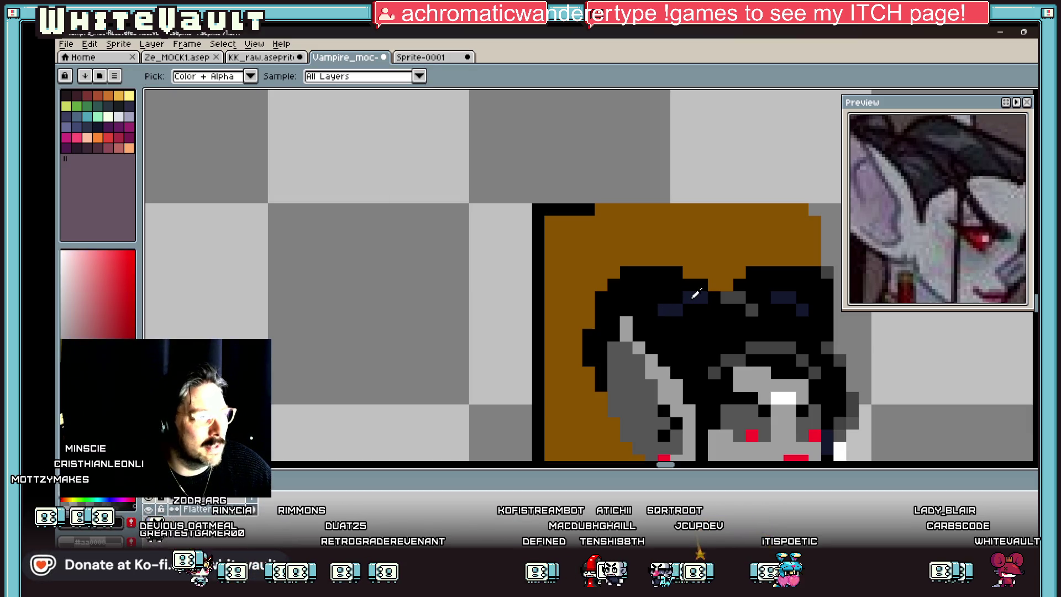
scroll(690, 300, down, 5)
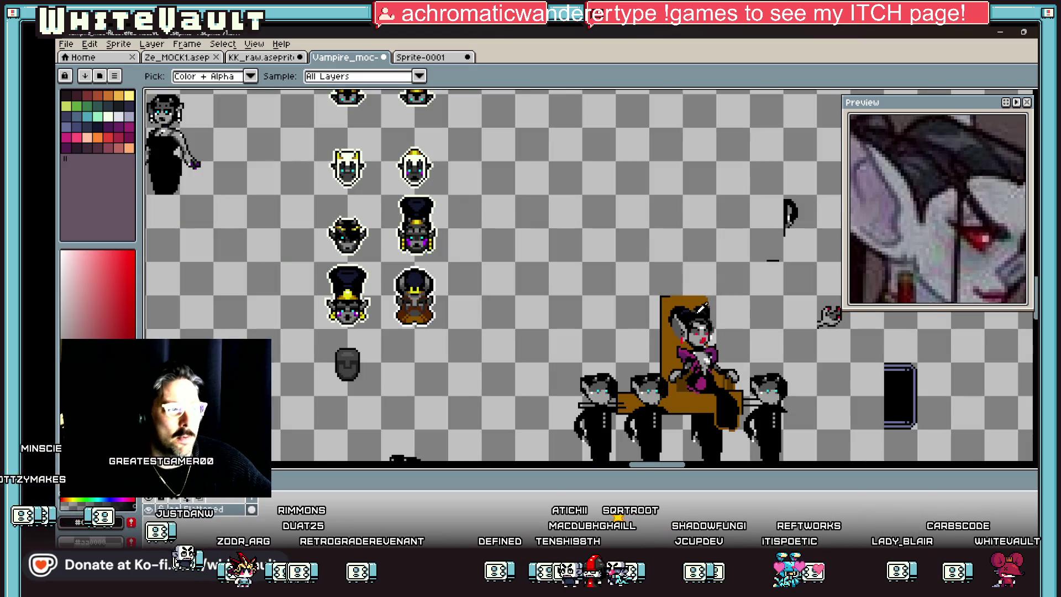
scroll(693, 302, up, 5)
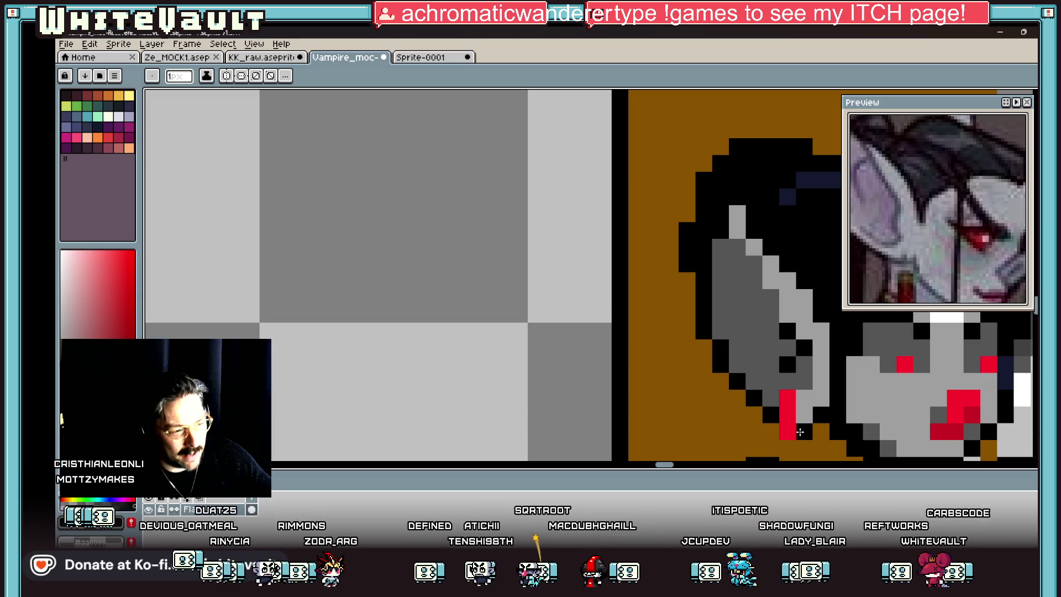
scroll(804, 431, down, 5)
key(i)
scroll(801, 366, up, 5)
scroll(812, 359, down, 5)
scroll(821, 356, up, 5)
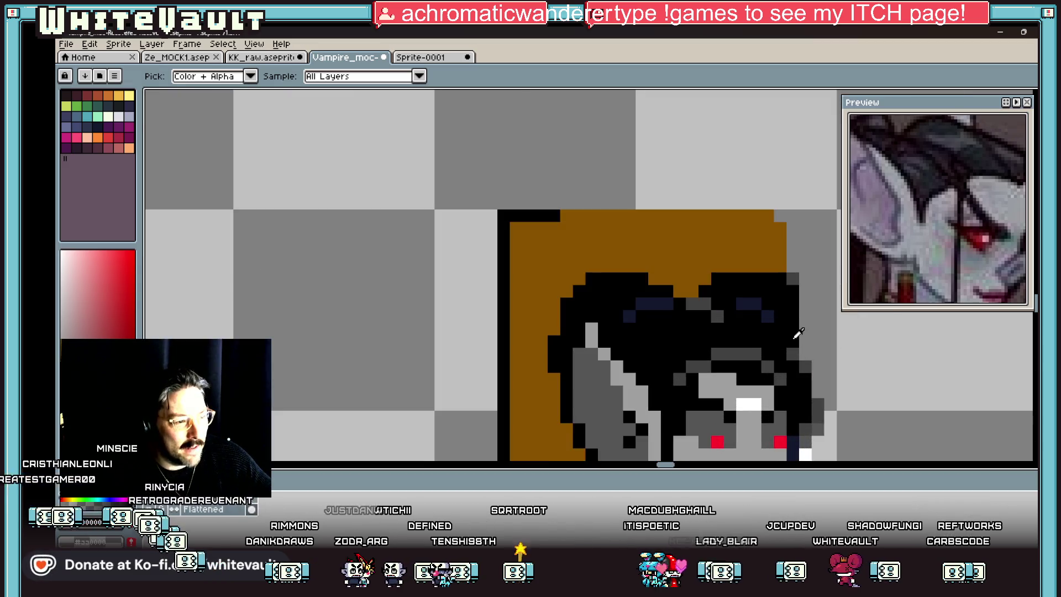
- Extend the hair's right edge by one black pixel
key(b)
click(826, 332)
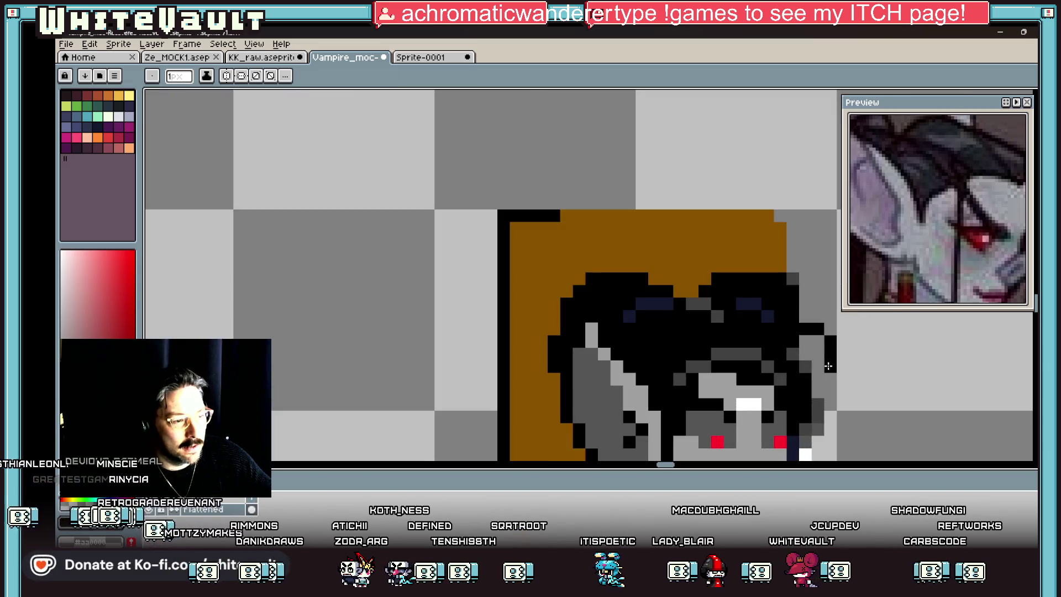
key(i)
key(b)
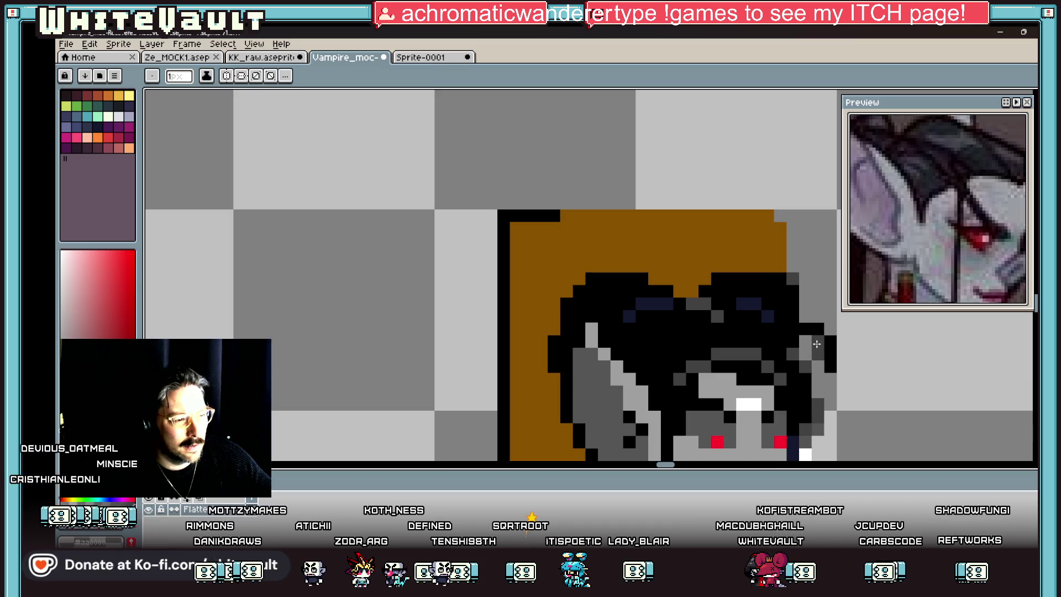
key(i)
key(b)
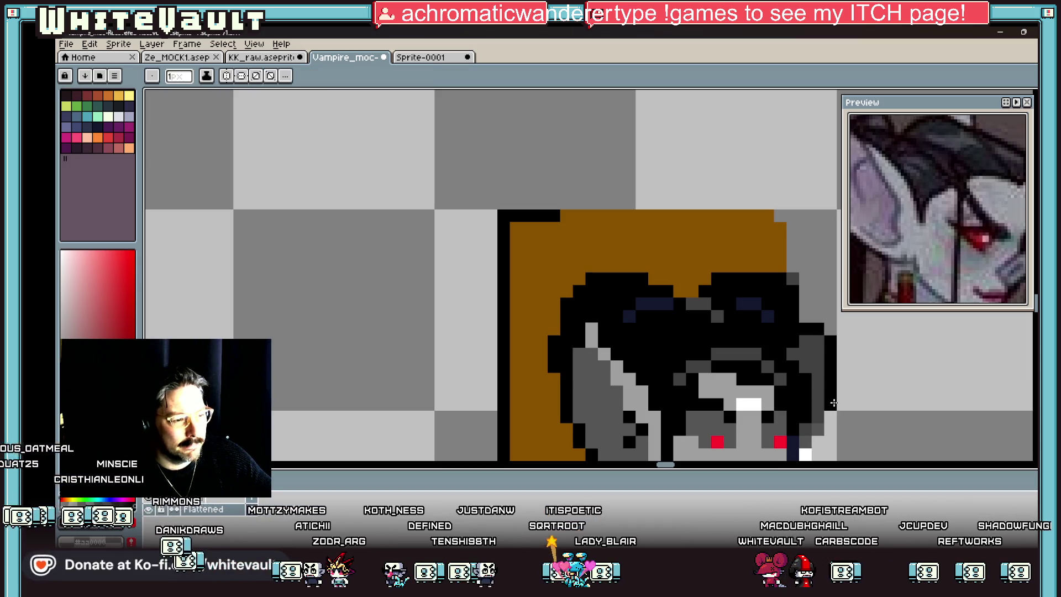
scroll(809, 453, down, 5)
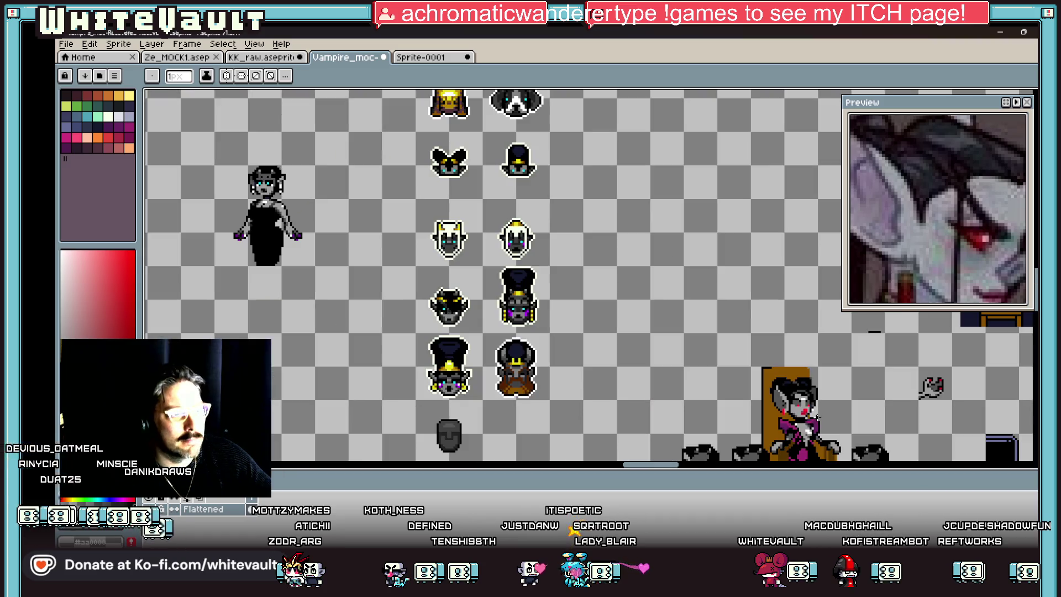
scroll(811, 347, up, 2)
scroll(811, 347, up, 2)
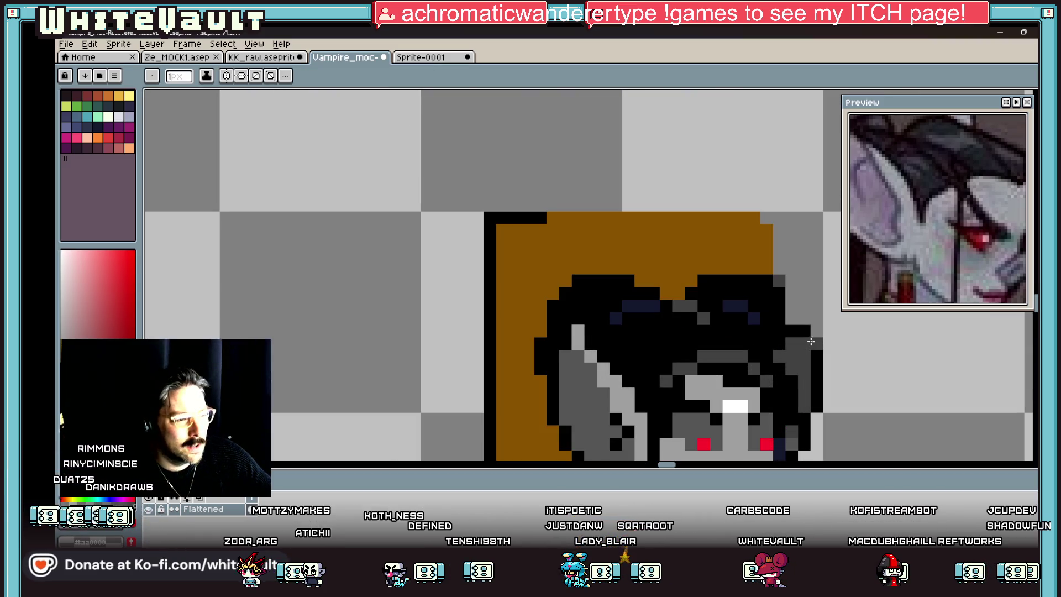
scroll(843, 370, down, 4)
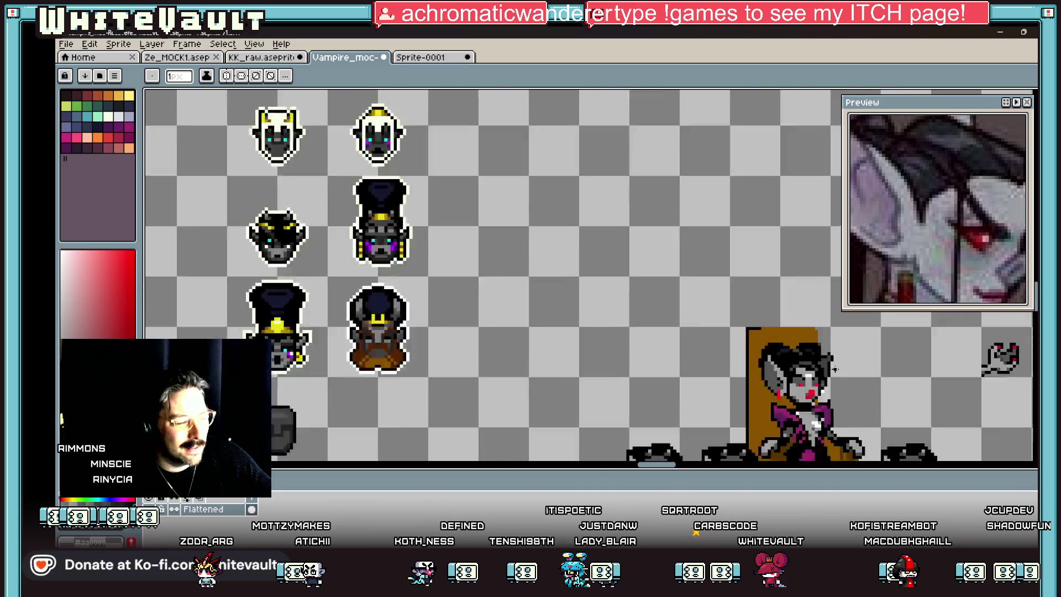
scroll(845, 374, up, 1)
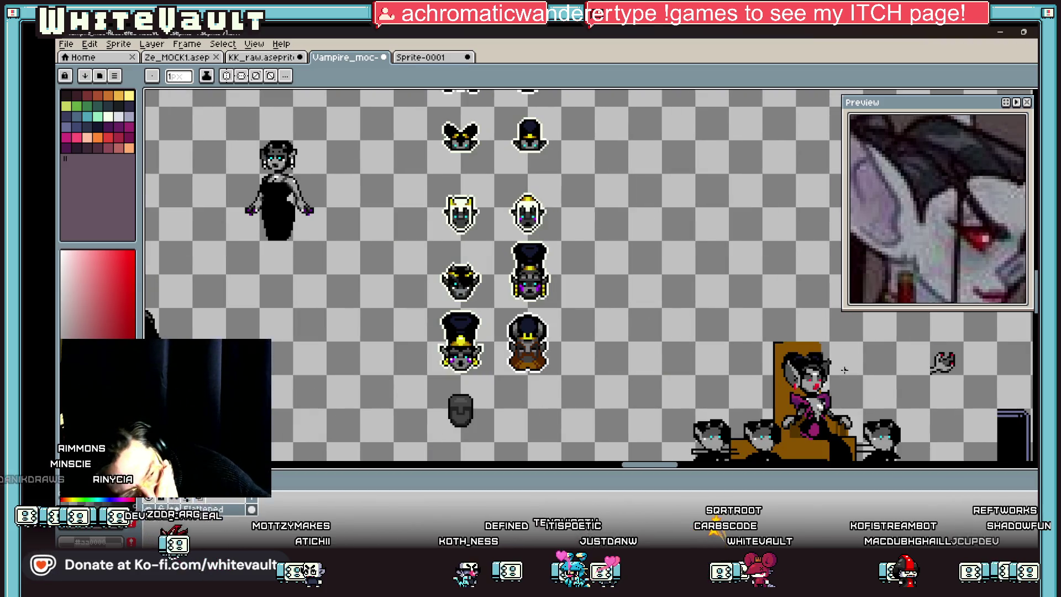
- Reshape the hair's right edge: add a black outline pixel, clear stray pixels, repaint the edge
key(i)
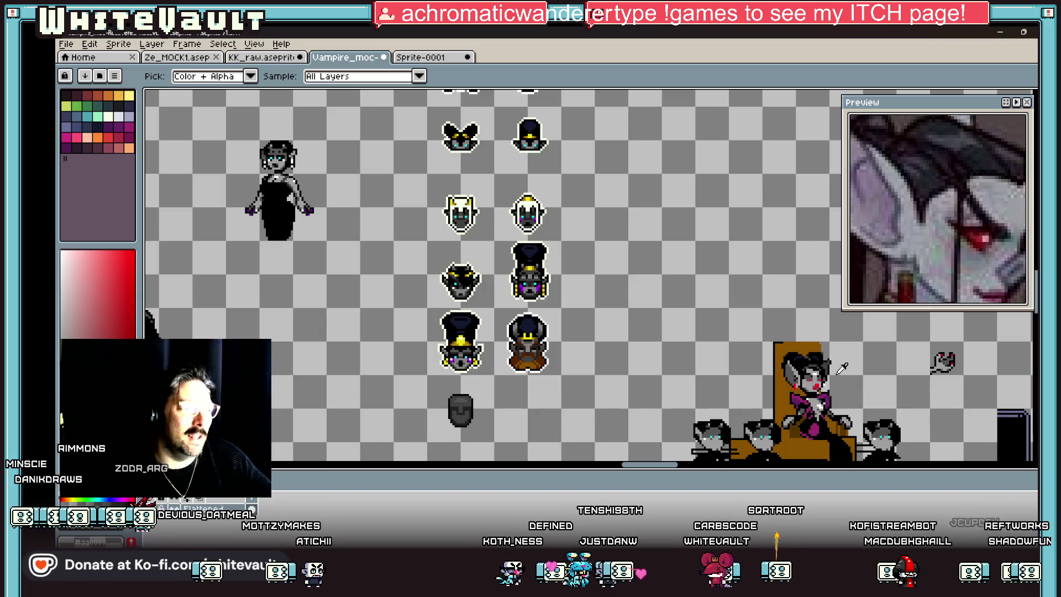
scroll(841, 369, up, 8)
key(b)
click(795, 332)
drag(823, 334, 840, 369)
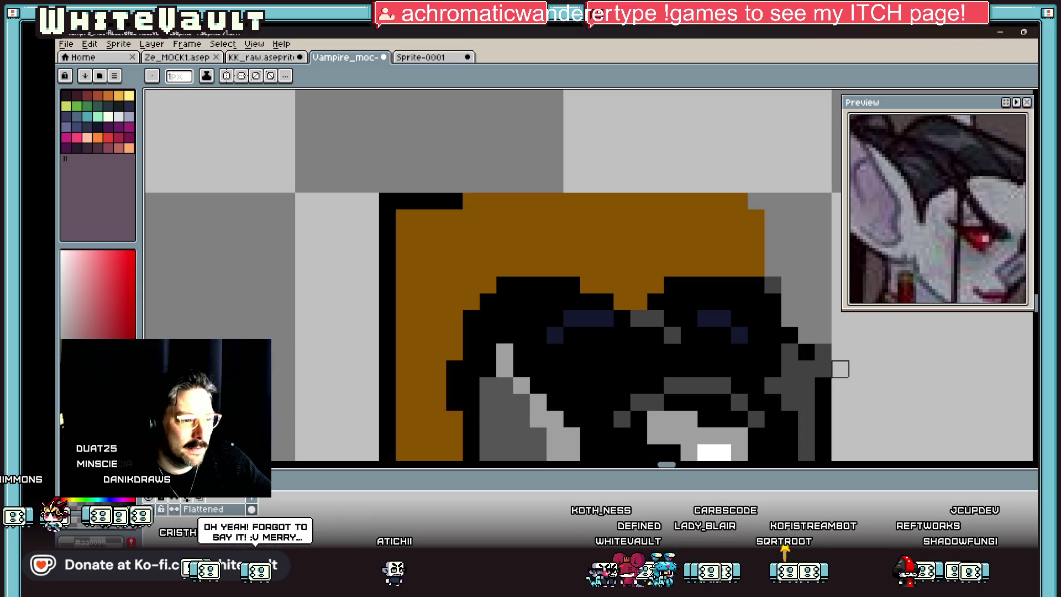
scroll(841, 373, down, 8)
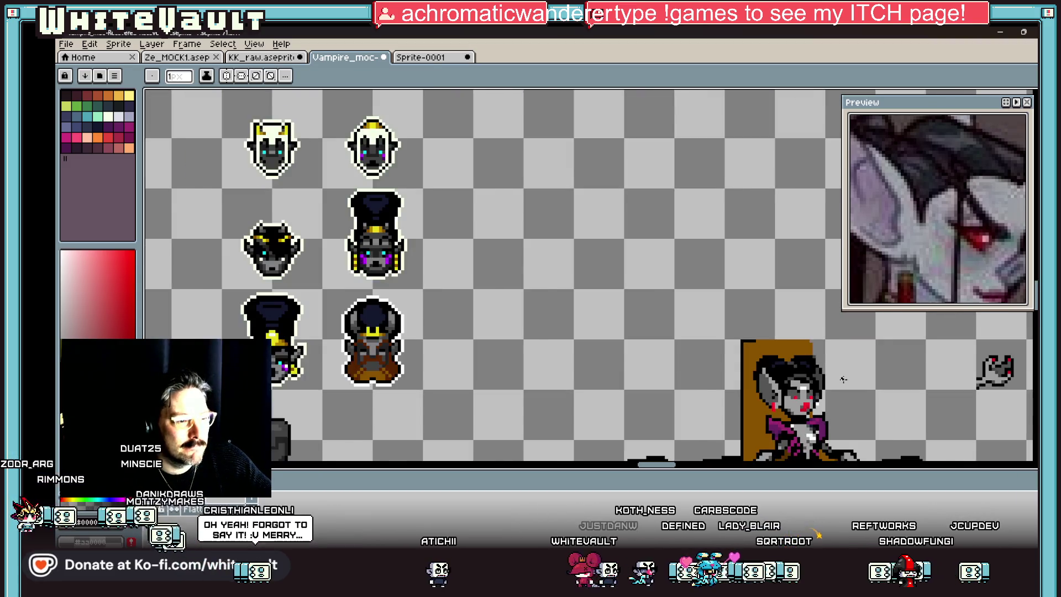
scroll(843, 379, down, 2)
scroll(799, 330, up, 10)
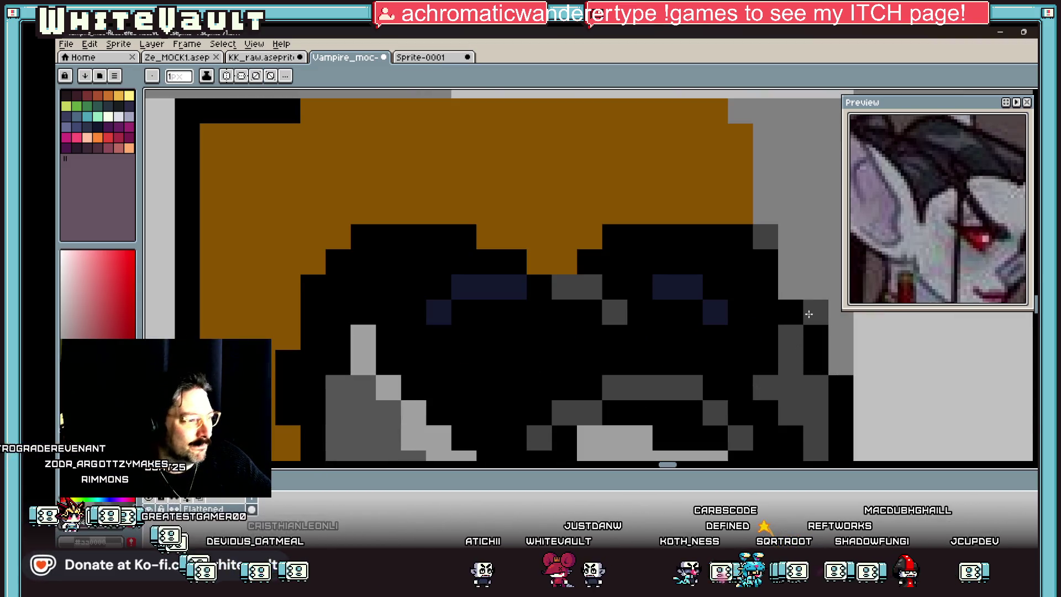
key(alt)
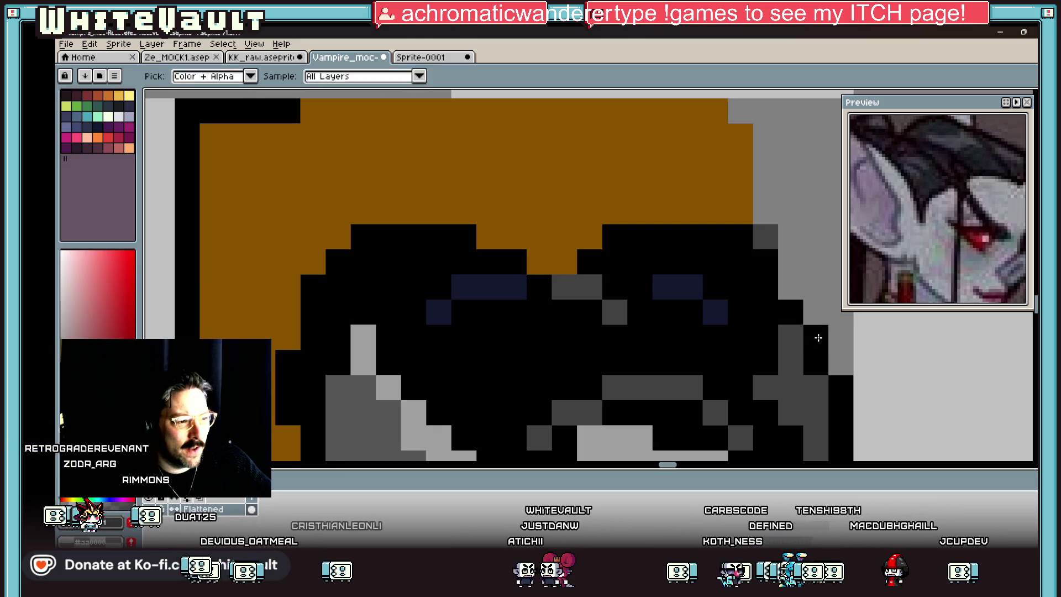
click(815, 312)
click(840, 337)
click(840, 362)
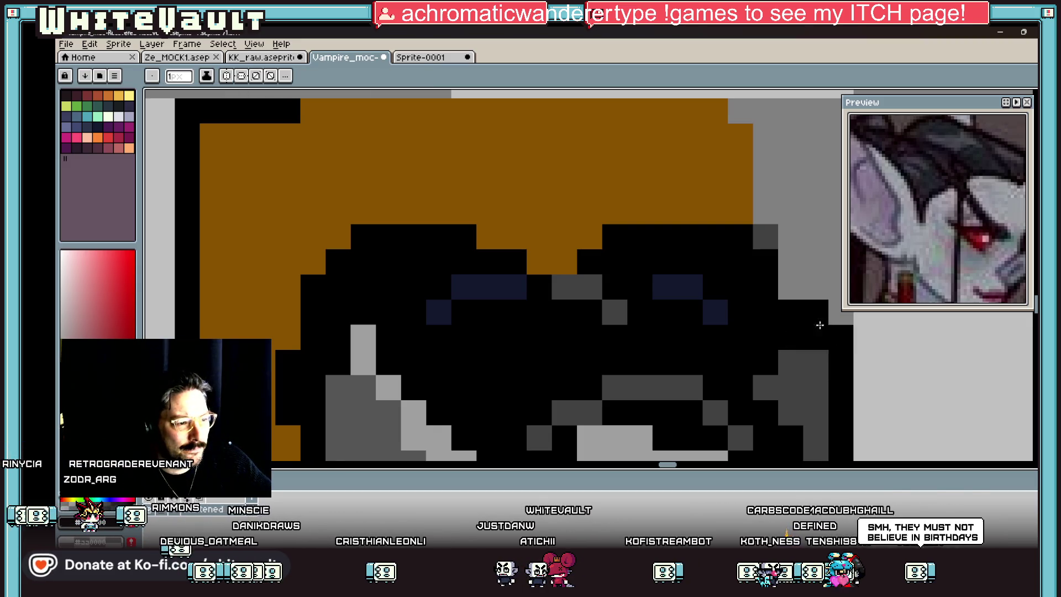
- Sample the throne's brown and bucket-fill the throne's left edge strip a darker brown
scroll(818, 337, down, 3)
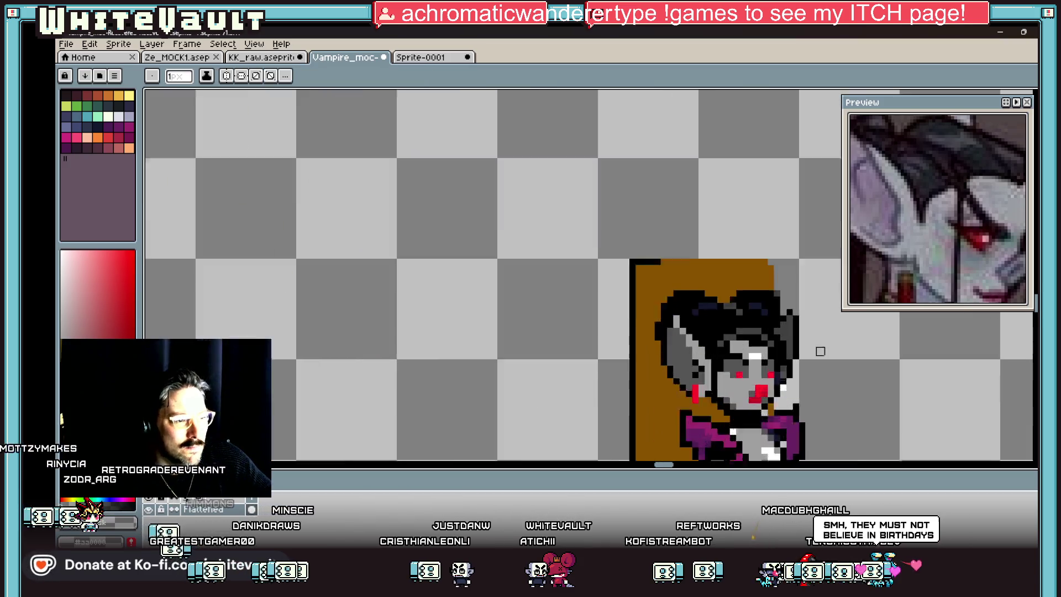
scroll(820, 351, up, 1)
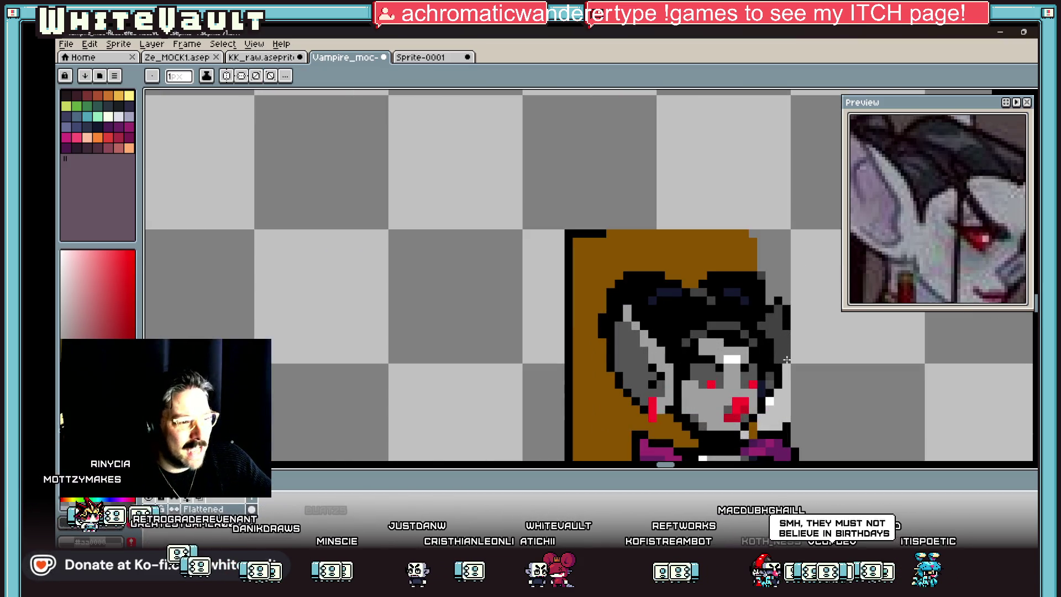
scroll(787, 360, up, 2)
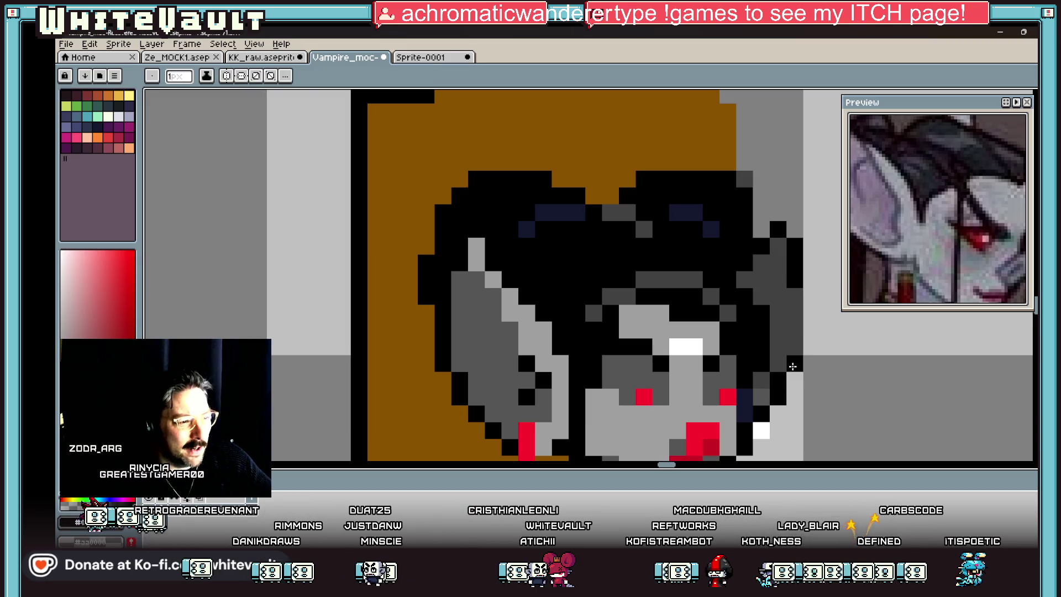
scroll(825, 342, down, 4)
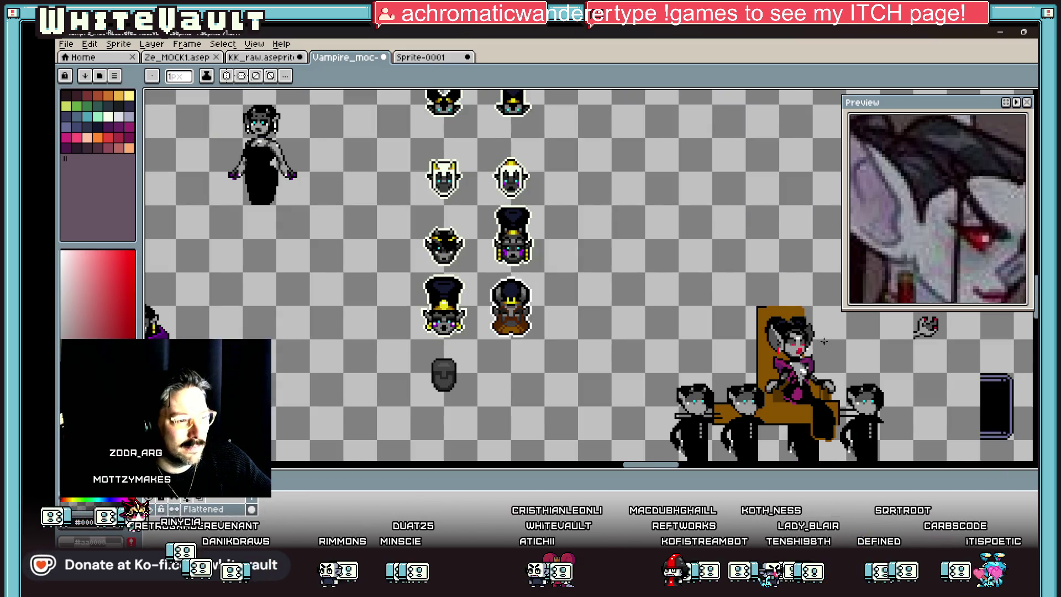
key(i)
scroll(772, 293, up, 3)
key(b)
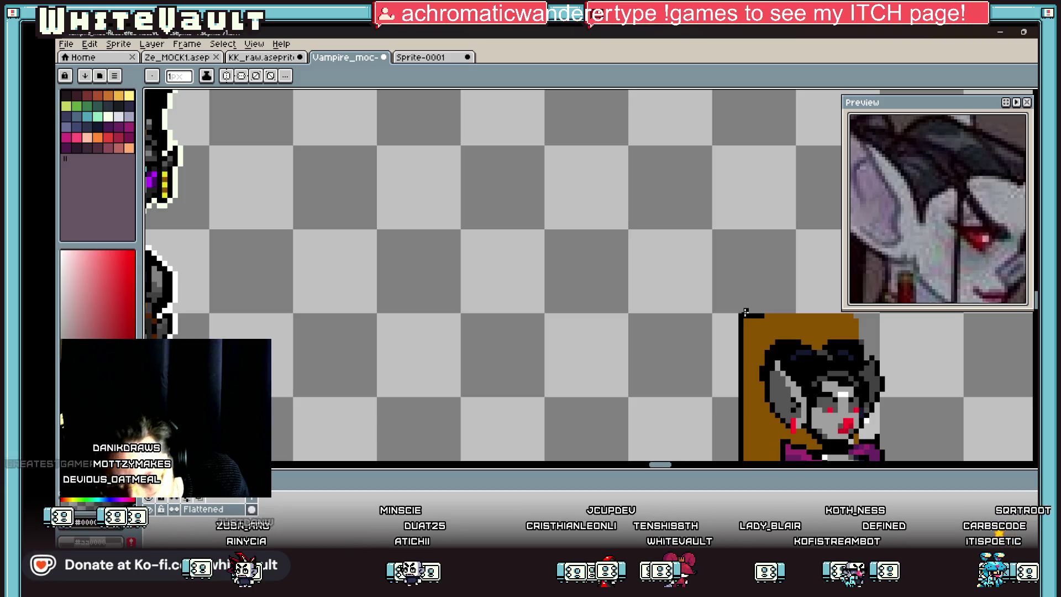
scroll(752, 331, down, 2)
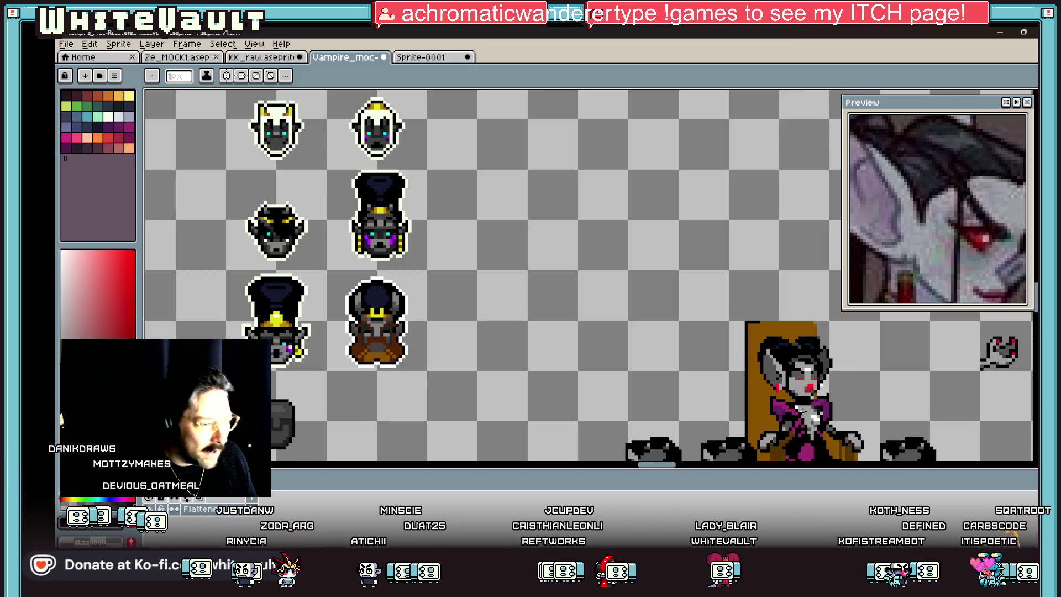
drag(652, 467, 663, 467)
scroll(531, 345, up, 2)
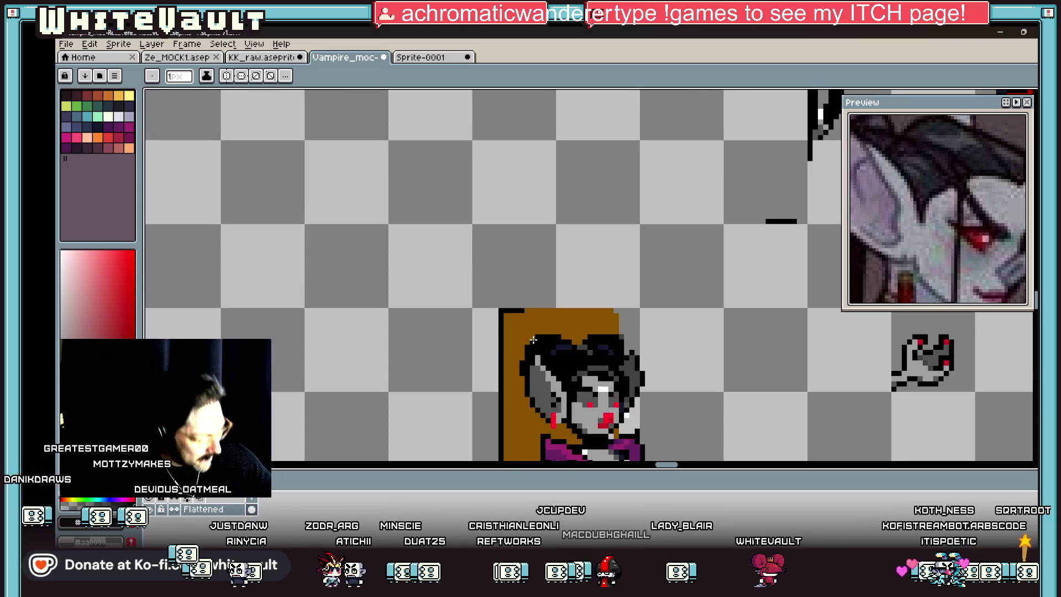
scroll(500, 307, up, 1)
alt+click(499, 305)
scroll(520, 308, down, 3)
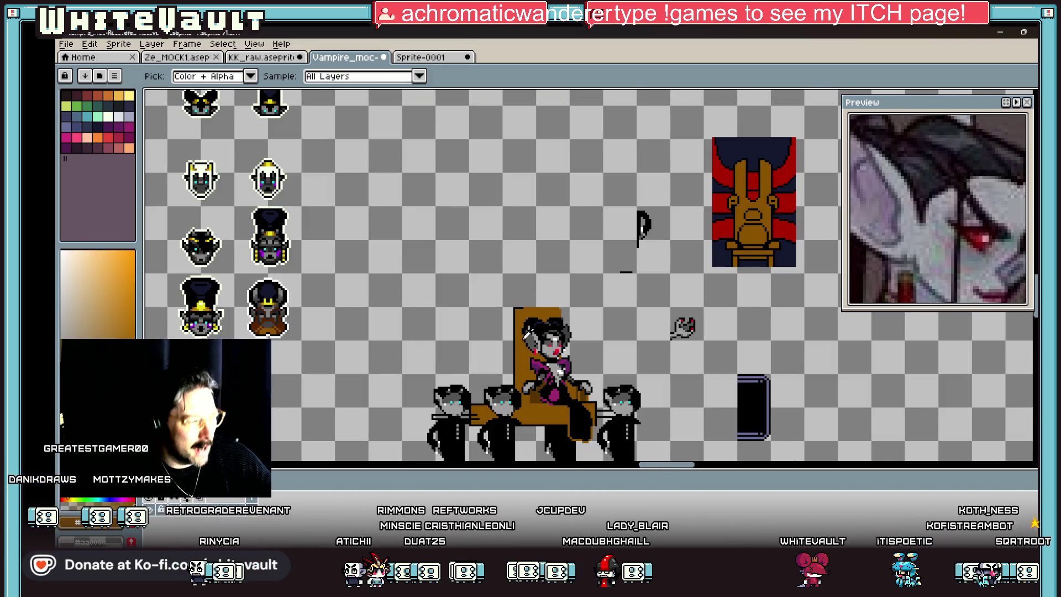
scroll(522, 312, up, 3)
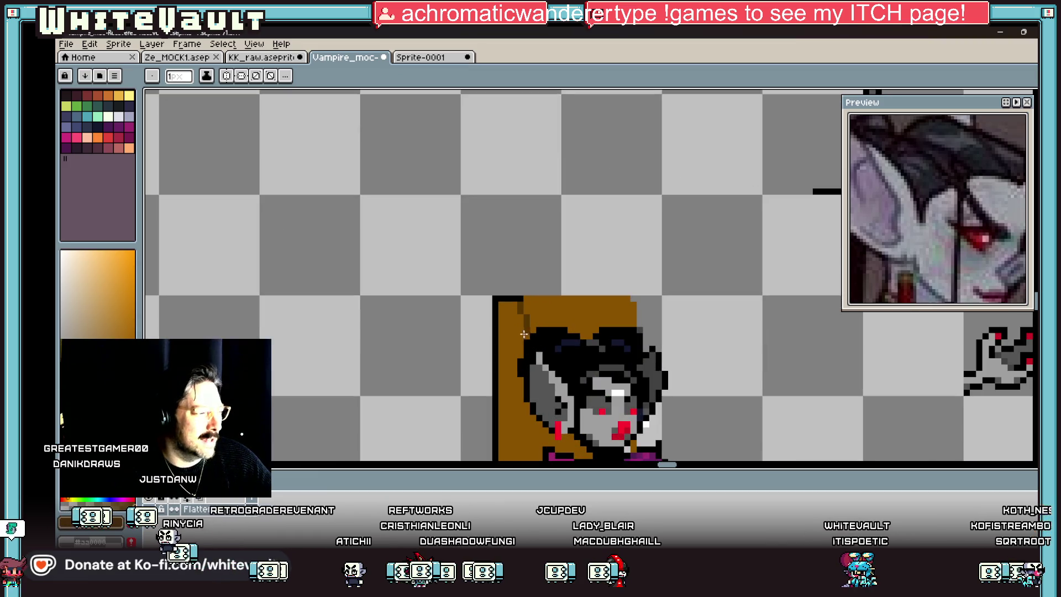
scroll(519, 351, down, 1)
scroll(519, 381, down, 2)
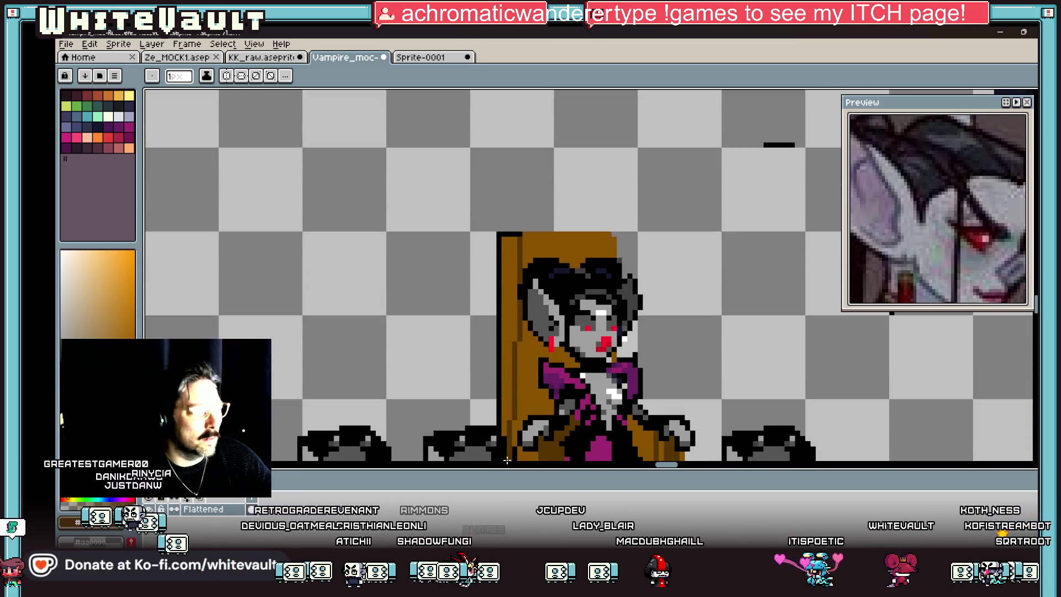
key(g)
click(509, 411)
- Sample black and draw an outline along the throne's top edge
key(alt)
scroll(522, 232, up, 2)
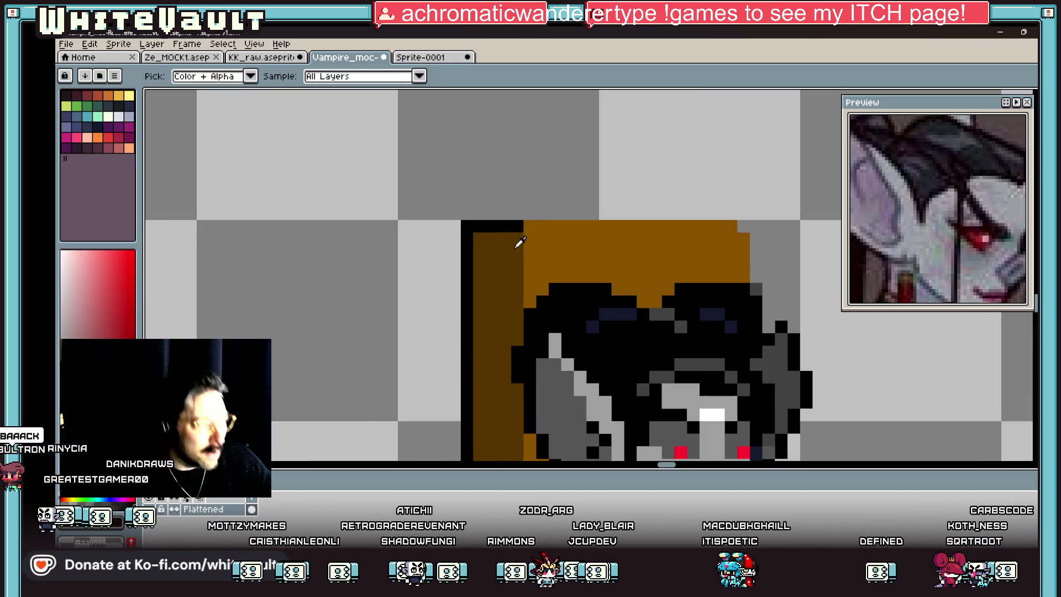
click(477, 216)
mouse_move(467, 213)
mouse_down()
mouse_move(735, 213)
mouse_move(758, 238)
mouse_up()
scroll(765, 271, down, 5)
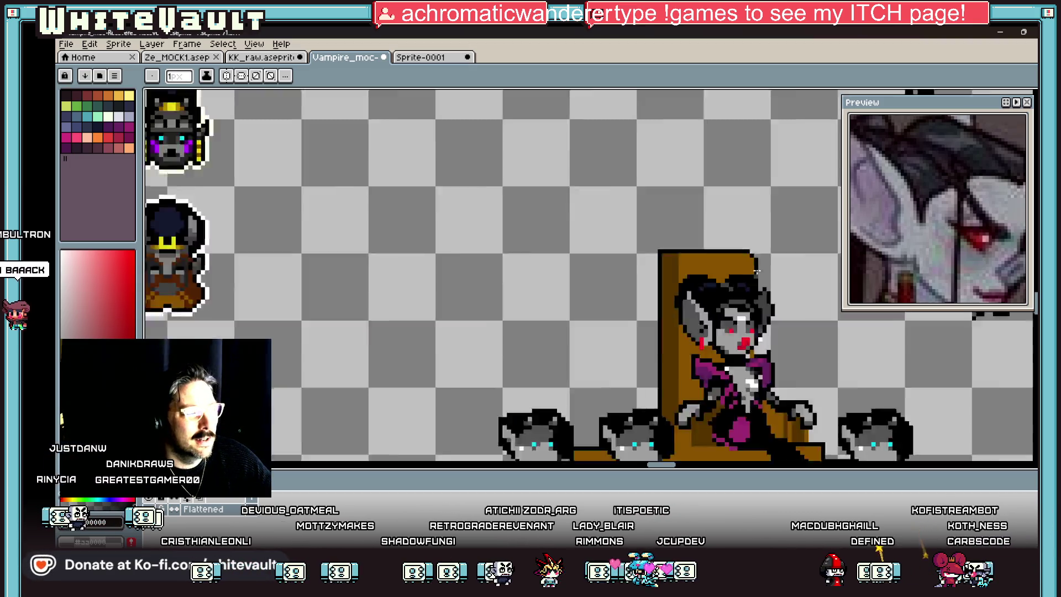
key(alt)
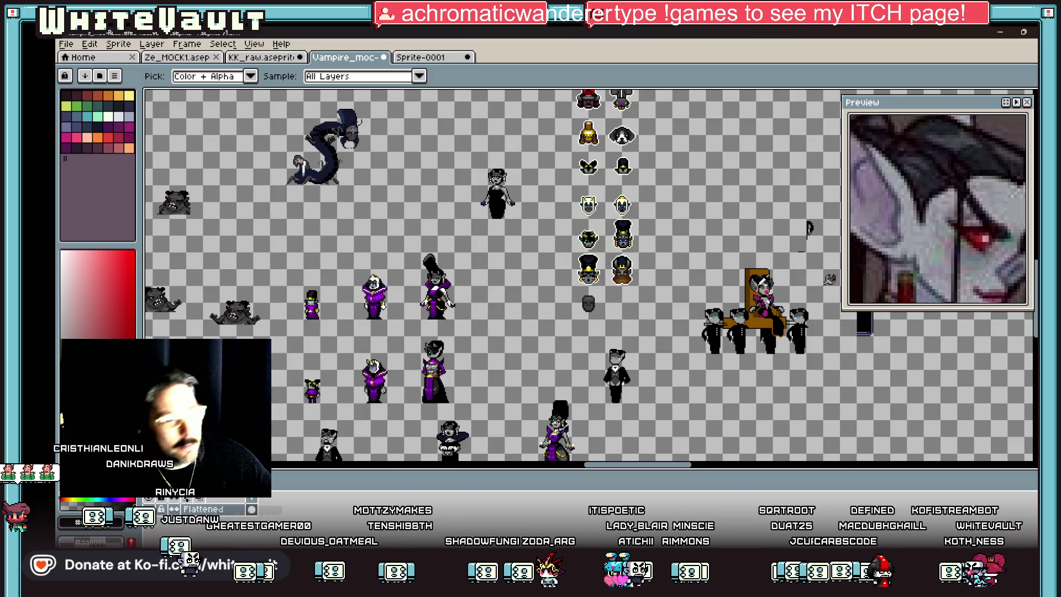
scroll(783, 303, up, 4)
scroll(724, 308, up, 2)
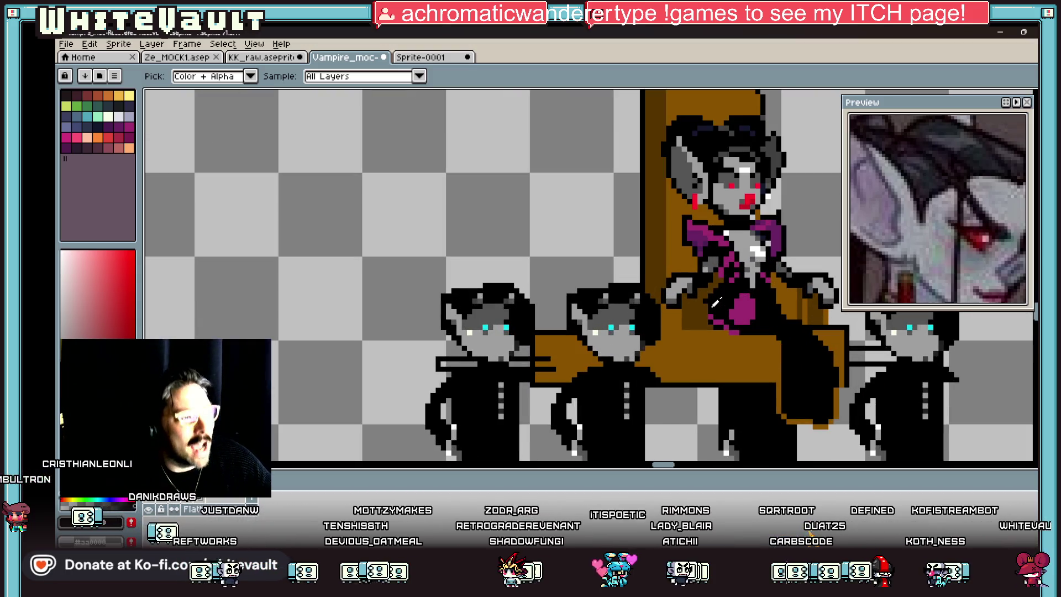
click(665, 274)
- Paint a vertical brown stroke onto the throne's seat
scroll(682, 307, up, 2)
key(b)
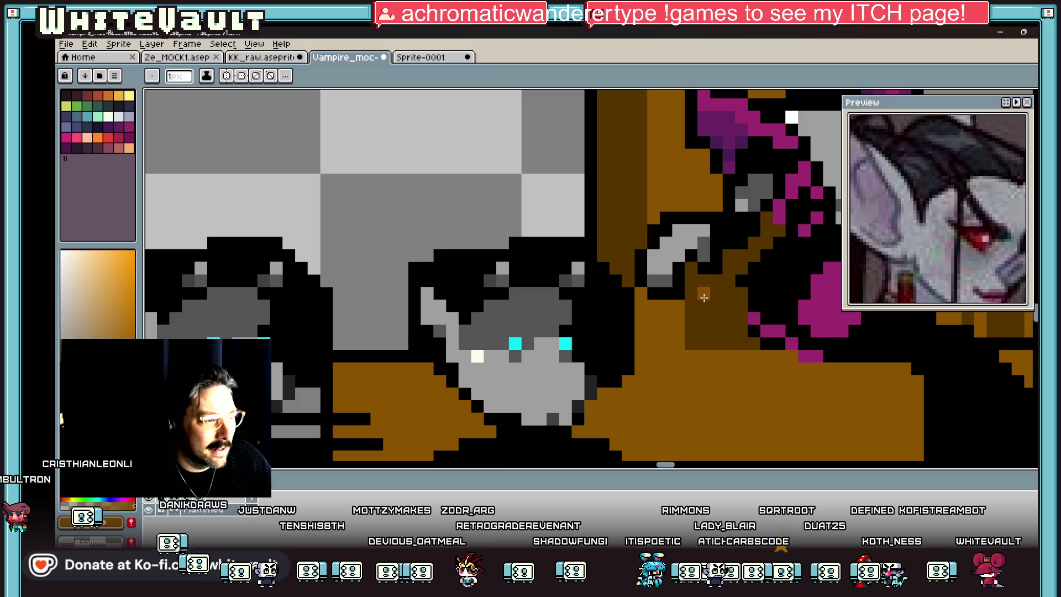
drag(723, 275, 722, 348)
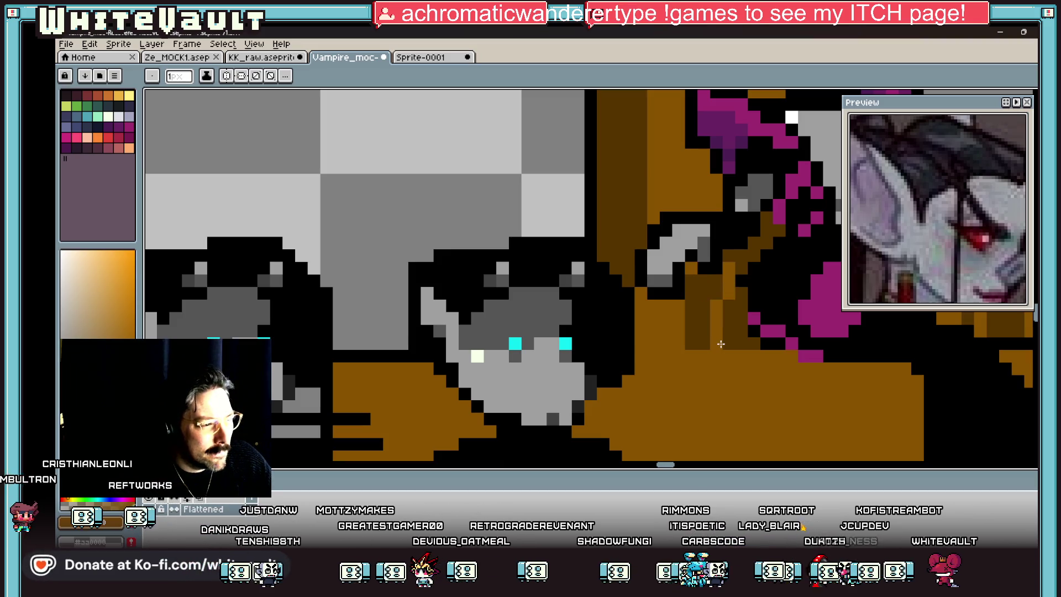
- Sample dark purple #4b1d52 from the dress and darken a magenta dress pixel with it
key(i)
scroll(769, 307, down, 5)
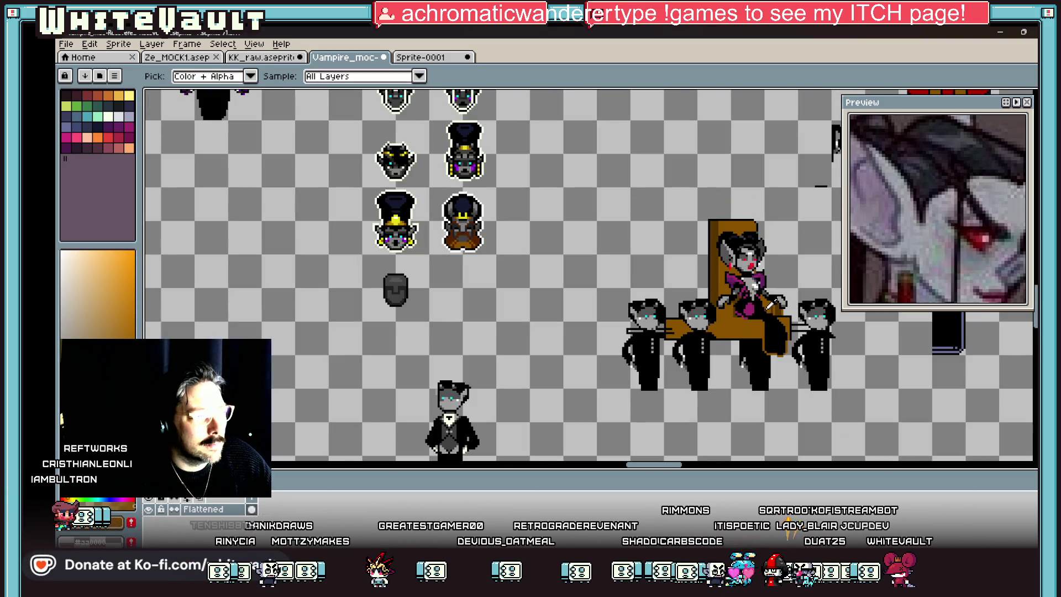
scroll(790, 294, up, 1)
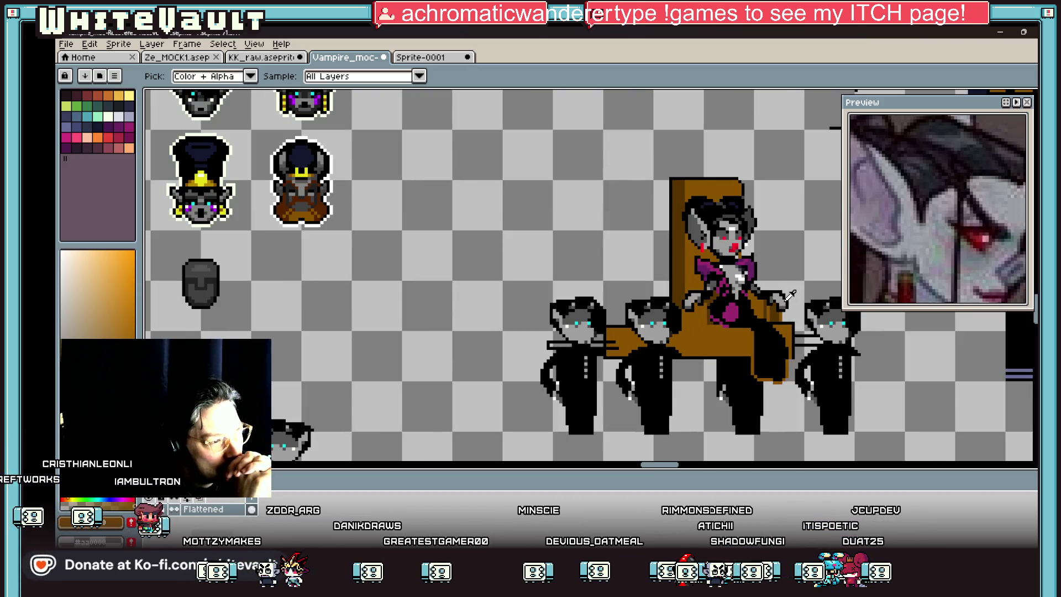
scroll(935, 242, down, 5)
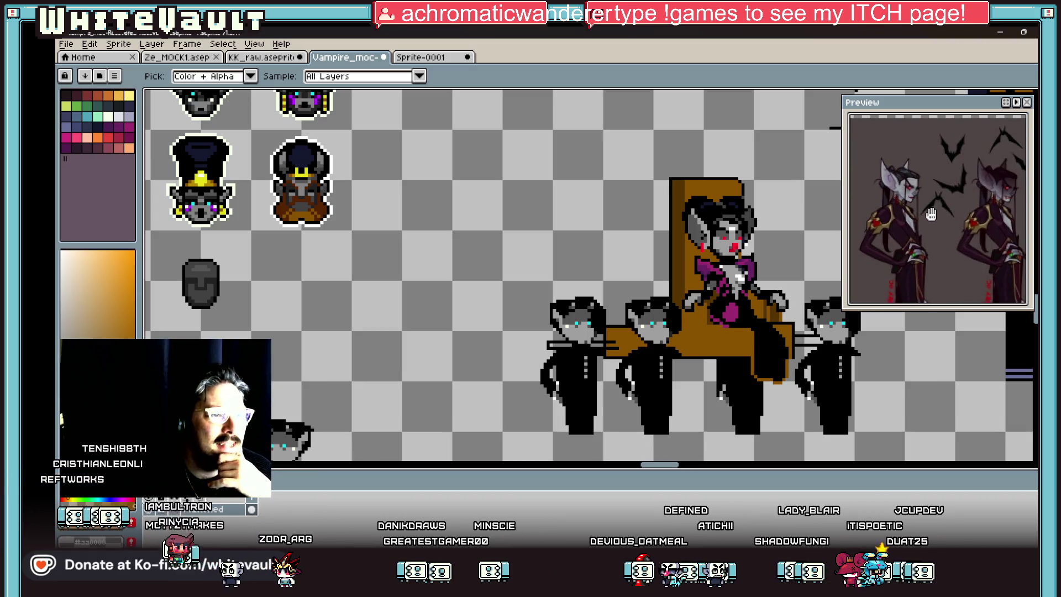
scroll(775, 274, down, 3)
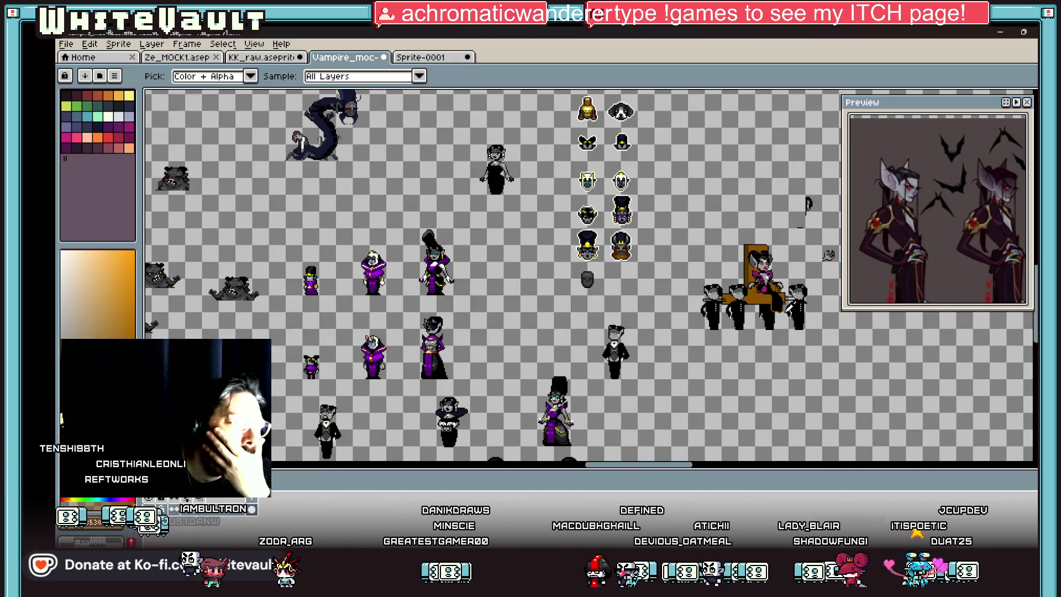
scroll(784, 293, up, 2)
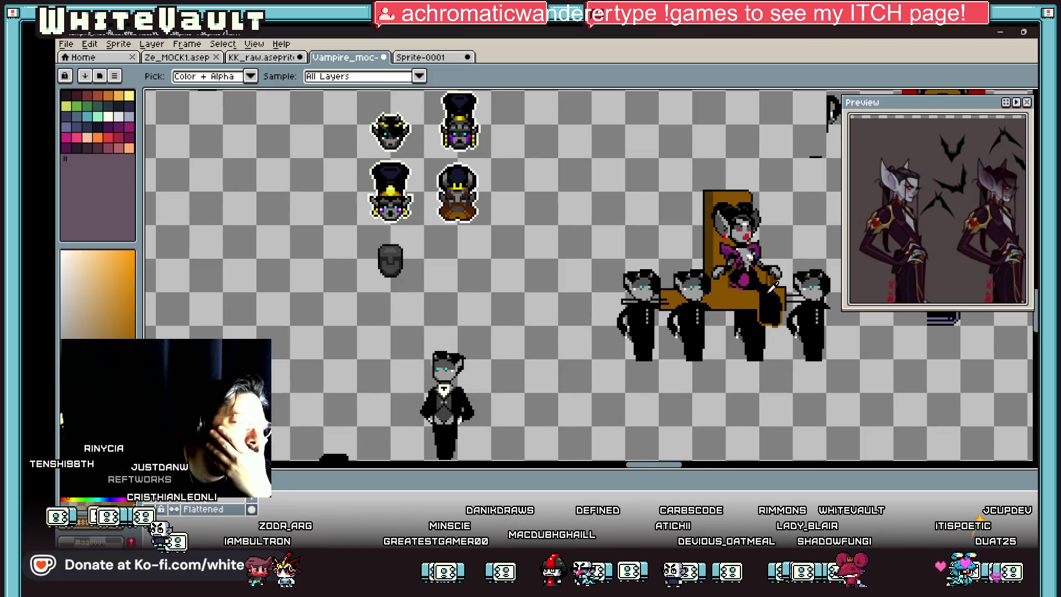
scroll(740, 257, up, 5)
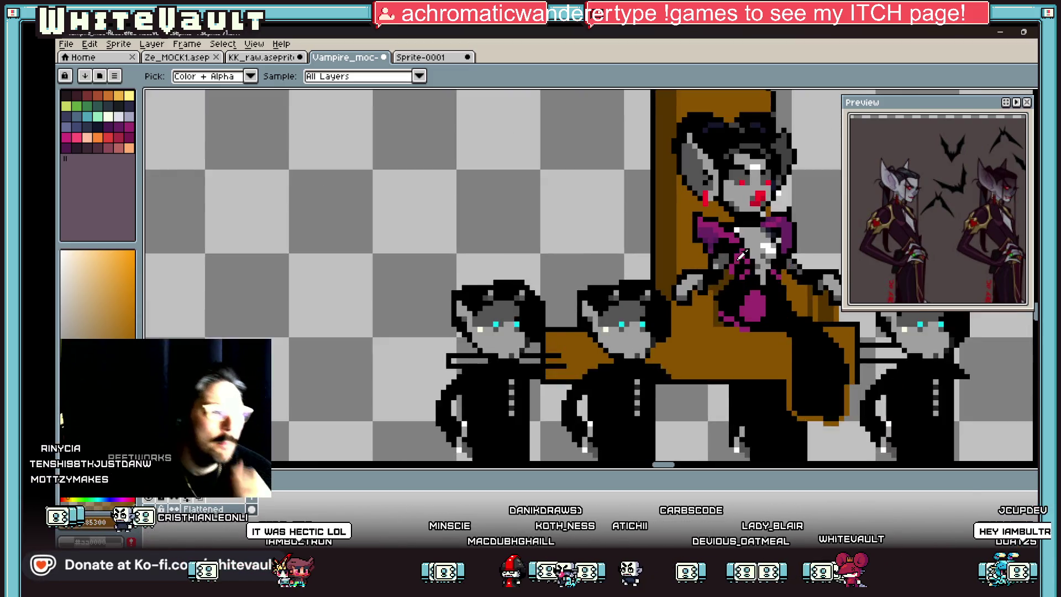
alt+click(700, 220)
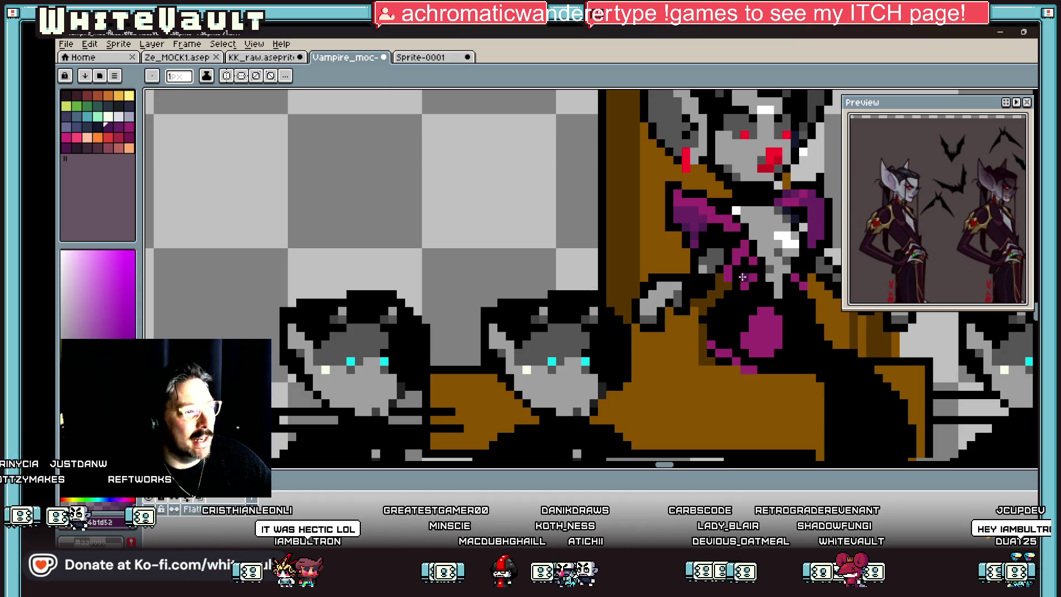
scroll(713, 257, up, 2)
click(679, 408)
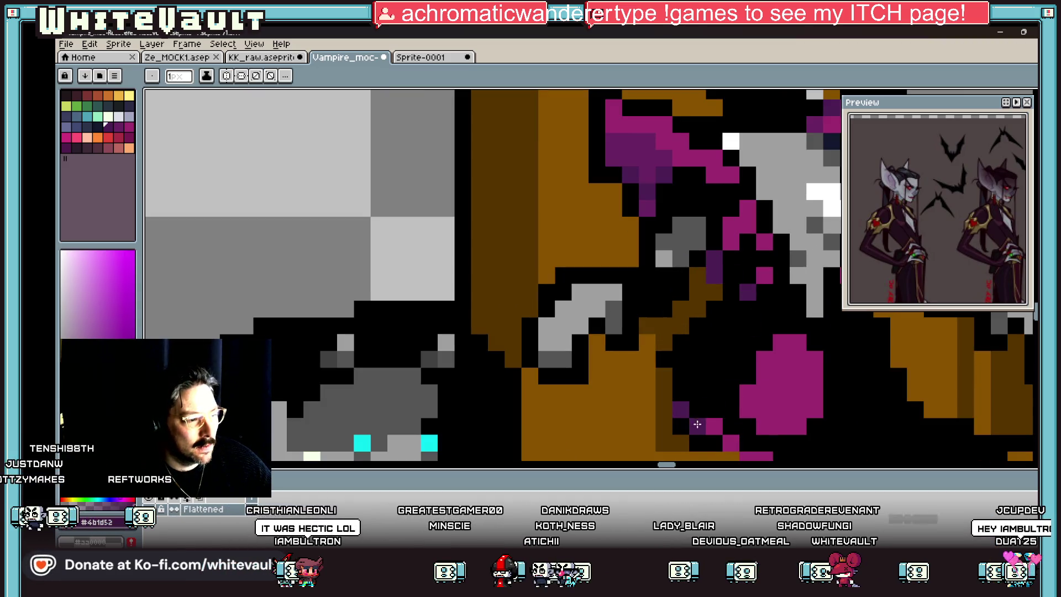
- Pick the throne's brown #885300 as the drawing colour
scroll(716, 425, down, 3)
scroll(719, 273, up, 2)
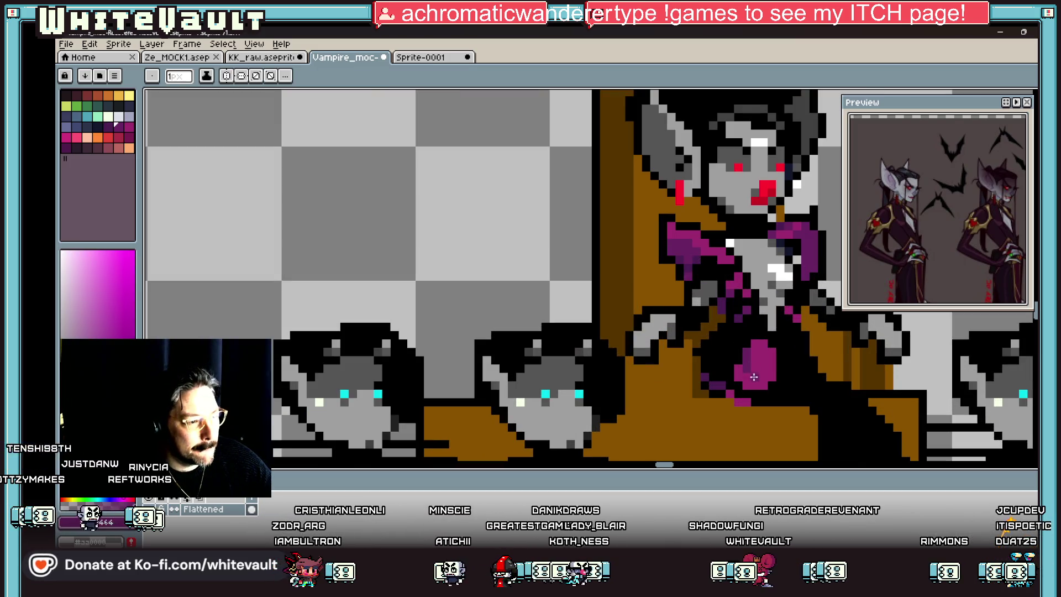
scroll(751, 379, down, 3)
scroll(746, 373, up, 3)
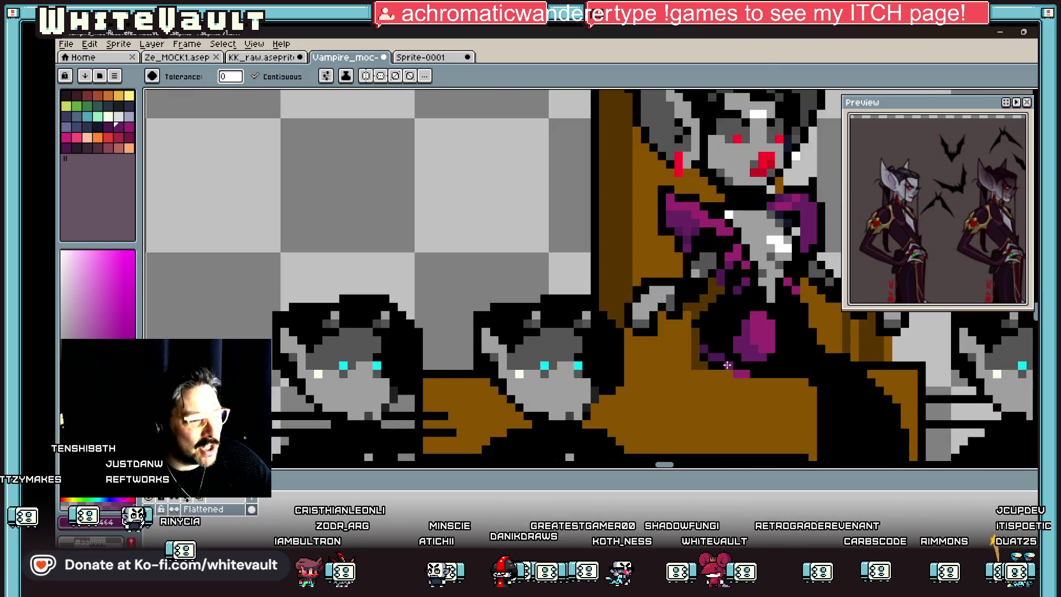
scroll(745, 370, down, 3)
scroll(774, 359, up, 3)
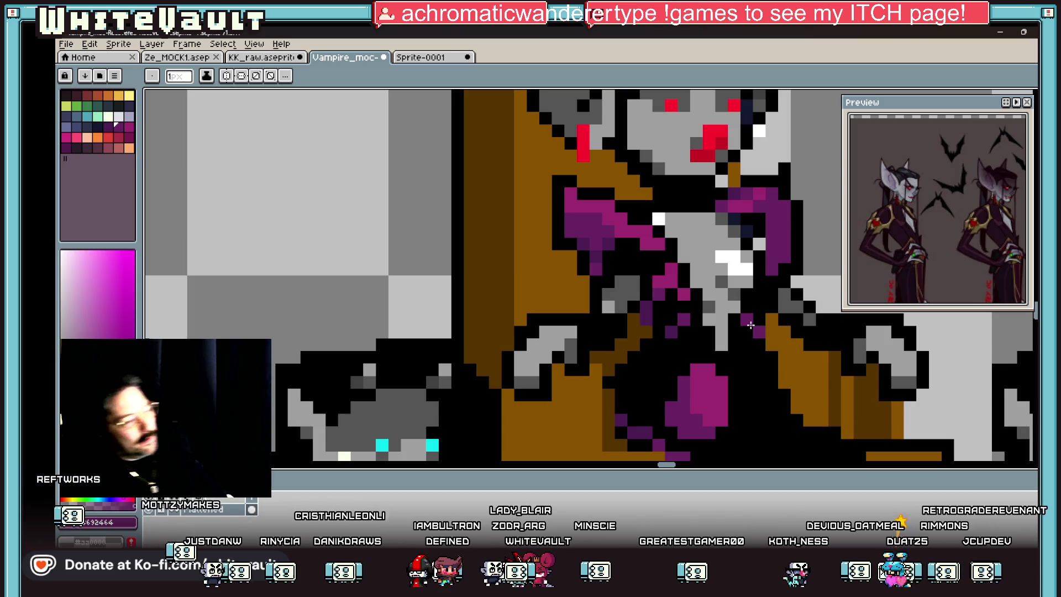
scroll(842, 304, down, 2)
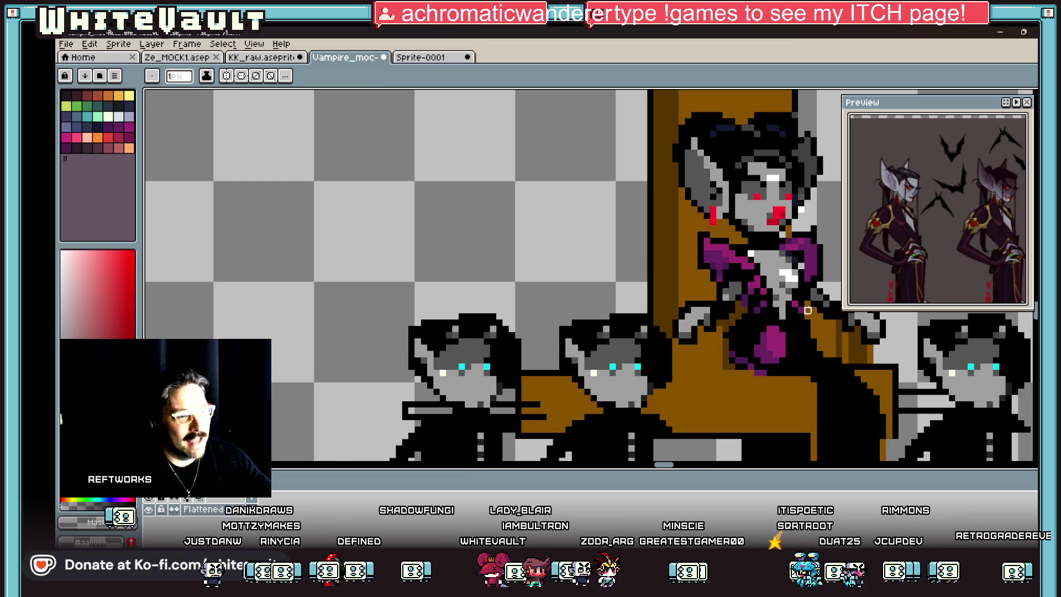
scroll(804, 303, up, 2)
key(i)
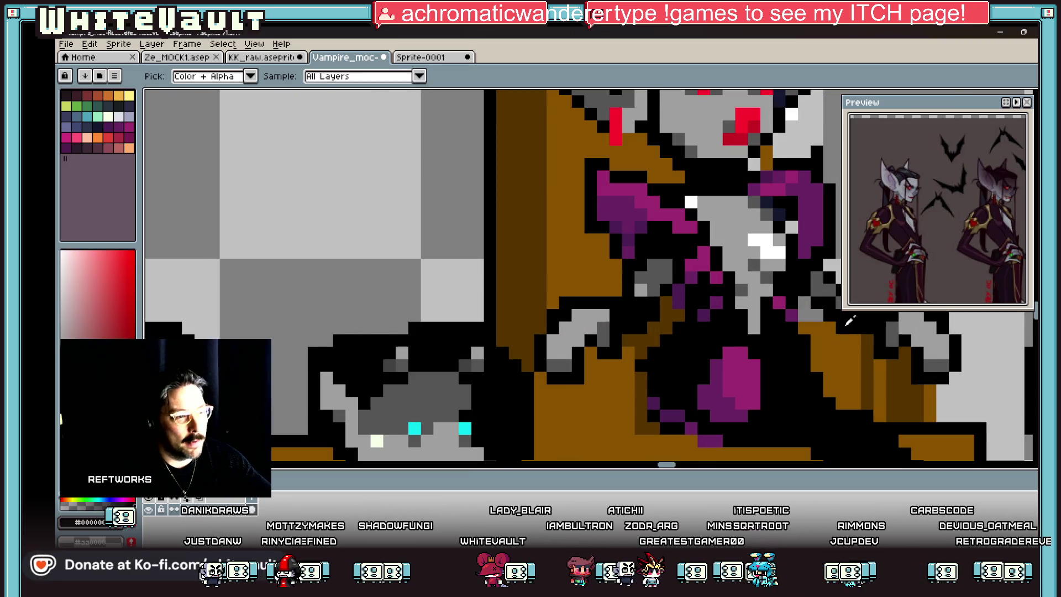
key(b)
scroll(809, 325, down, 5)
scroll(797, 329, up, 3)
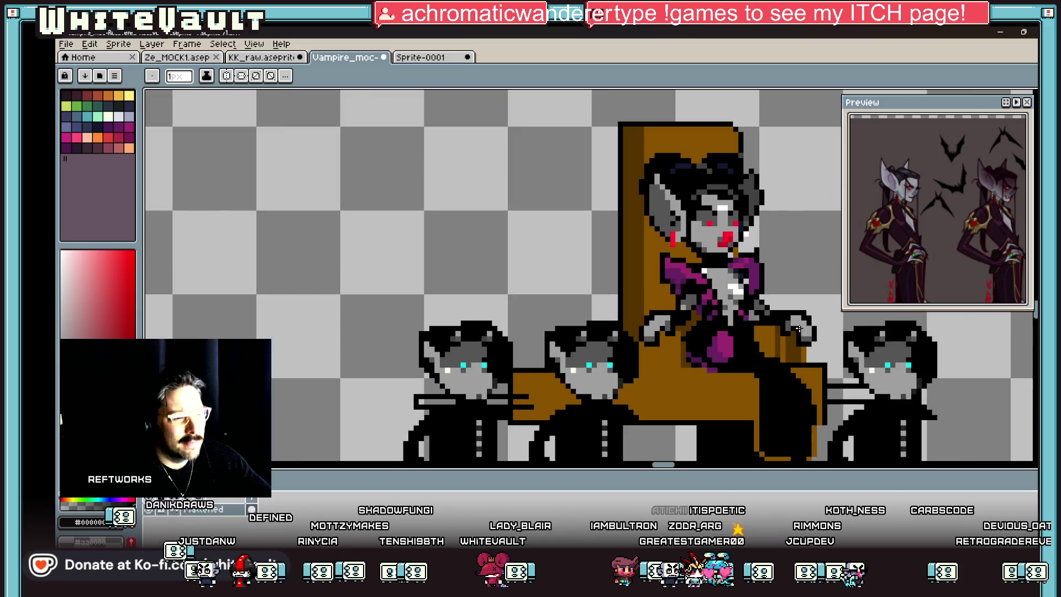
scroll(678, 326, up, 3)
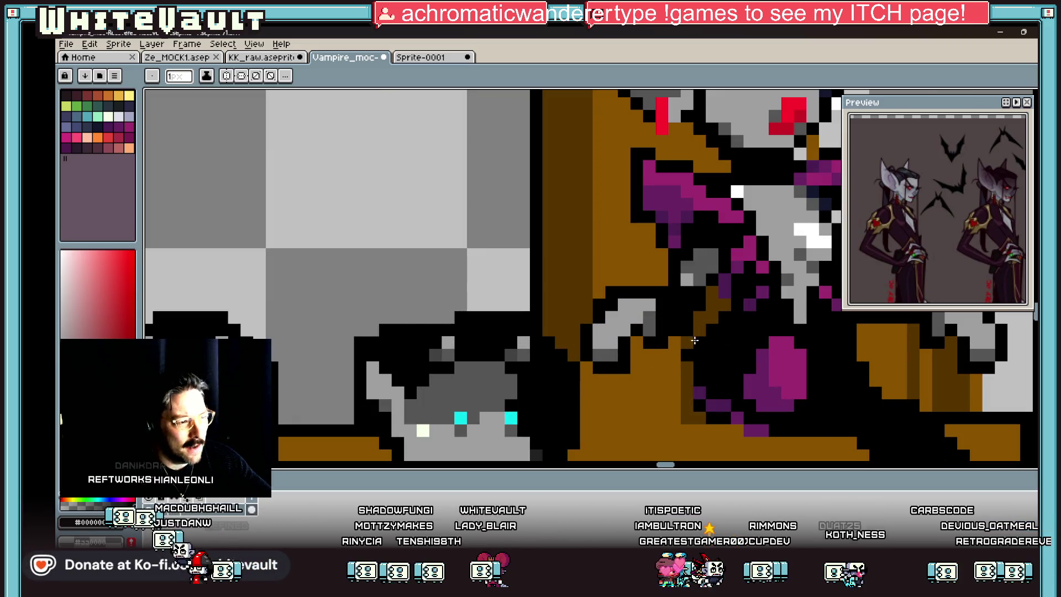
alt+click(685, 343)
- Resample the throne brown and paint two dark brown vertical shading lines down the throne
scroll(683, 421, down, 3)
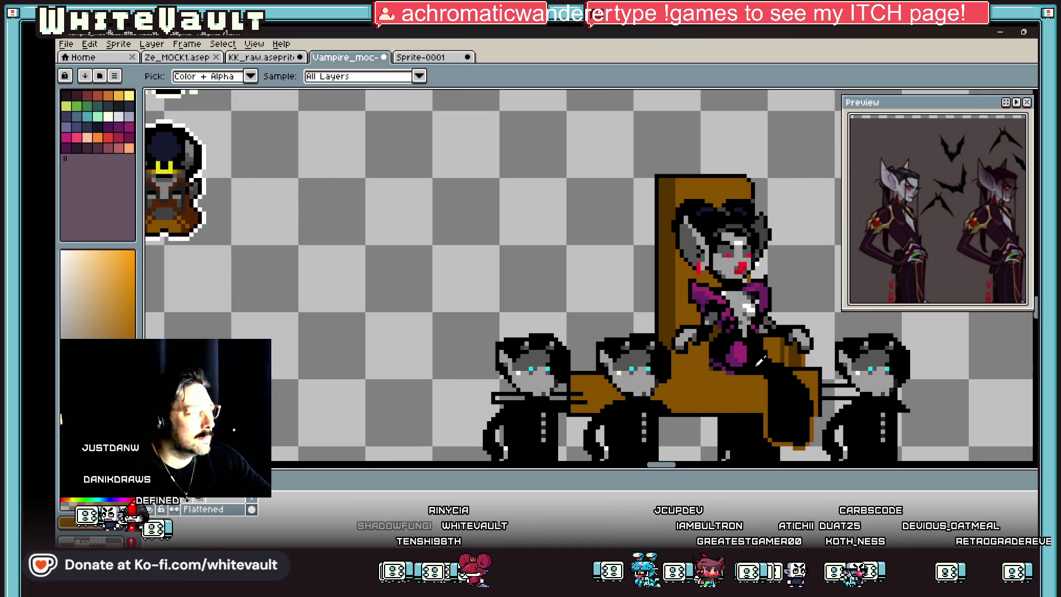
scroll(717, 358, up, 3)
alt+click(709, 336)
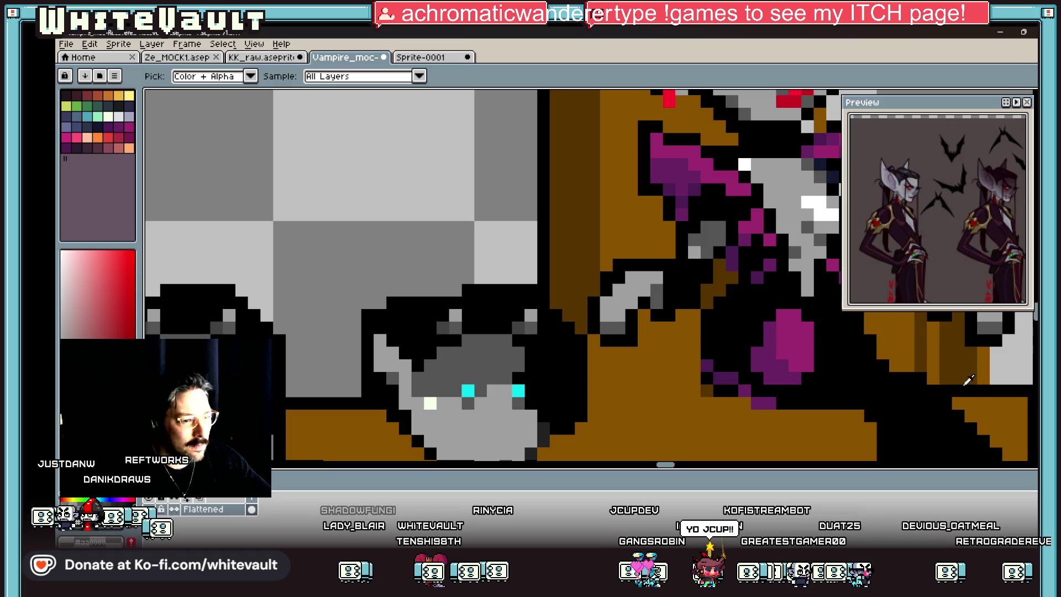
scroll(706, 386, down, 2)
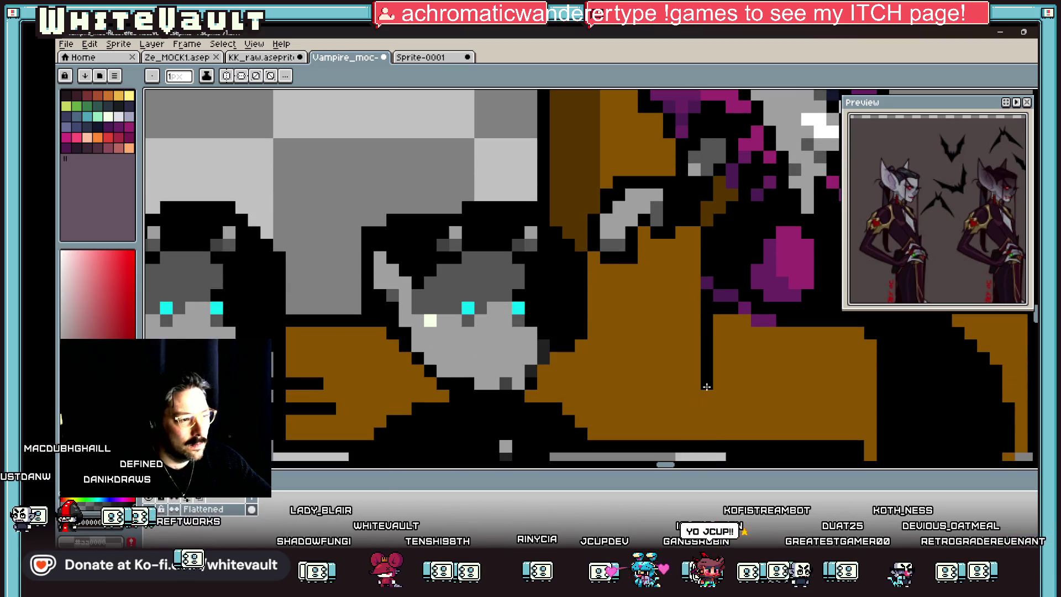
scroll(726, 331, down, 4)
scroll(709, 337, up, 2)
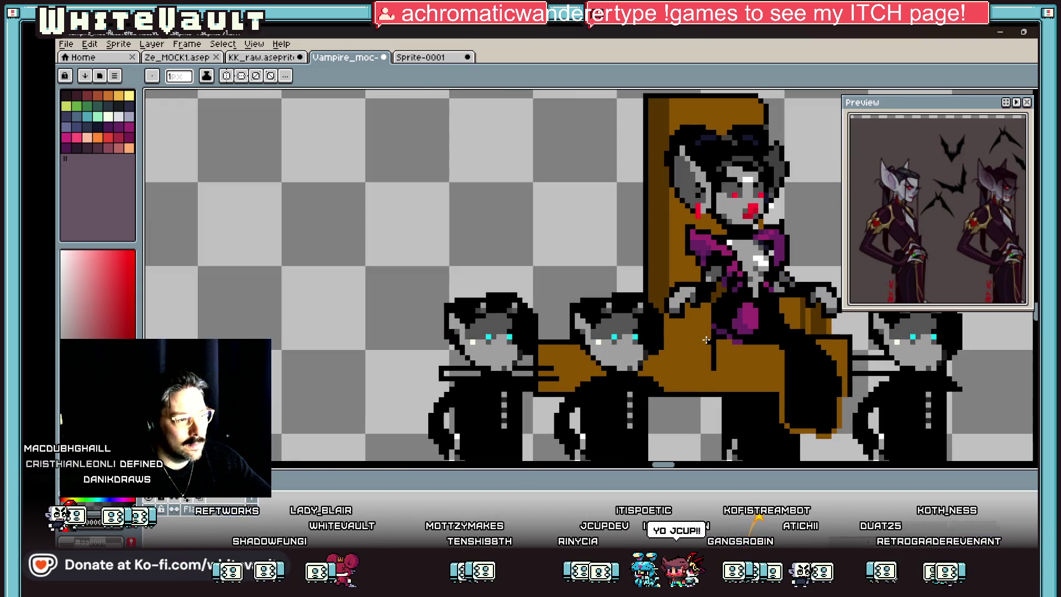
alt+click(799, 312)
scroll(699, 313, up, 1)
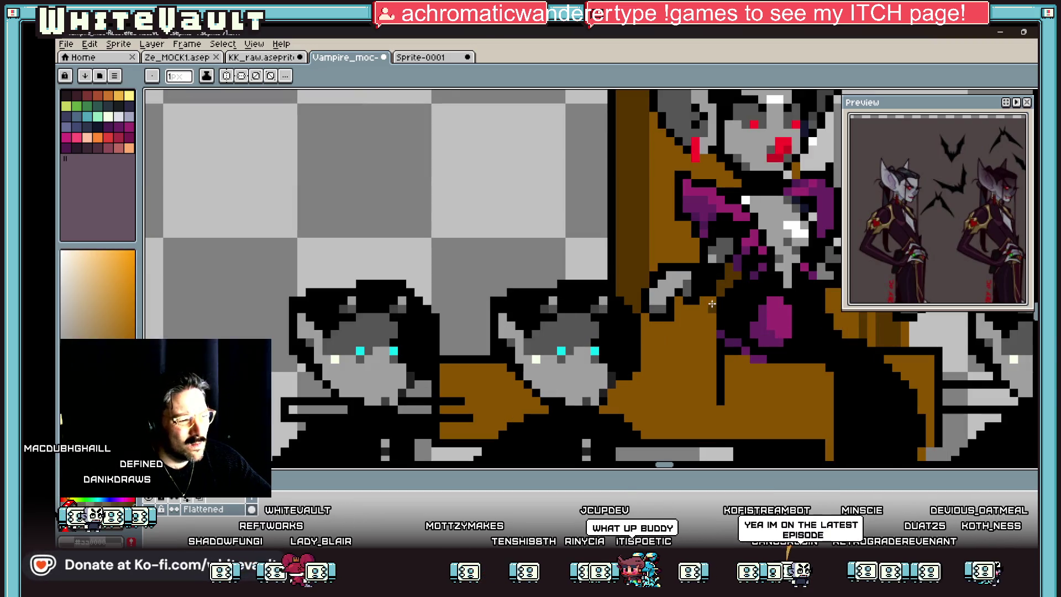
drag(711, 301, 712, 403)
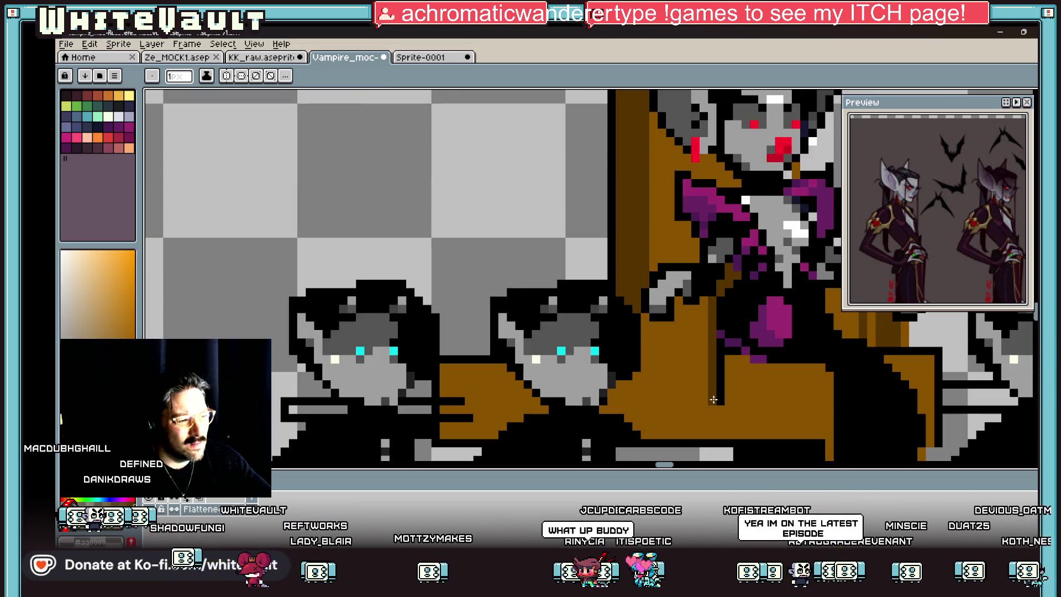
mouse_move(678, 317)
mouse_down()
mouse_move(677, 402)
mouse_move(715, 407)
mouse_up()
scroll(730, 384, down, 5)
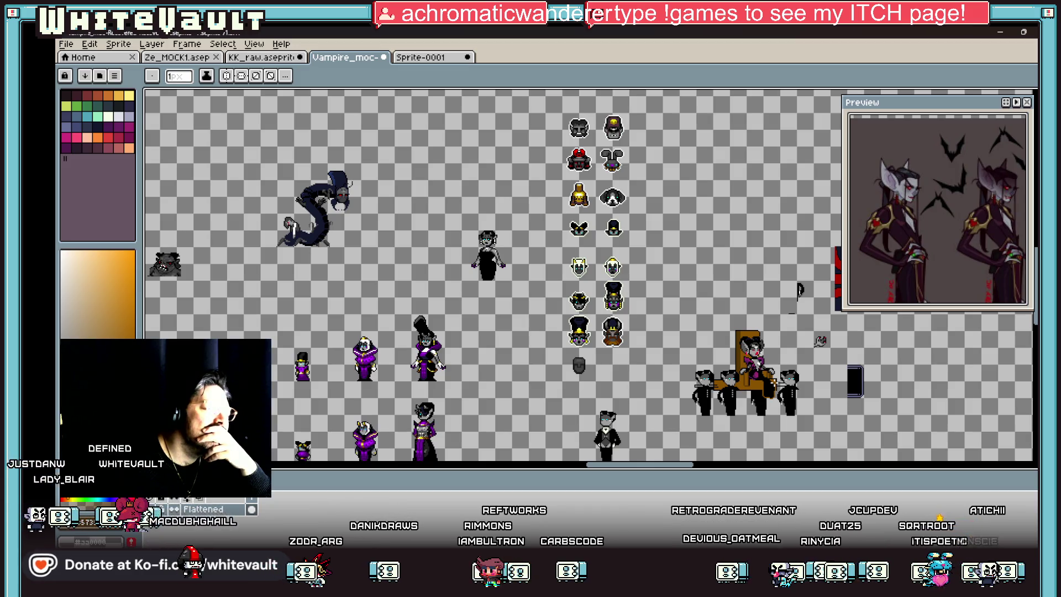
scroll(763, 379, up, 1)
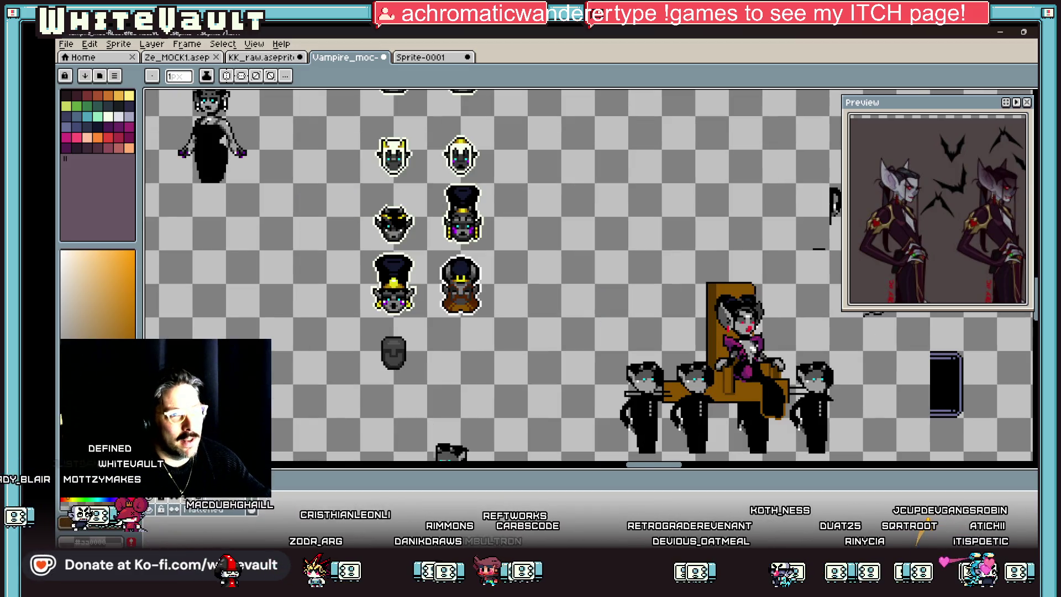
- Marquee-select the throne group with its butlers and place the copy
key(m)
mouse_move(851, 349)
mouse_down()
mouse_move(812, 456)
mouse_move(790, 456)
mouse_up()
scroll(823, 376, down, 1)
scroll(823, 375, down, 1)
scroll(823, 376, up, 1)
mouse_move(709, 325)
mouse_down()
mouse_move(824, 428)
mouse_move(812, 225)
mouse_up()
key(Return)
- Delete all three butlers and the leftover lines and legs below the throne
scroll(840, 397, up, 2)
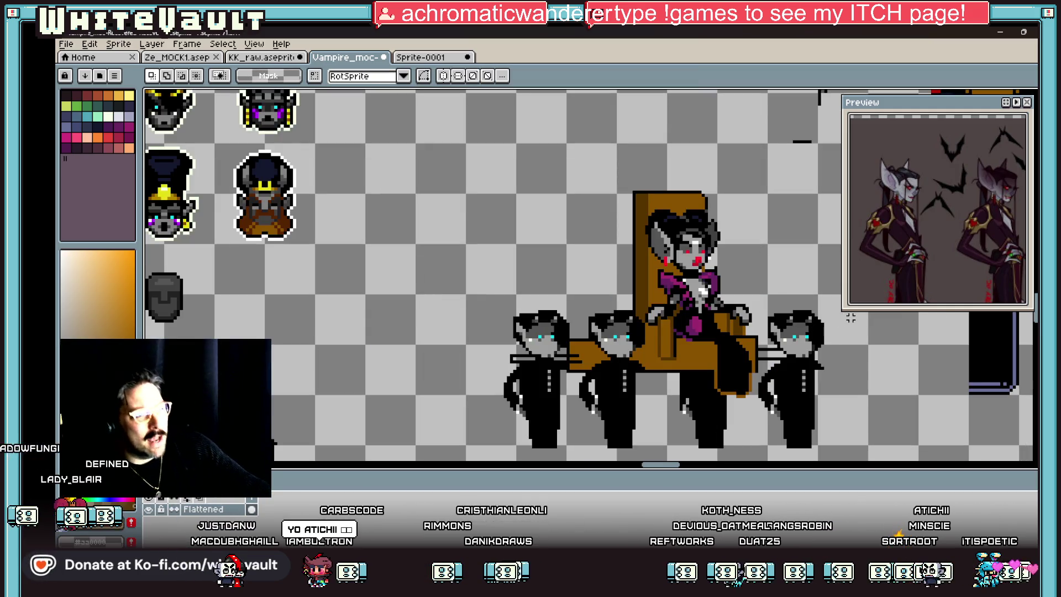
mouse_move(835, 294)
mouse_down()
mouse_move(770, 460)
mouse_move(758, 461)
mouse_up()
key(Delete)
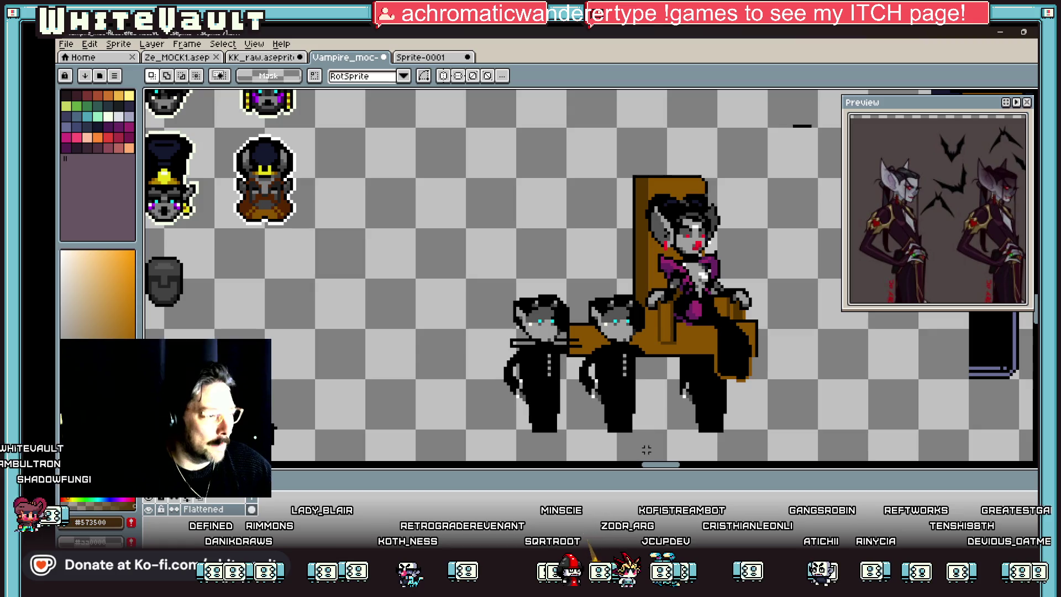
scroll(632, 284, up, 1)
scroll(633, 284, down, 2)
drag(635, 215, 448, 459)
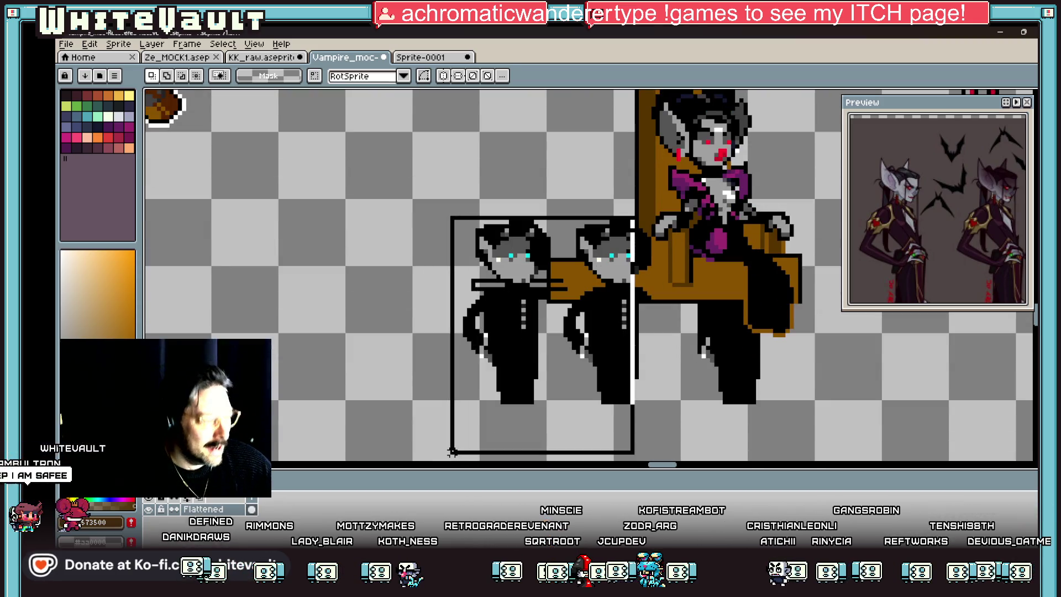
key(Delete)
drag(744, 303, 556, 380)
key(Delete)
drag(717, 303, 874, 441)
key(Delete)
scroll(783, 343, down, 1)
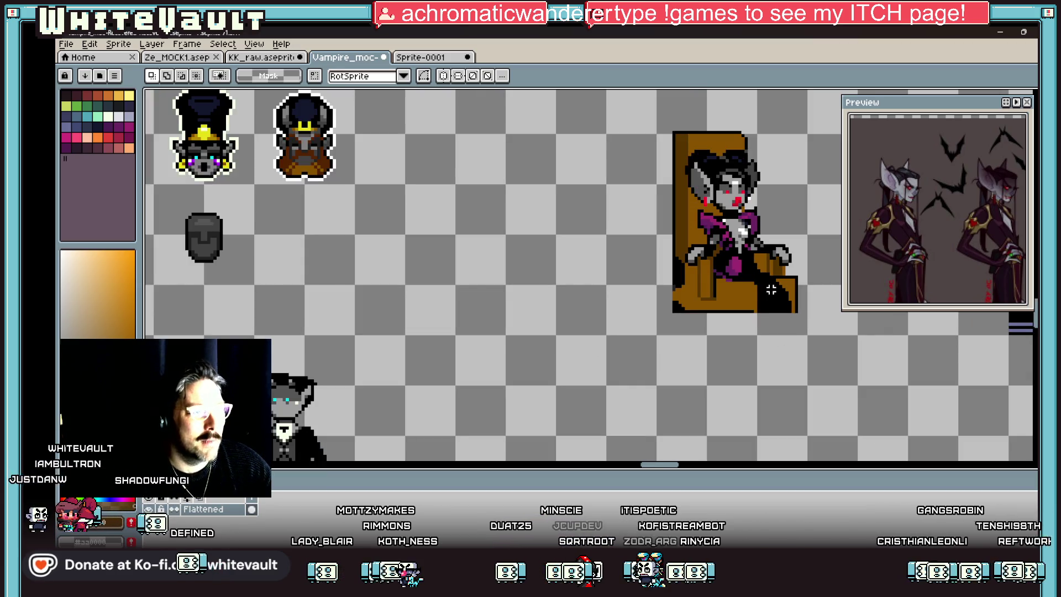
- Marquee-select the purple-and-black boot piece on one of the hooded throne sprites
scroll(771, 289, down, 1)
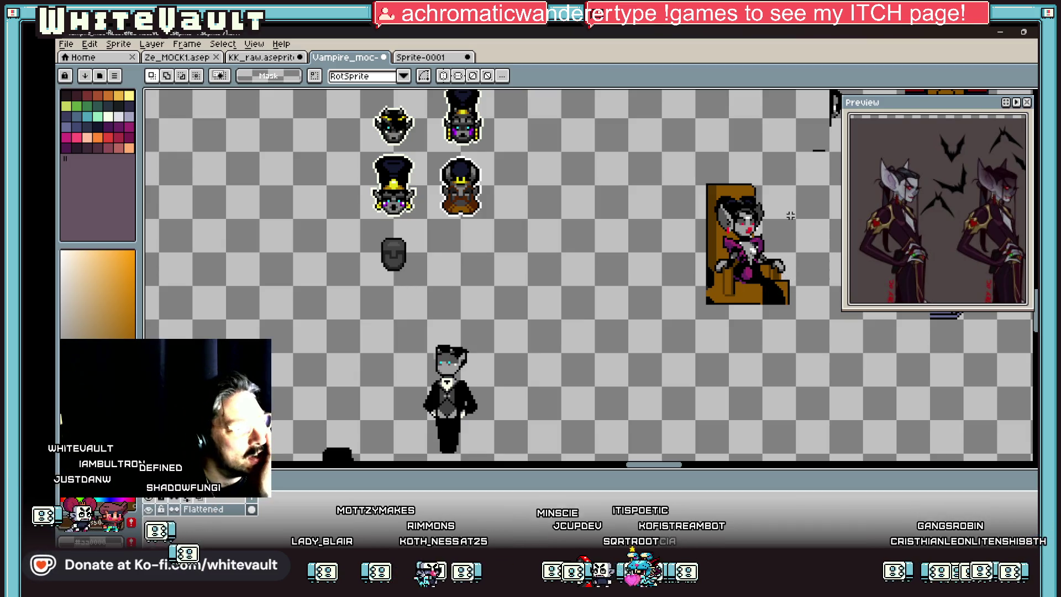
scroll(658, 237, down, 1)
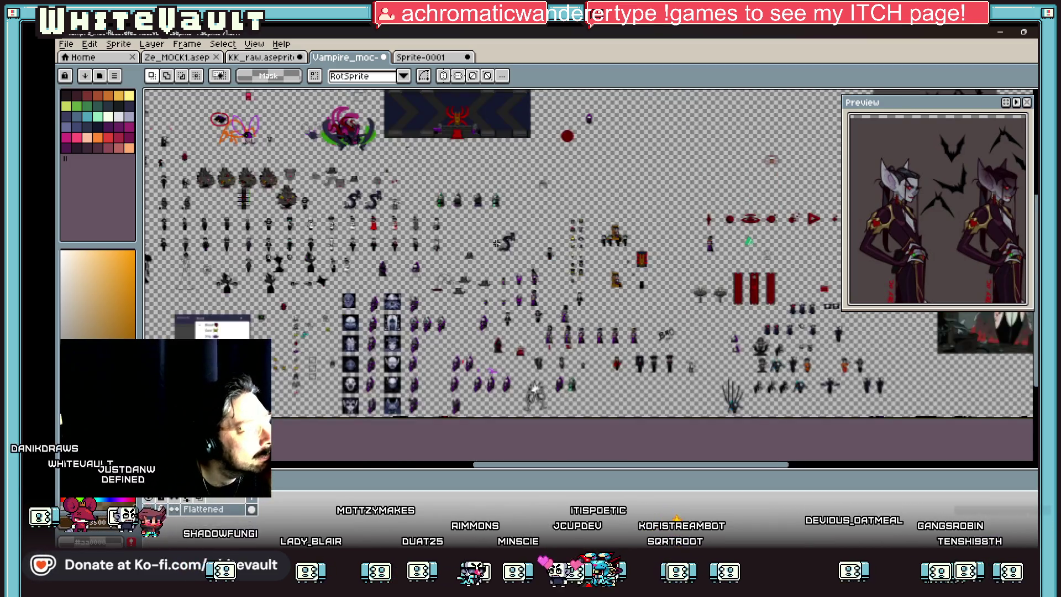
scroll(397, 285, down, 1)
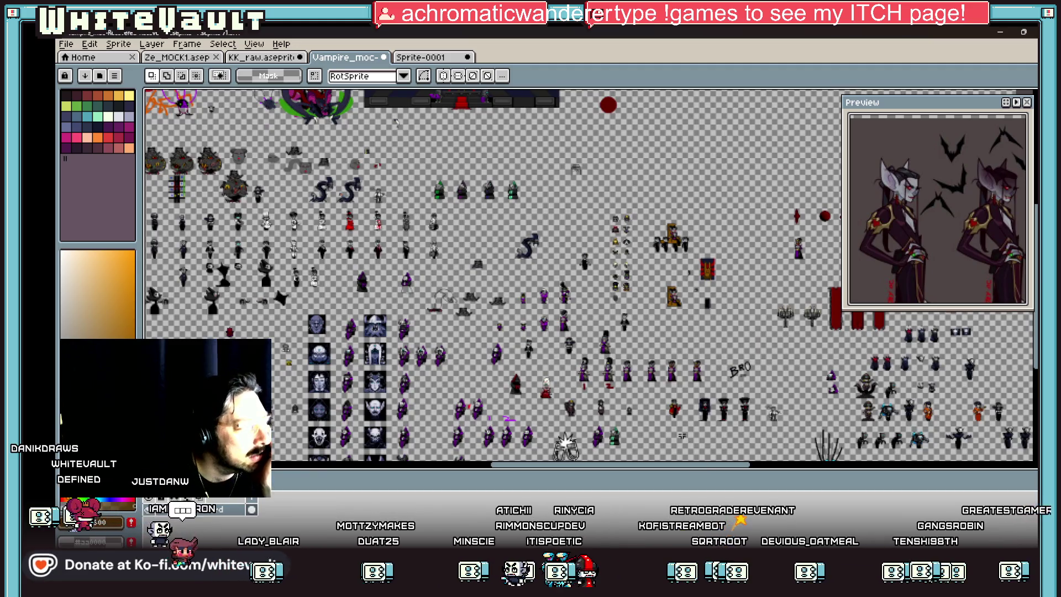
scroll(425, 402, up, 2)
scroll(453, 295, up, 1)
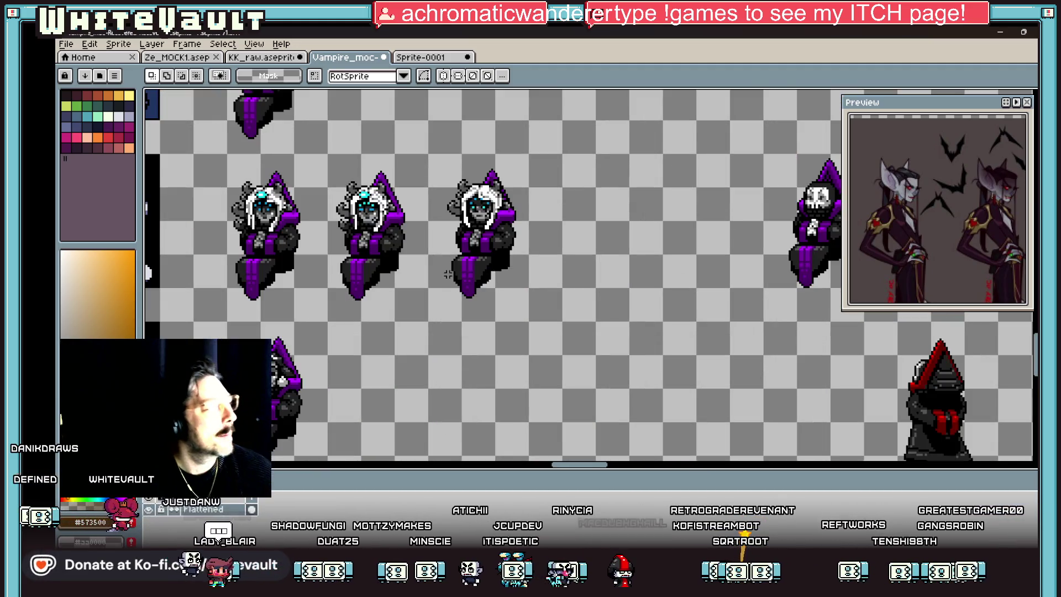
mouse_move(440, 253)
mouse_down()
mouse_move(546, 336)
mouse_move(530, 321)
mouse_move(884, 337)
mouse_move(989, 353)
mouse_move(596, 331)
mouse_move(625, 354)
mouse_move(765, 362)
mouse_move(729, 389)
mouse_move(655, 381)
mouse_move(605, 395)
mouse_move(477, 288)
mouse_move(473, 301)
mouse_move(575, 329)
mouse_move(710, 431)
mouse_up()
- Flip the selected boot piece horizontally
scroll(526, 330, down, 2)
scroll(884, 337, up, 1)
scroll(596, 332, down, 2)
scroll(607, 332, down, 1)
scroll(478, 288, up, 3)
key(shift+h)
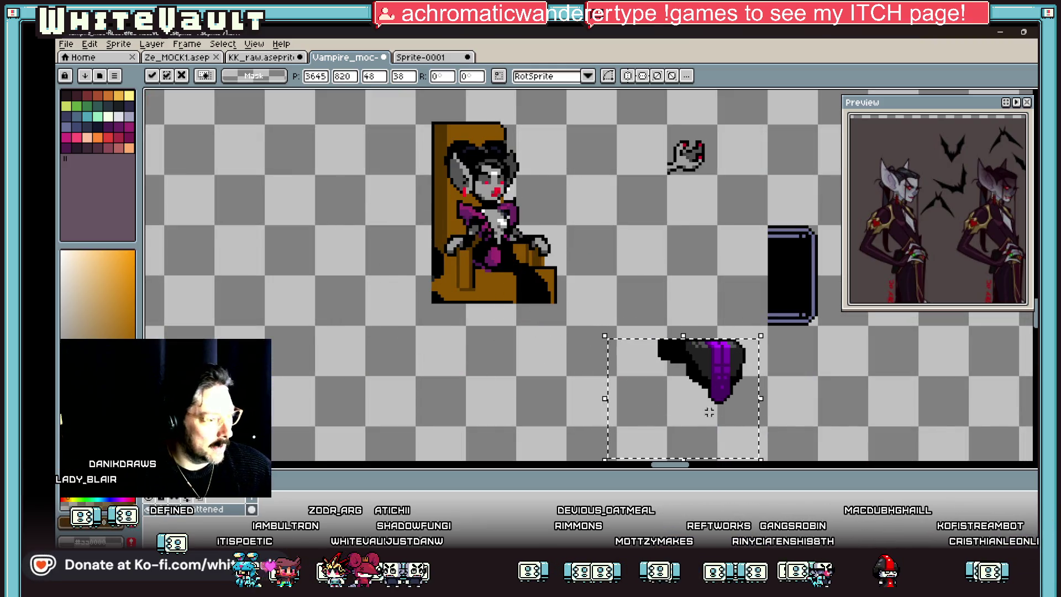
- Reposition the flipped boot piece from the throne to just under the vampire's seat
key(ctrl+d)
mouse_move(680, 329)
mouse_down()
mouse_move(757, 441)
mouse_move(568, 364)
mouse_move(665, 382)
mouse_move(755, 435)
mouse_up()
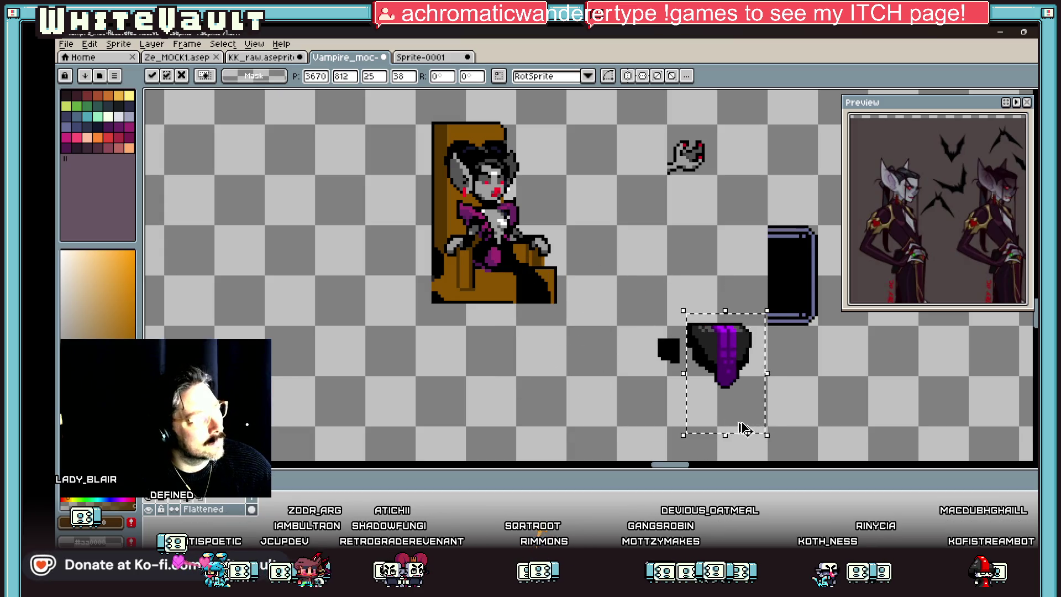
key(Return)
key(ctrl+d)
scroll(687, 374, up, 2)
drag(654, 360, 848, 456)
mouse_move(764, 407)
mouse_down()
mouse_move(539, 372)
mouse_move(504, 328)
mouse_move(486, 324)
mouse_up()
scroll(486, 325, down, 2)
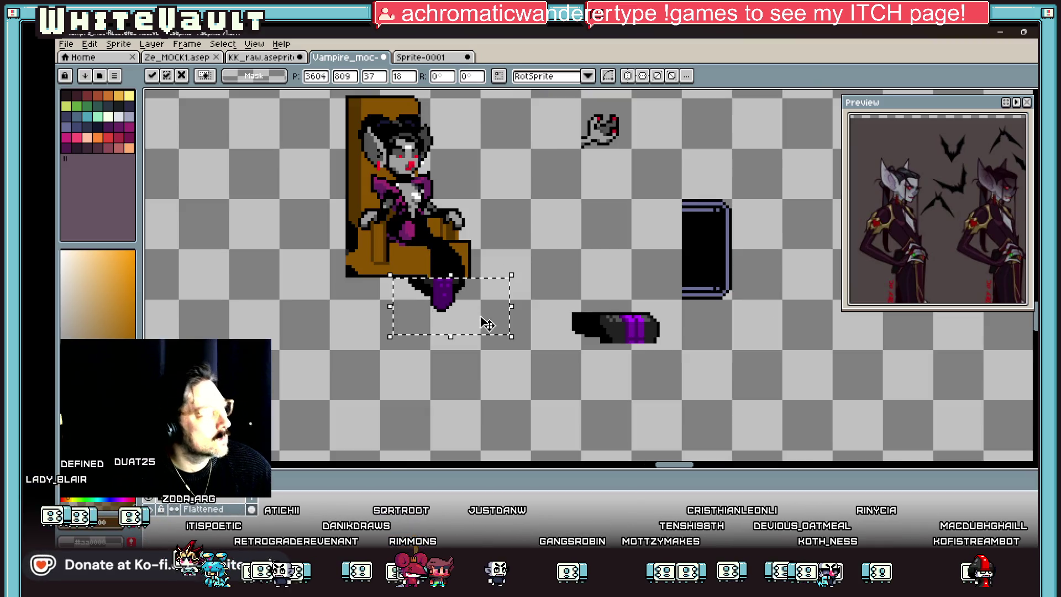
key(ctrl+d)
scroll(442, 270, down, 1)
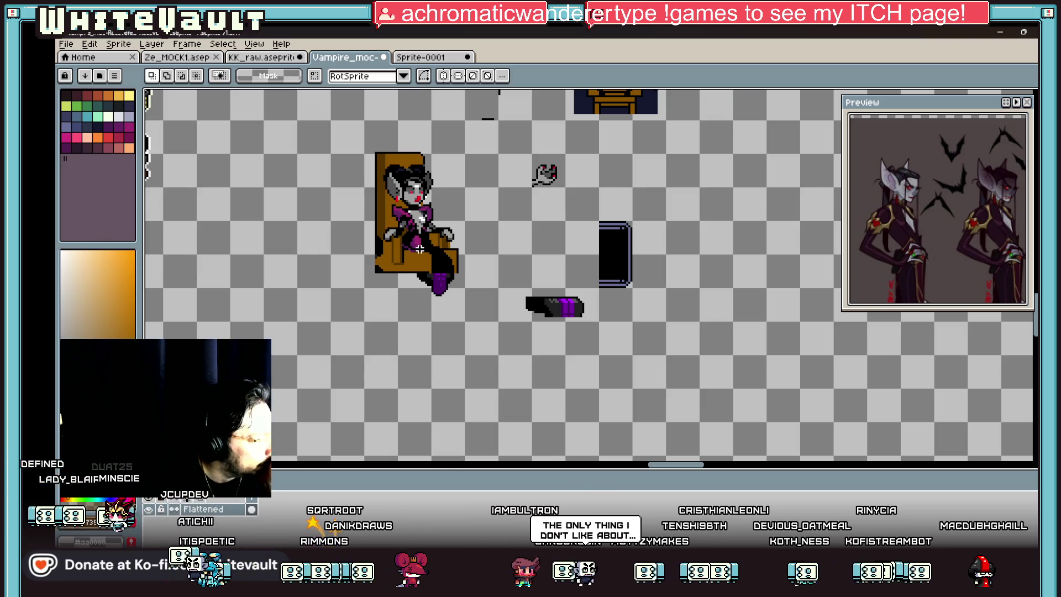
scroll(420, 250, up, 2)
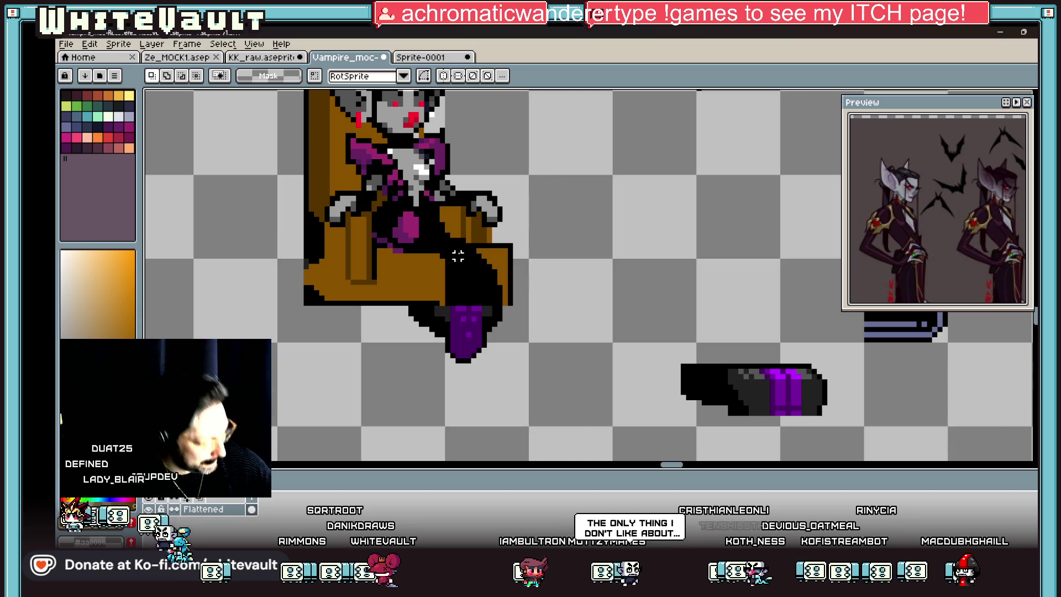
- Sample black and bucket-fill the boot's purple area, leaving a few purple pixels
key(i)
click(466, 247)
key(g)
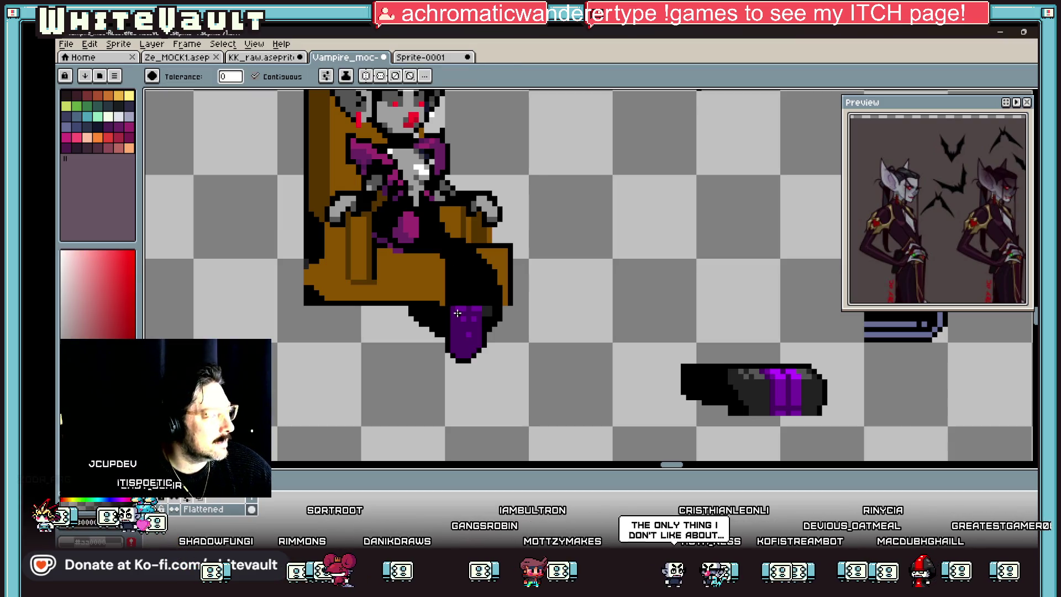
click(457, 313)
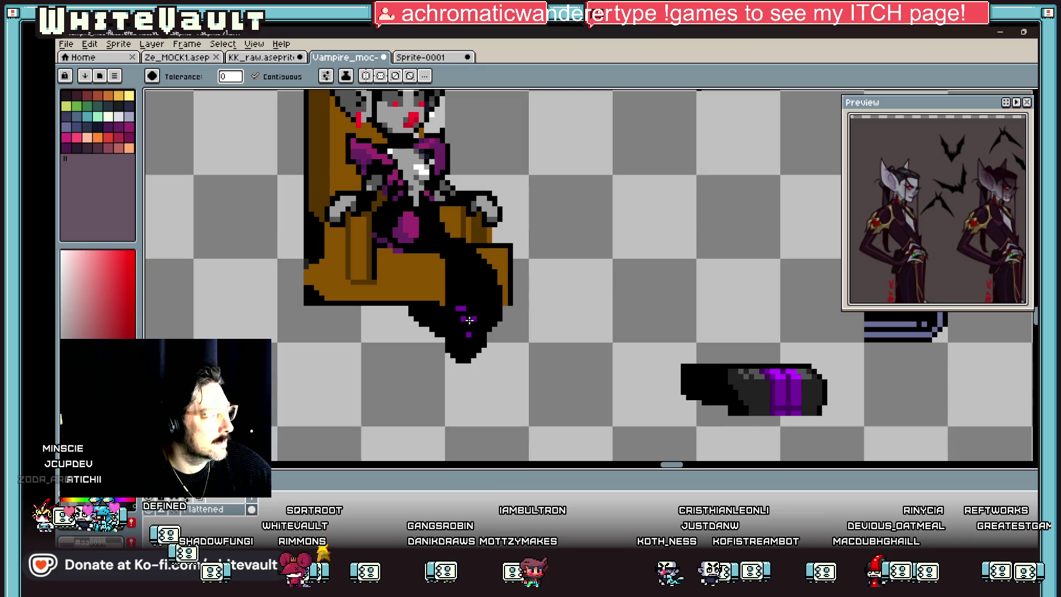
key(i)
scroll(475, 318, down, 3)
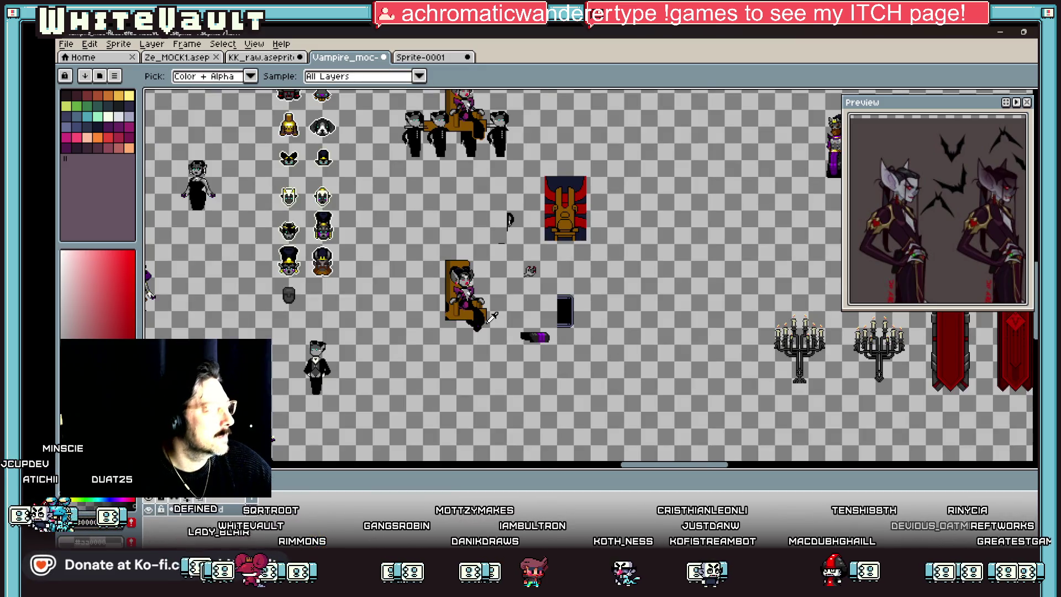